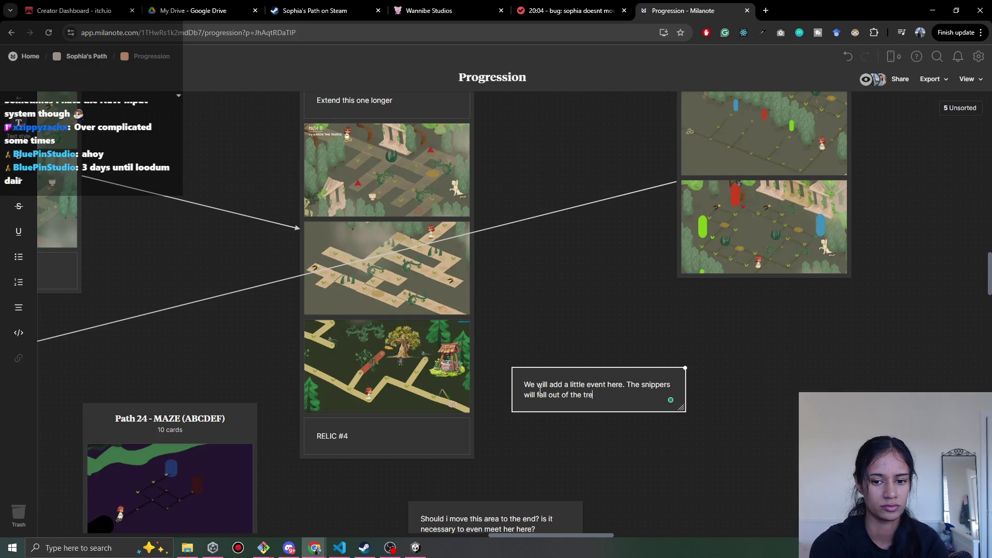
Finish the note: the snippers fall from the tree, and remind the player Sophia fears water at the well
text(e.)
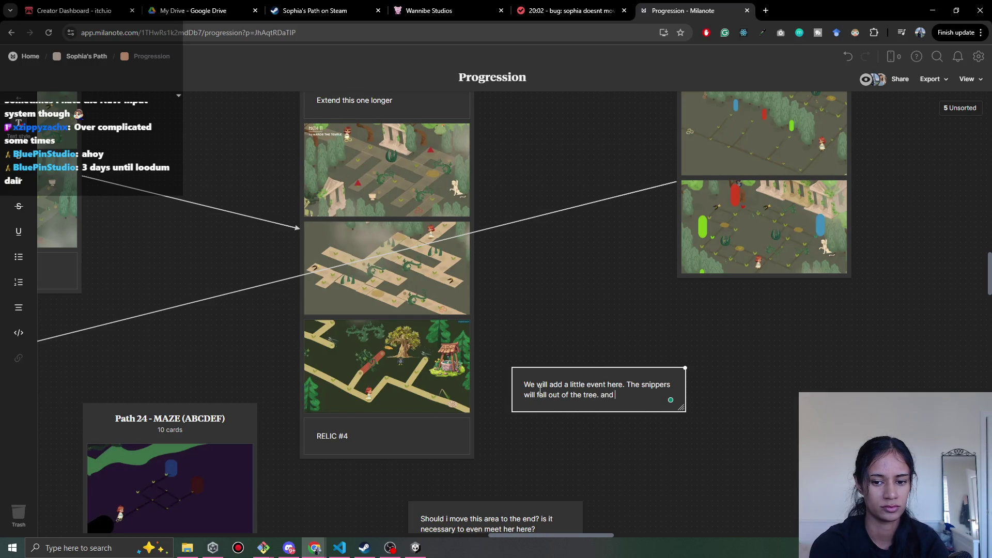
text(We shoul)
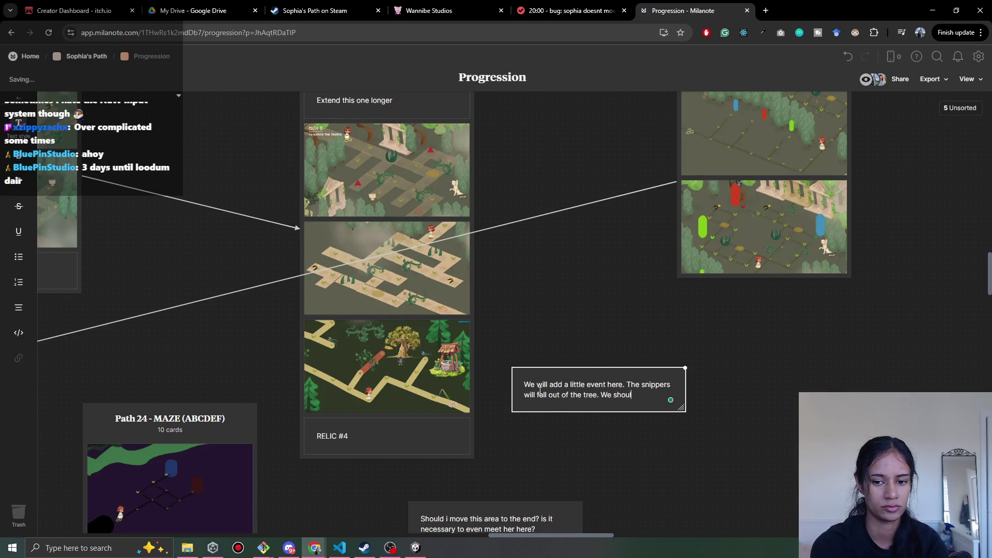
text(d remind the pl)
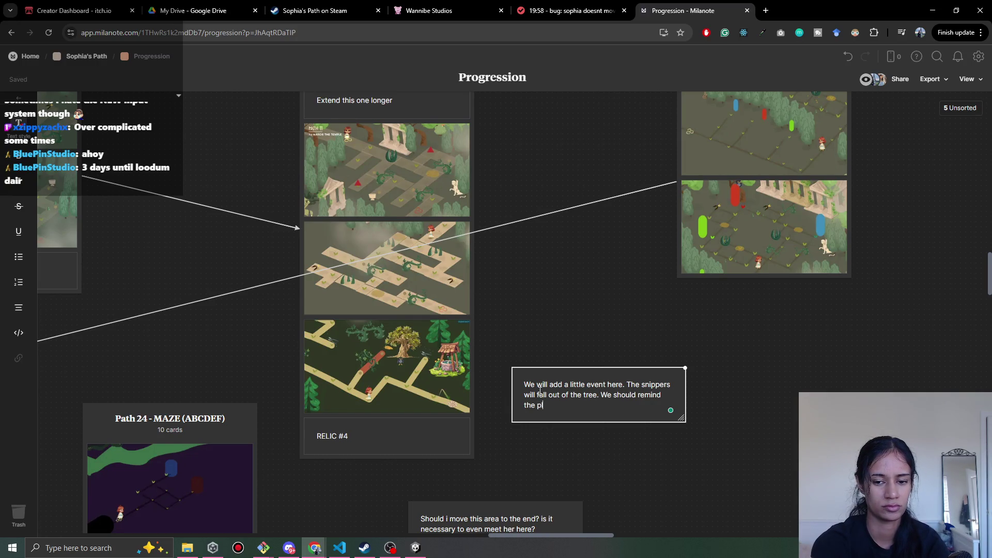
text(ayer that )
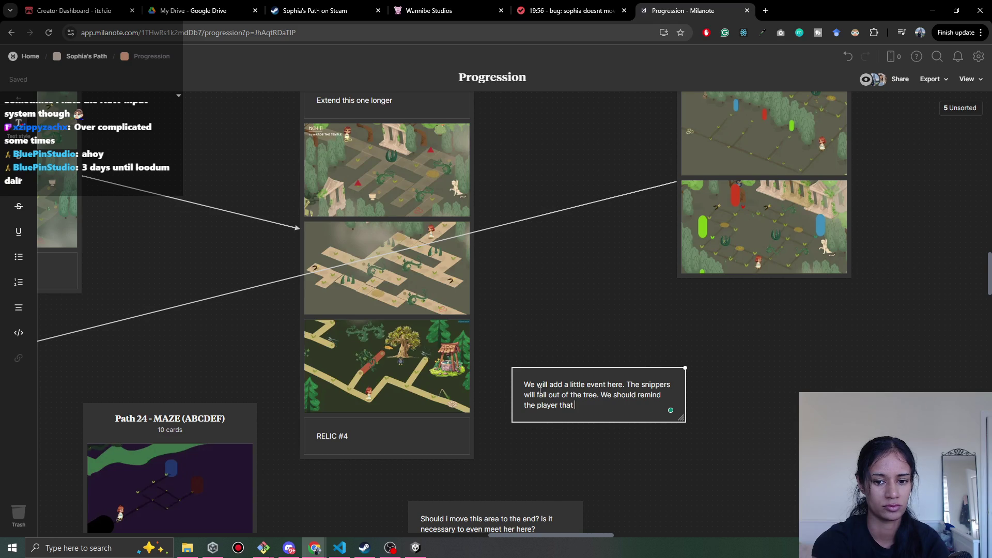
text(sophia si)
text(is )
text(scared of wa)
text(ter)
text(at the well!)
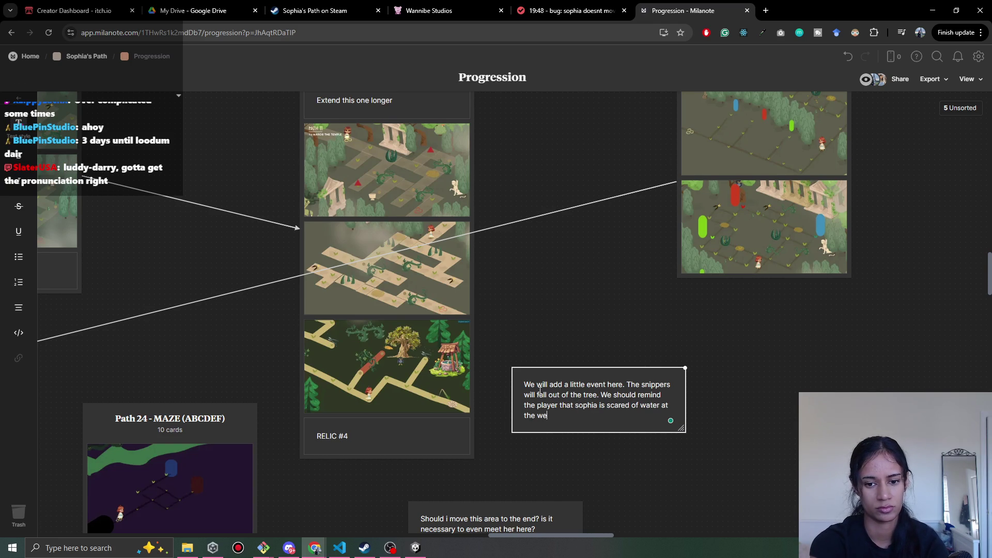
click(529, 279)
Place the well-event note above RELIC #4 and the move-this-area comment just below the column
mouse_move(605, 418)
mouse_down()
mouse_move(514, 412)
mouse_move(439, 428)
mouse_move(396, 417)
mouse_move(448, 423)
mouse_up()
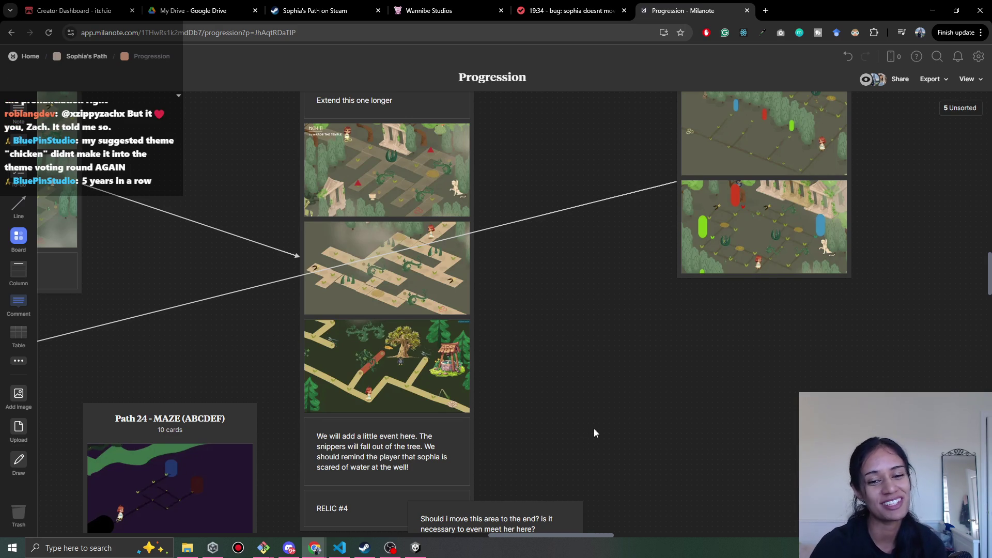
scroll(538, 414, down, 2)
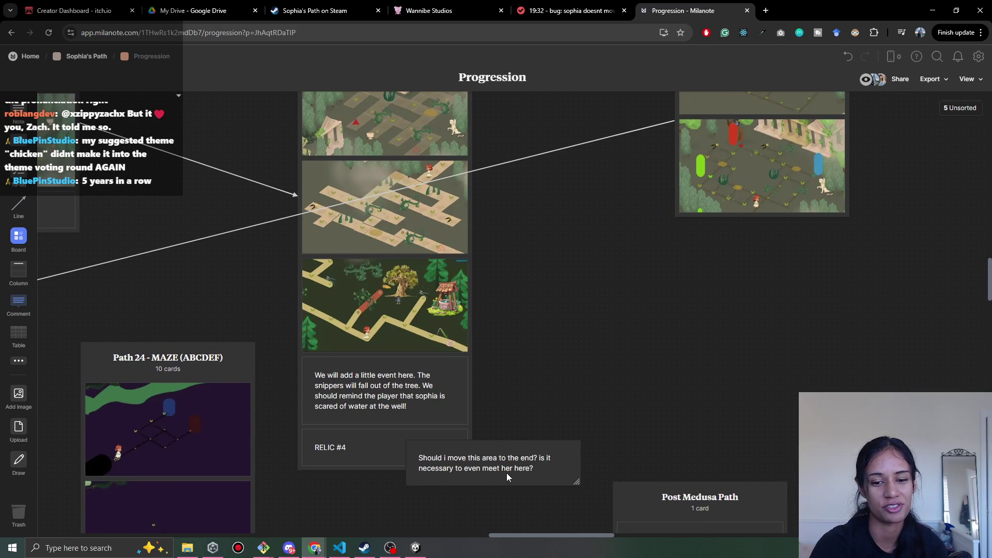
scroll(444, 403, down, 2)
mouse_move(454, 406)
mouse_down()
mouse_move(509, 409)
mouse_move(485, 409)
mouse_move(462, 449)
mouse_up()
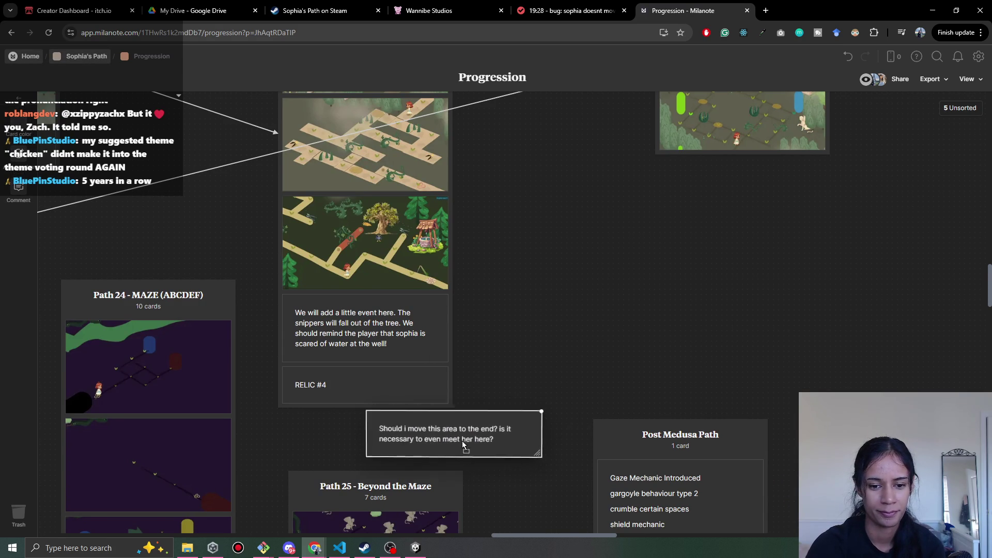
click(515, 357)
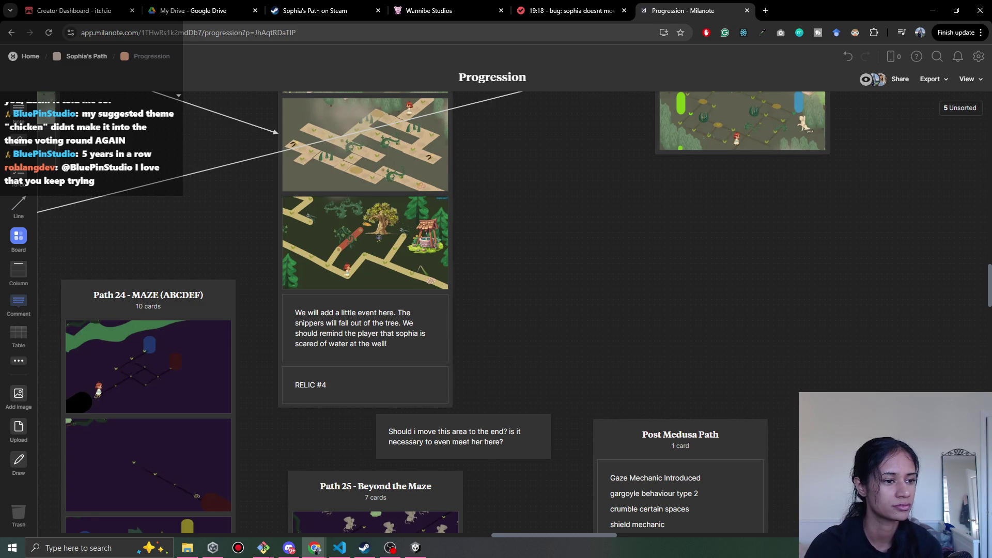
scroll(482, 370, up, 3)
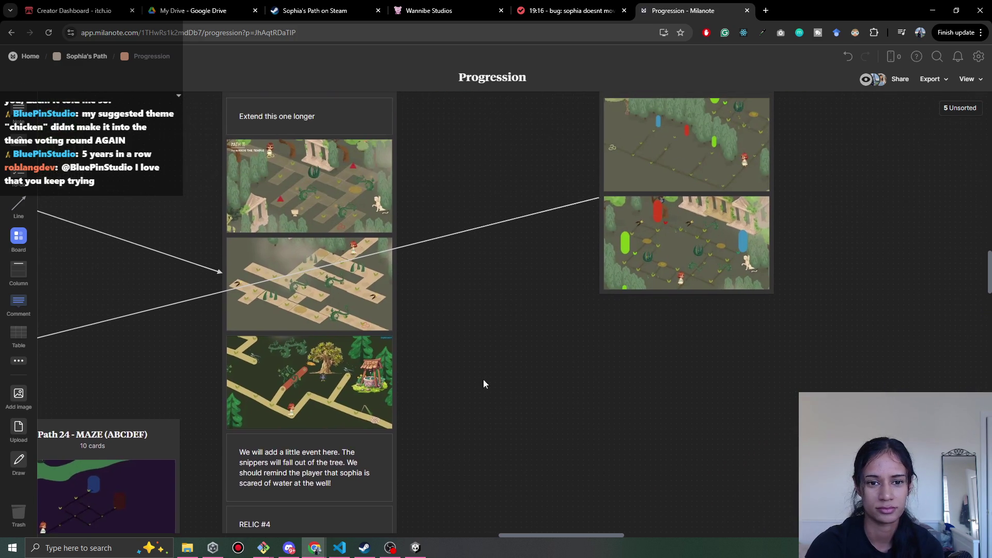
scroll(459, 410, up, 3)
scroll(541, 274, down, 3)
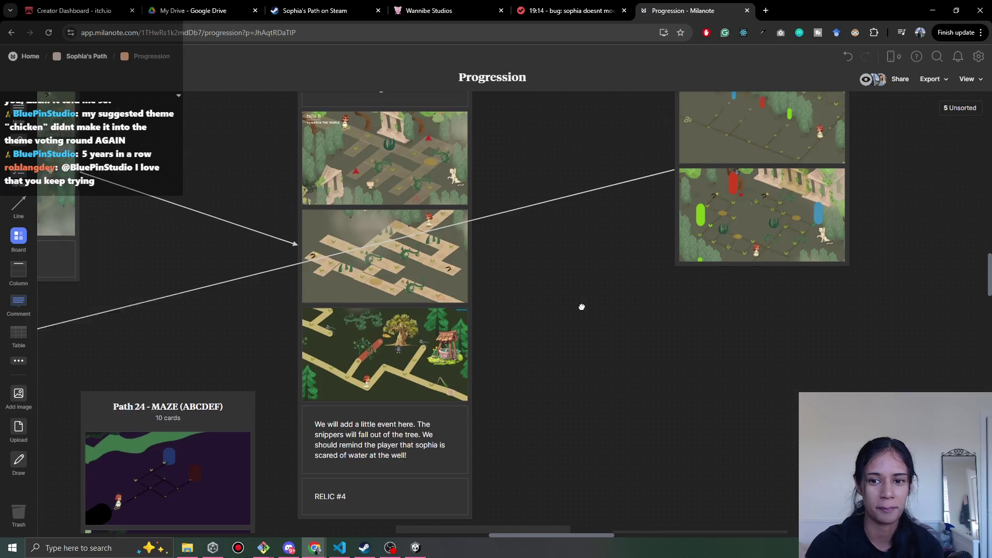
scroll(401, 288, left, 3)
scroll(226, 359, left, 5)
scroll(181, 324, right, 8)
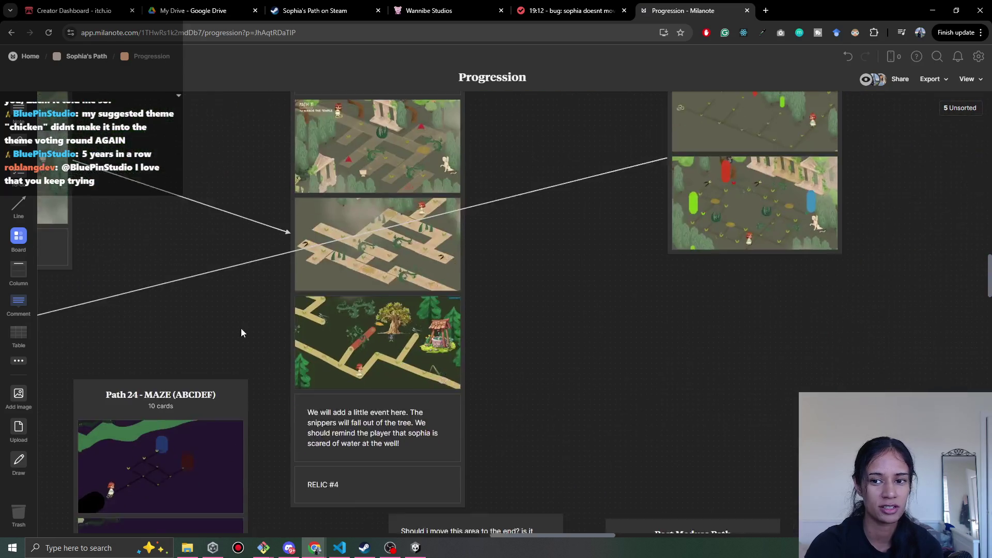
scroll(475, 352, down, 5)
scroll(475, 355, up, 5)
scroll(476, 351, up, 3)
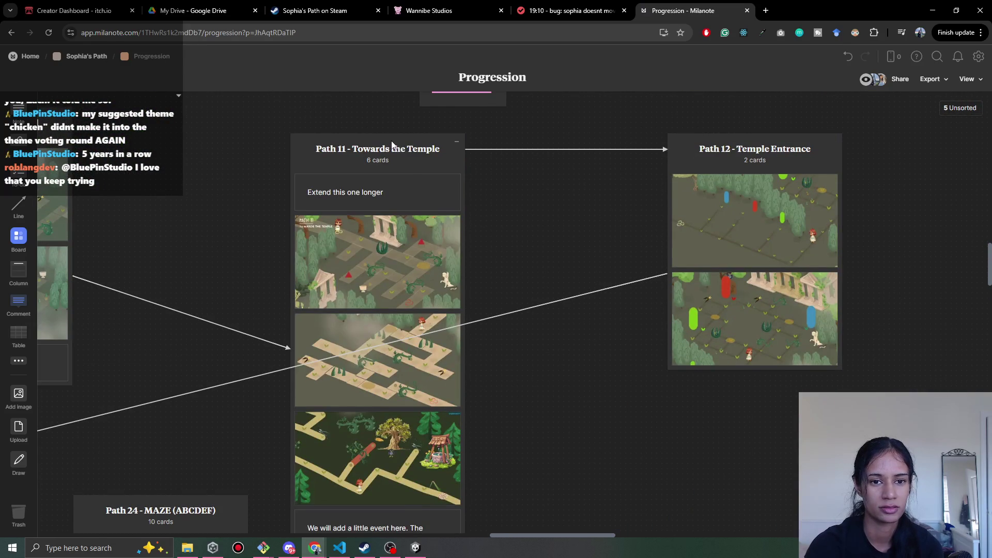
drag(390, 133, 393, 130)
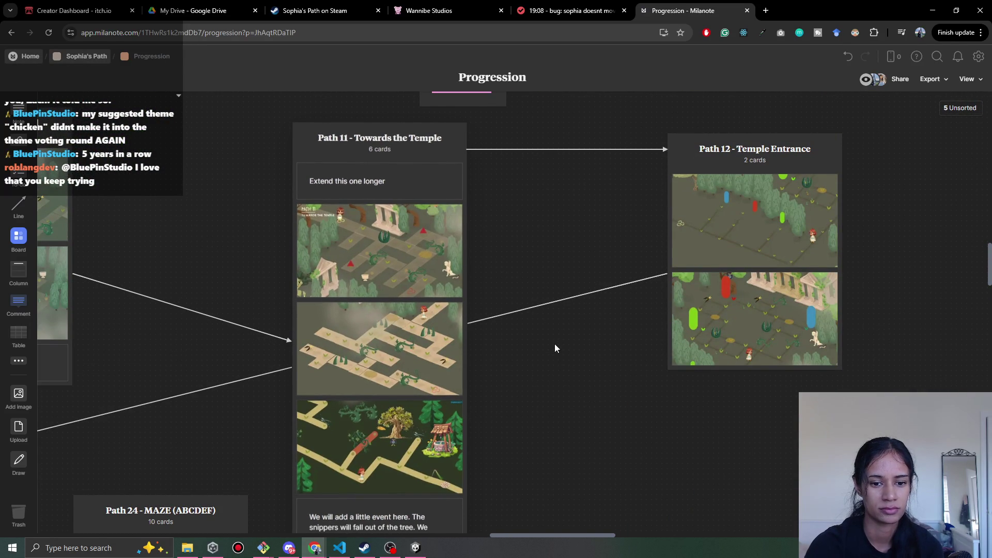
scroll(520, 454, down, 3)
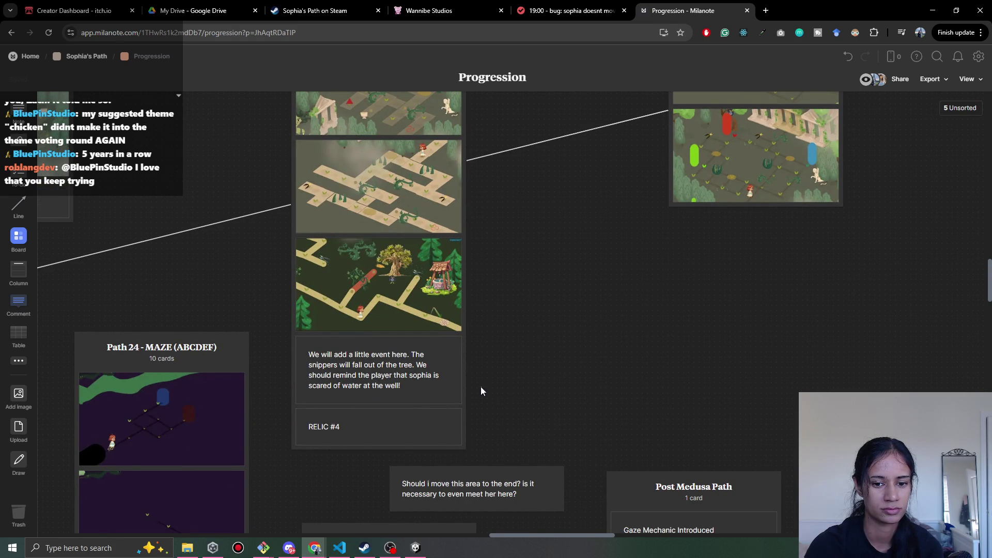
mouse_move(503, 407)
mouse_down()
mouse_move(455, 387)
mouse_move(465, 390)
mouse_move(456, 377)
mouse_move(494, 368)
mouse_move(432, 411)
mouse_move(498, 419)
mouse_move(452, 407)
mouse_move(429, 387)
mouse_up()
mouse_move(516, 390)
mouse_down()
mouse_move(422, 413)
mouse_move(263, 419)
mouse_move(279, 417)
mouse_up()
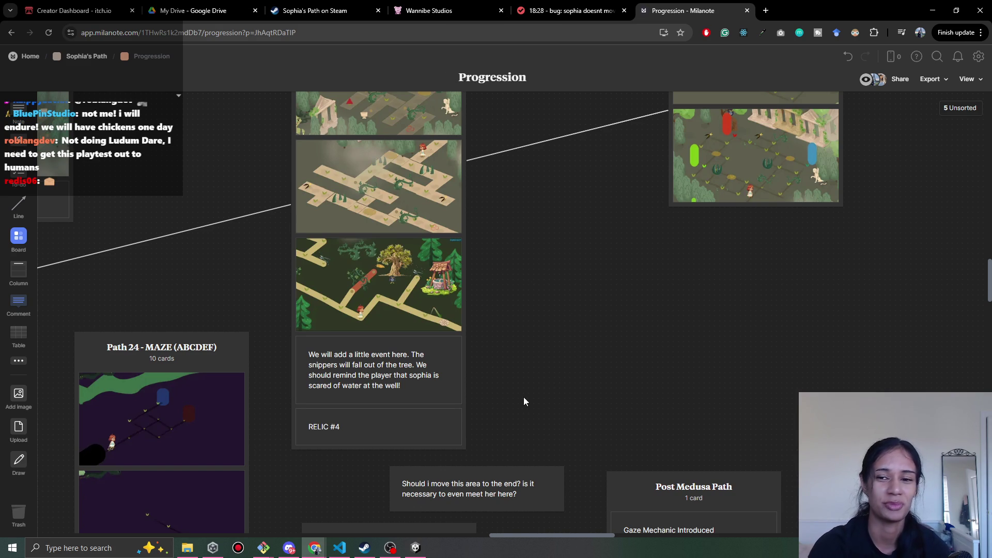
scroll(565, 379, down, 5)
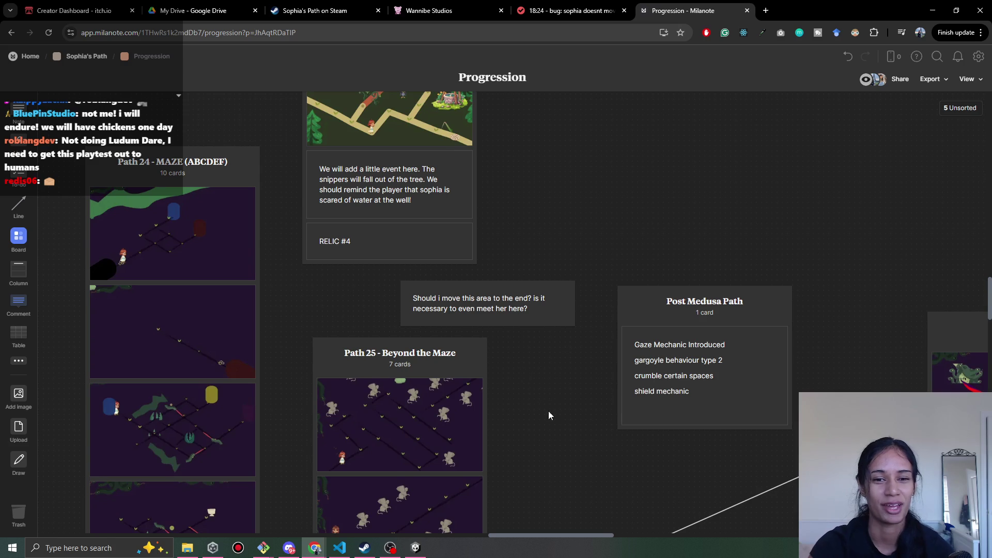
scroll(548, 411, down, 2)
scroll(548, 411, left, 2)
scroll(439, 333, down, 2)
scroll(439, 333, left, 3)
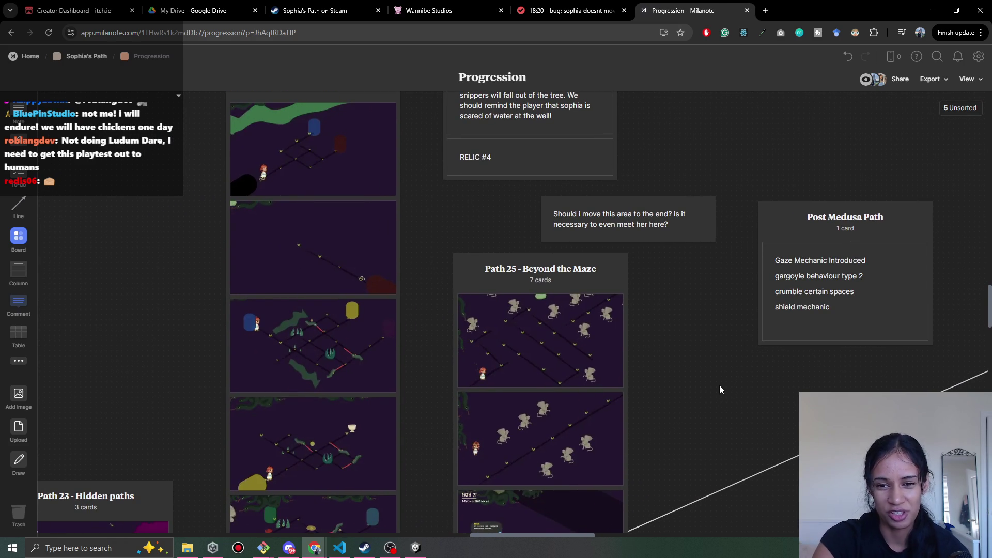
scroll(704, 381, right, 2)
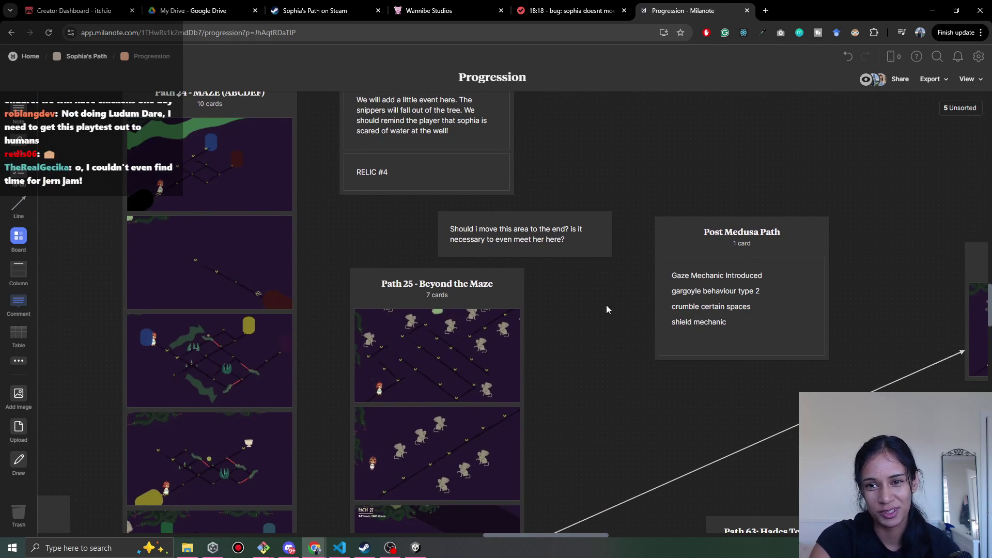
scroll(846, 347, up, 1)
scroll(846, 348, right, 3)
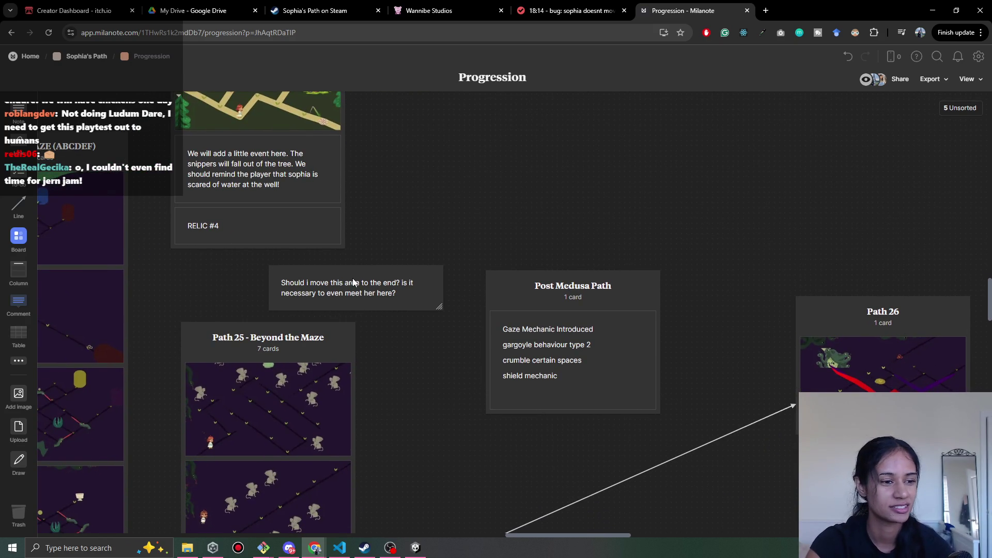
drag(358, 237, 394, 250)
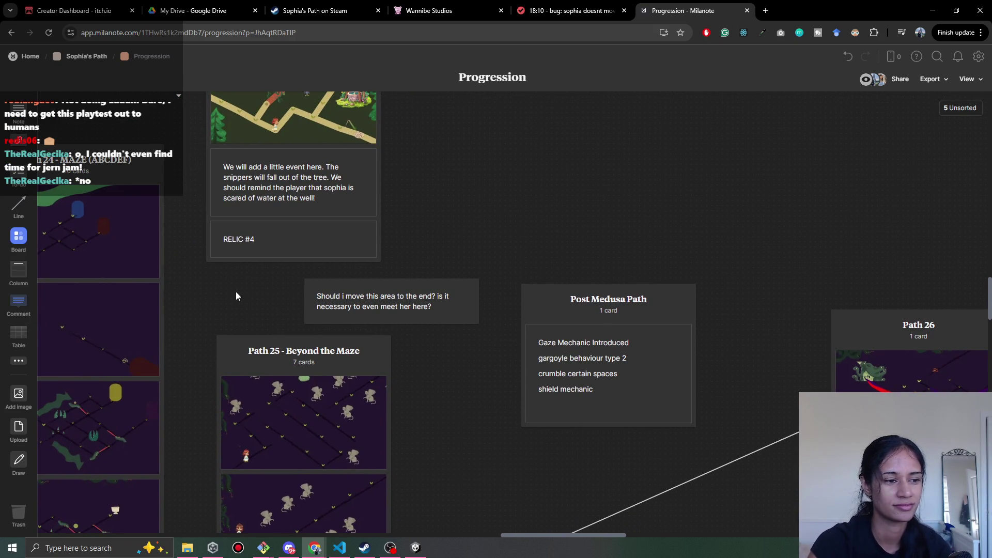
drag(243, 290, 299, 266)
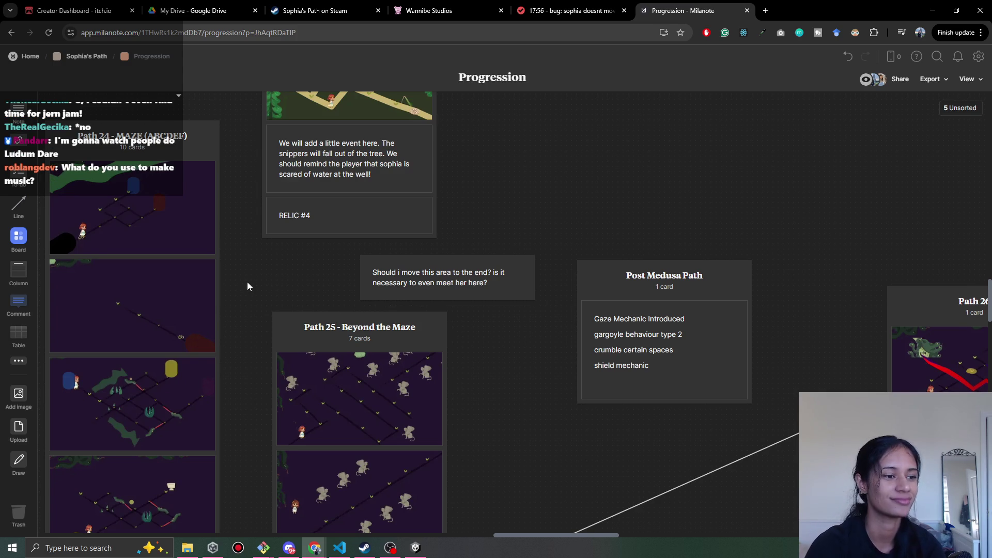
drag(247, 281, 324, 274)
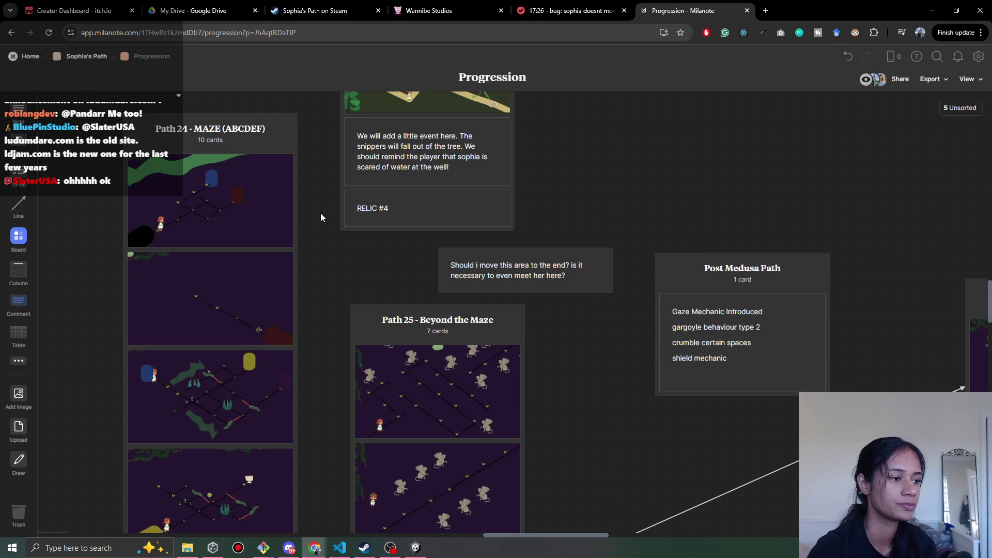
click(187, 548)
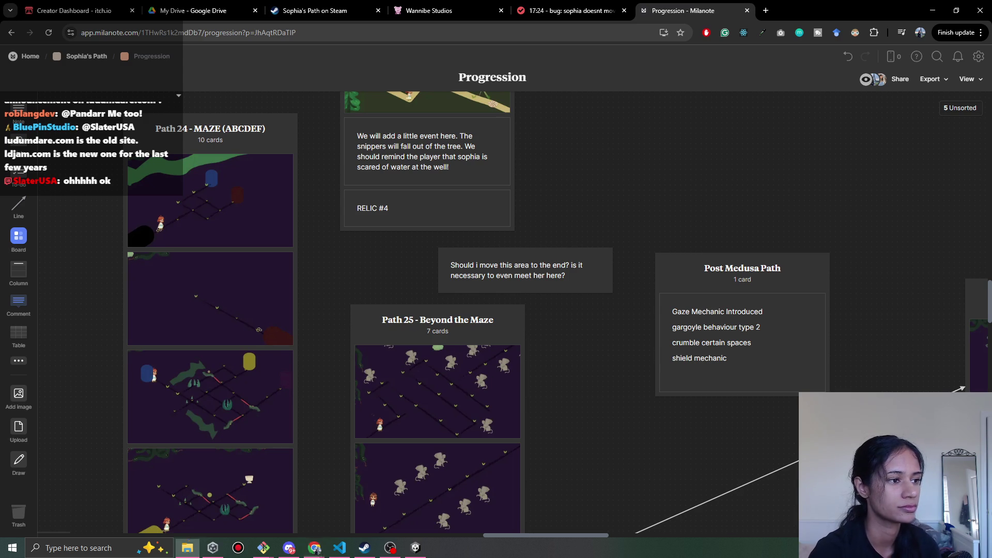
Create a new note near Path 11 and type Feather #2
mouse_move(324, 234)
mouse_down()
mouse_move(755, 377)
mouse_move(516, 288)
mouse_move(446, 330)
mouse_move(352, 302)
mouse_move(345, 309)
mouse_up()
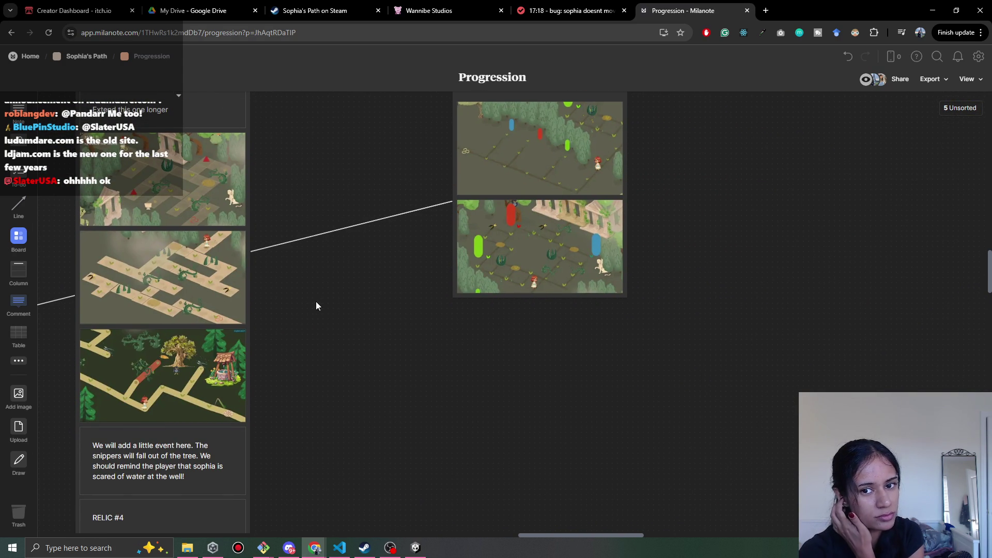
scroll(317, 303, left, 15)
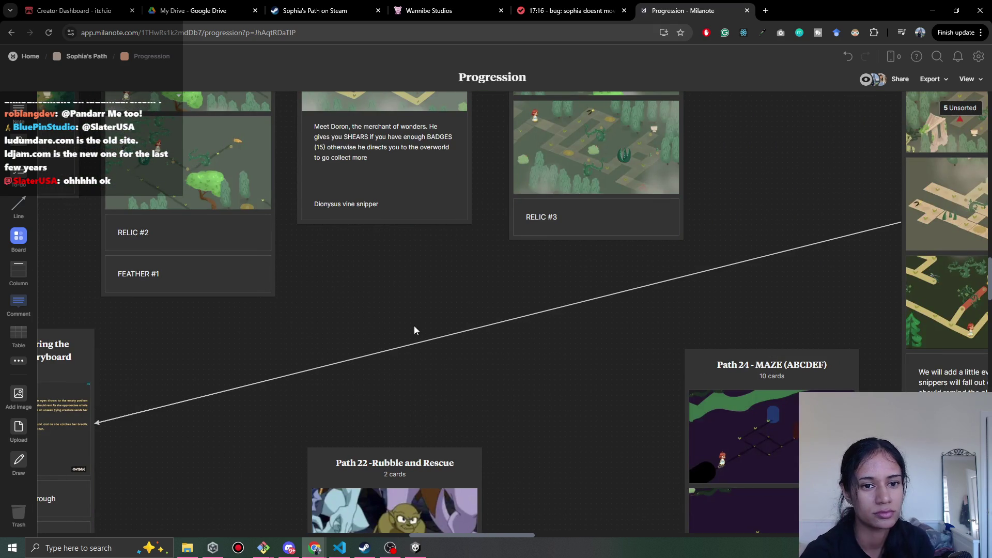
scroll(571, 345, right, 10)
scroll(585, 369, right, 2)
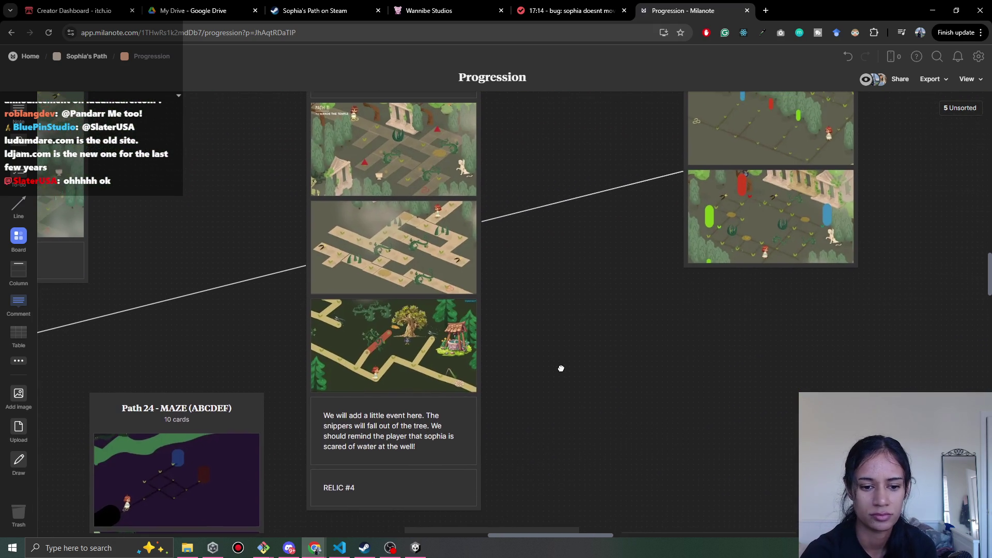
scroll(354, 408, down, 3)
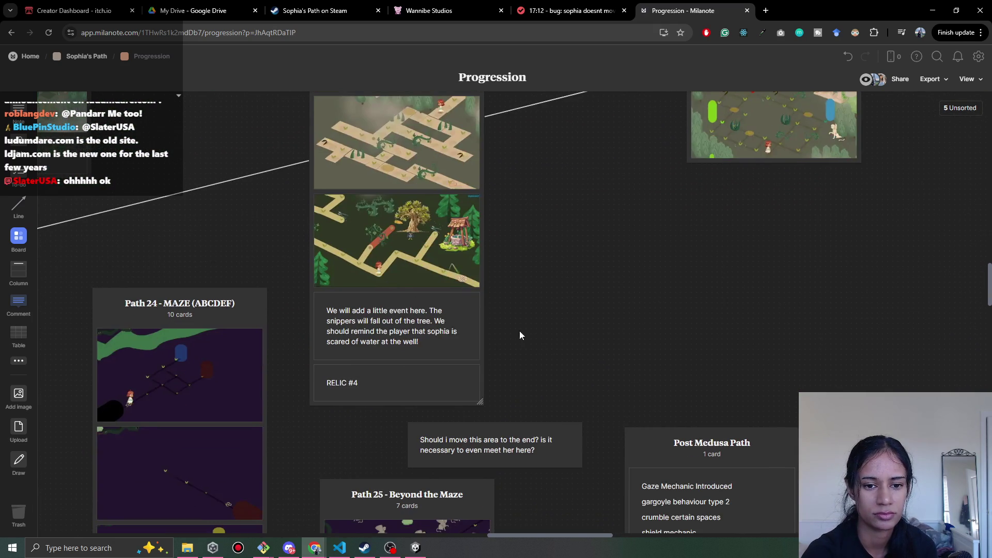
double_click(552, 336)
scroll(252, 255, left, 12)
scroll(691, 318, right, 11)
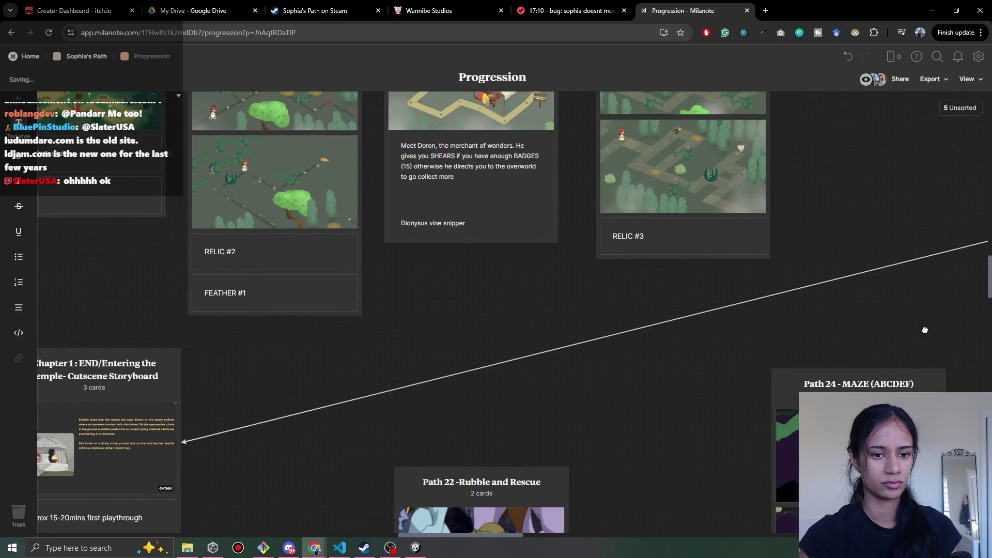
scroll(691, 318, down, 2)
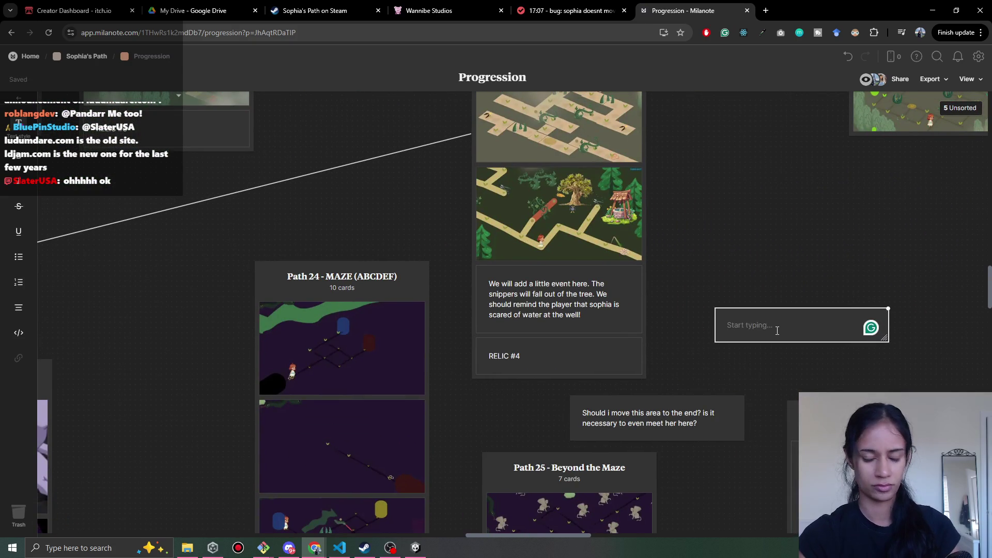
text(Feather #2)
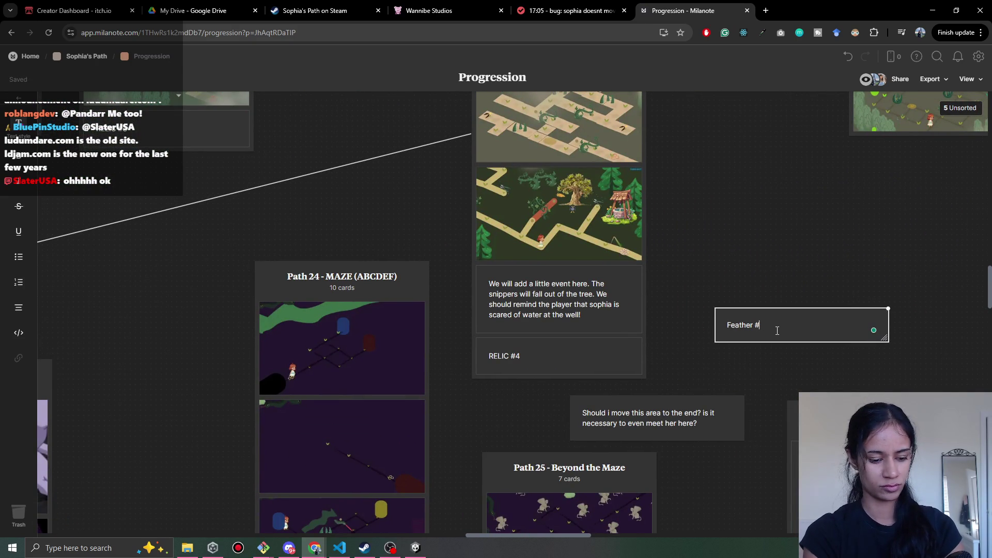
Move the Feather #2 note under RELIC #4 and add a blank note below Path 12 – Temple Entrance
key(Return)
click(693, 232)
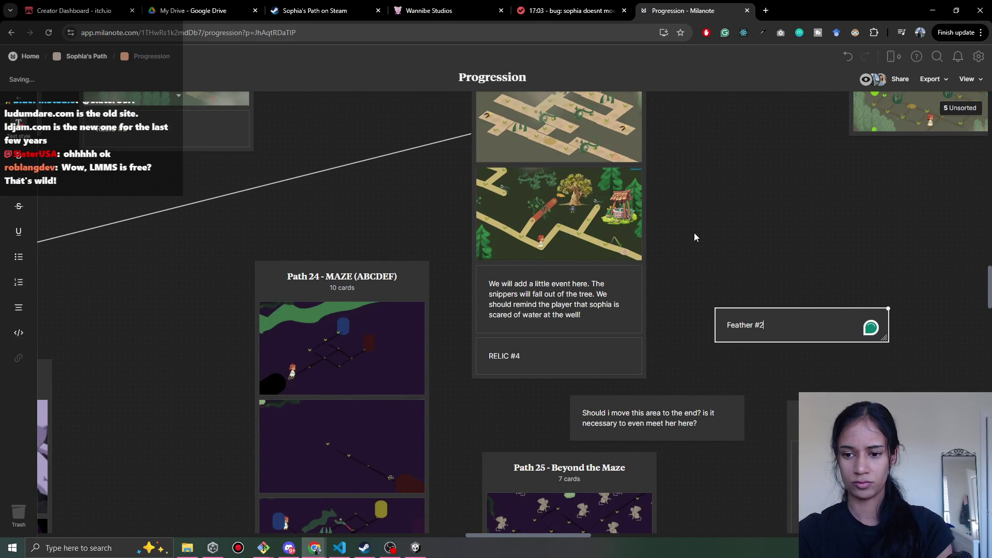
mouse_move(595, 367)
mouse_down()
mouse_move(536, 381)
mouse_move(545, 373)
mouse_up()
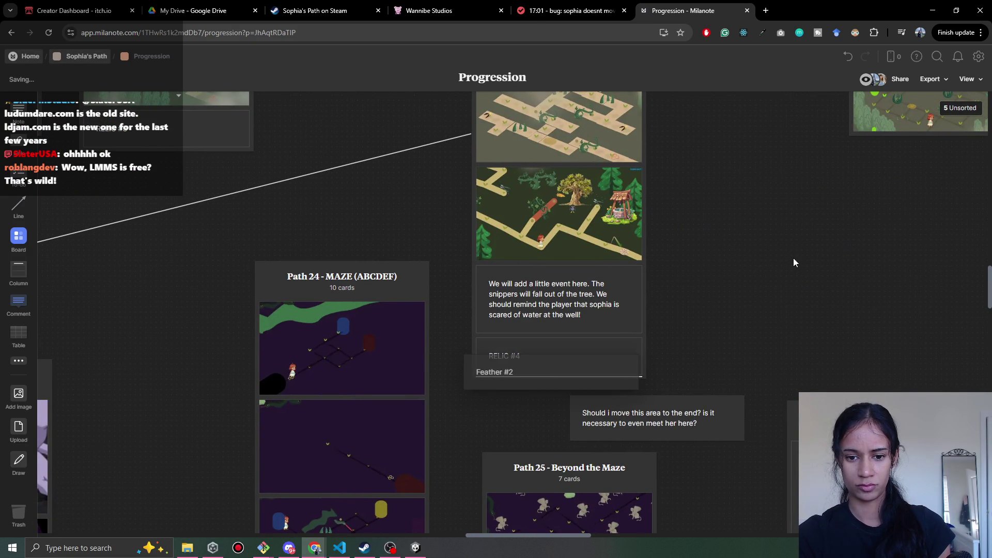
mouse_move(909, 172)
mouse_down()
mouse_move(504, 355)
mouse_move(478, 413)
mouse_up()
double_click(467, 399)
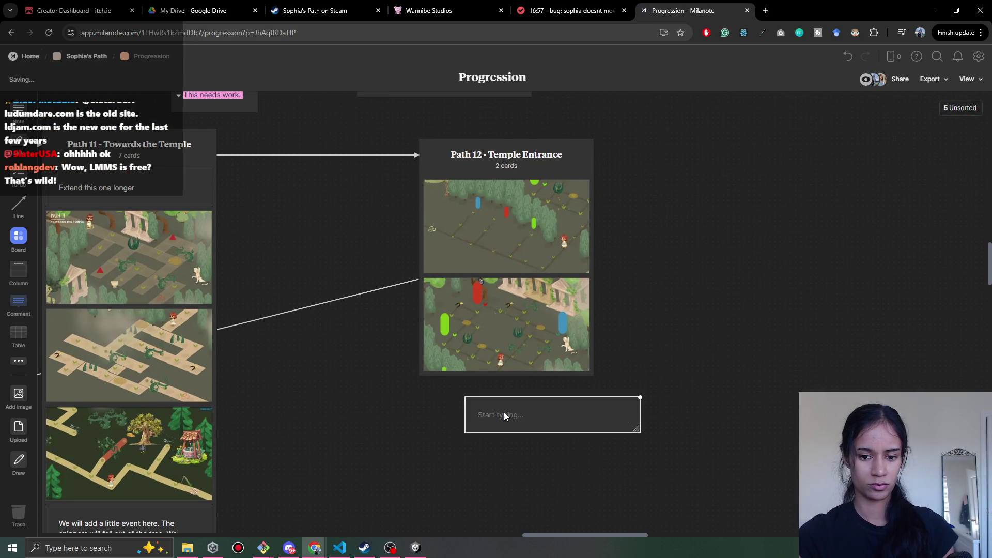
Label the note below Path 12 – Temple Entrance as Mural #3
text(Mural )
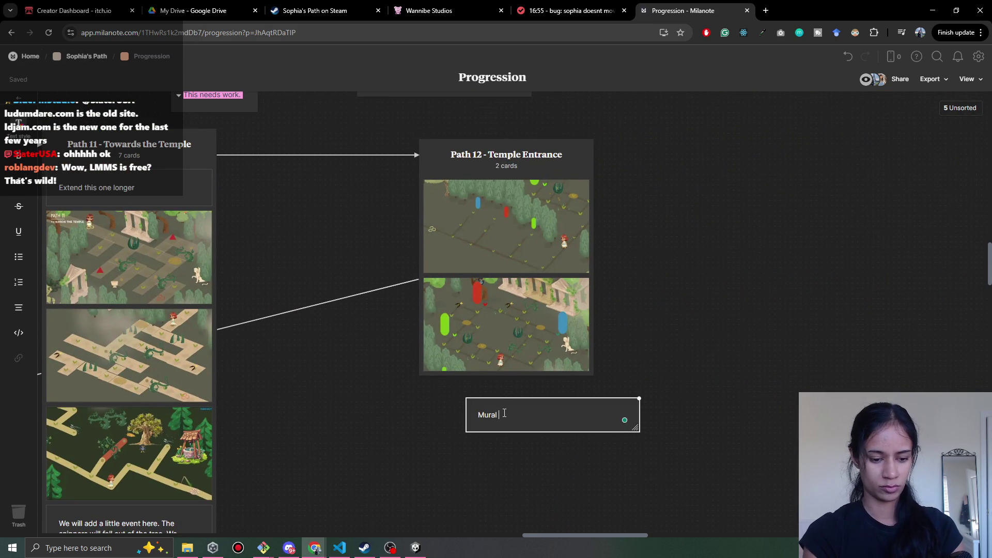
text(#3)
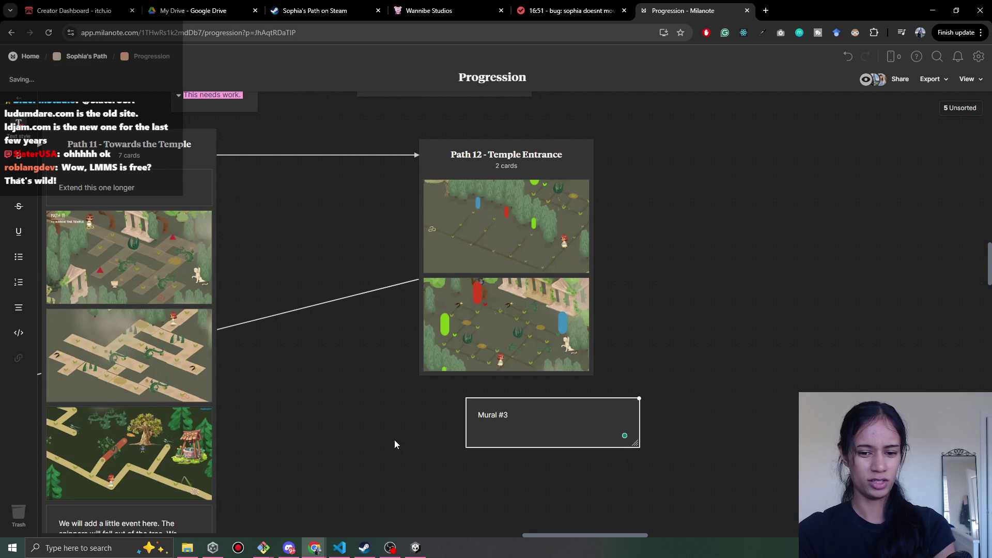
click(380, 427)
scroll(380, 427, left, 15)
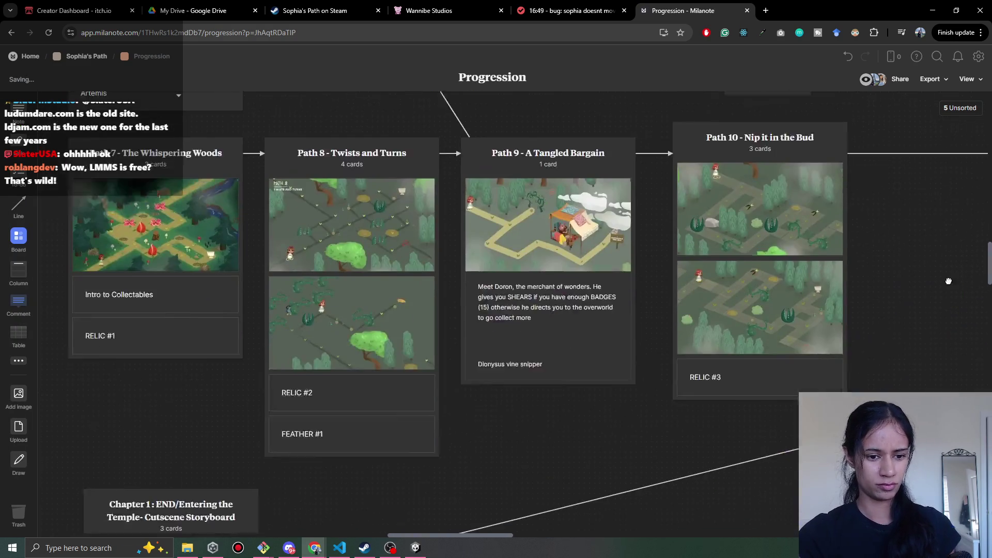
scroll(148, 356, left, 6)
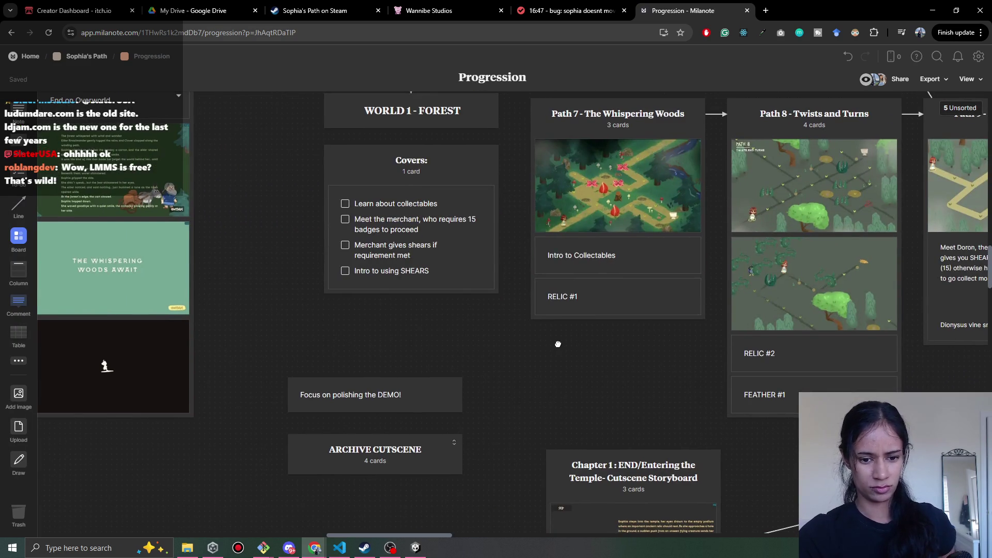
scroll(545, 200, down, 1)
scroll(545, 200, down, 3)
Add a Mural #2 note at the end of the forest storyboard image column
scroll(509, 91, up, 5)
scroll(509, 91, left, 10)
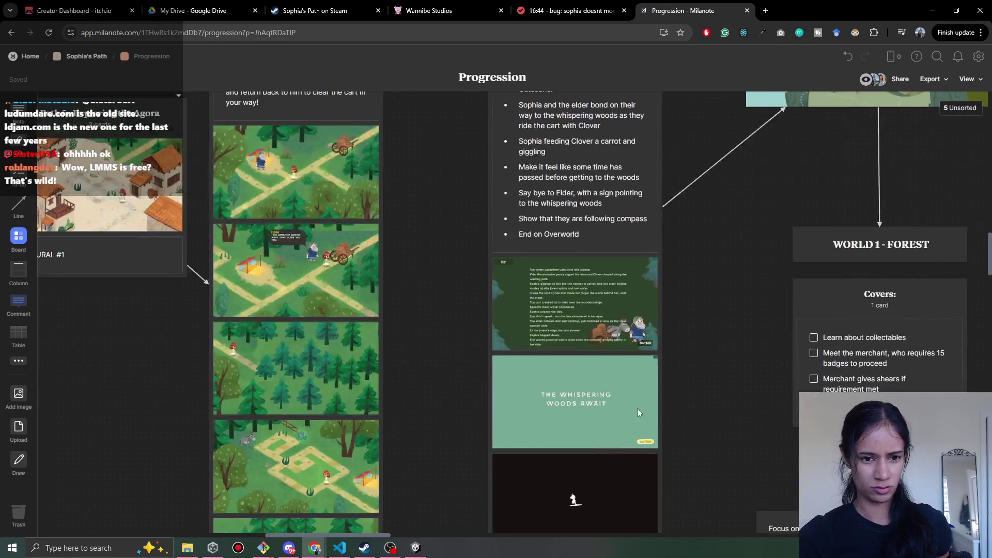
scroll(565, 379, left, 3)
mouse_move(598, 368)
mouse_down()
mouse_move(511, 229)
mouse_move(364, 73)
mouse_up()
double_click(230, 421)
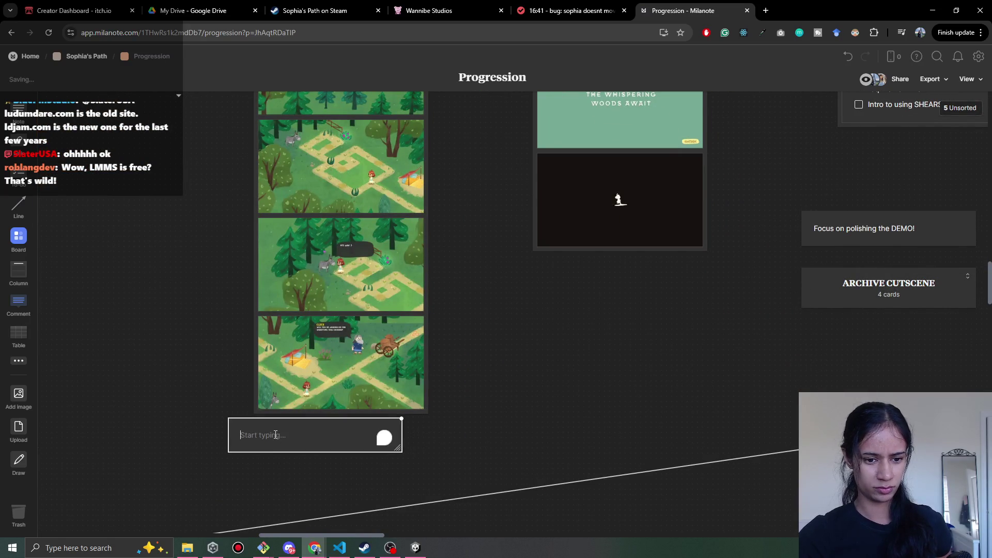
text(Mural #2)
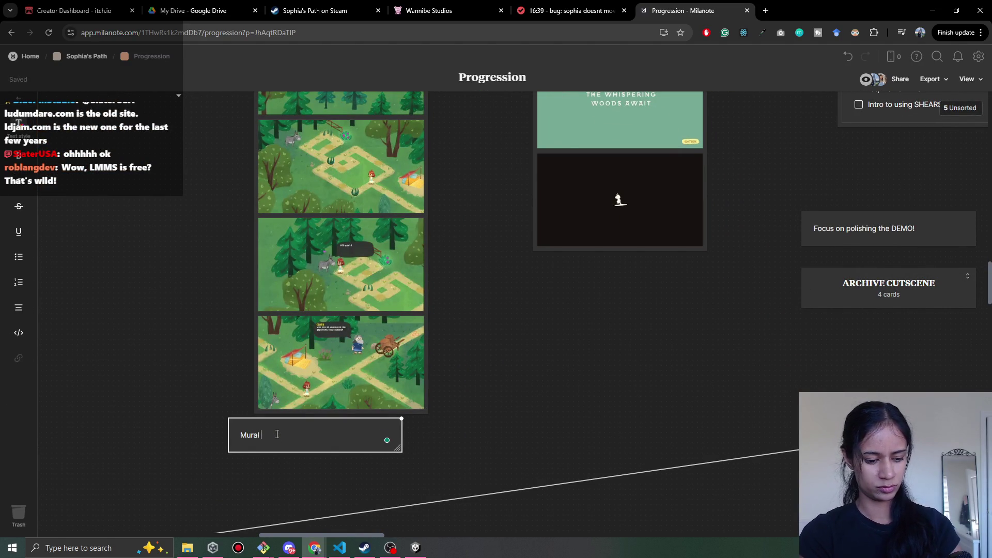
click(197, 398)
mouse_move(272, 448)
mouse_down()
mouse_move(314, 433)
mouse_move(318, 409)
mouse_up()
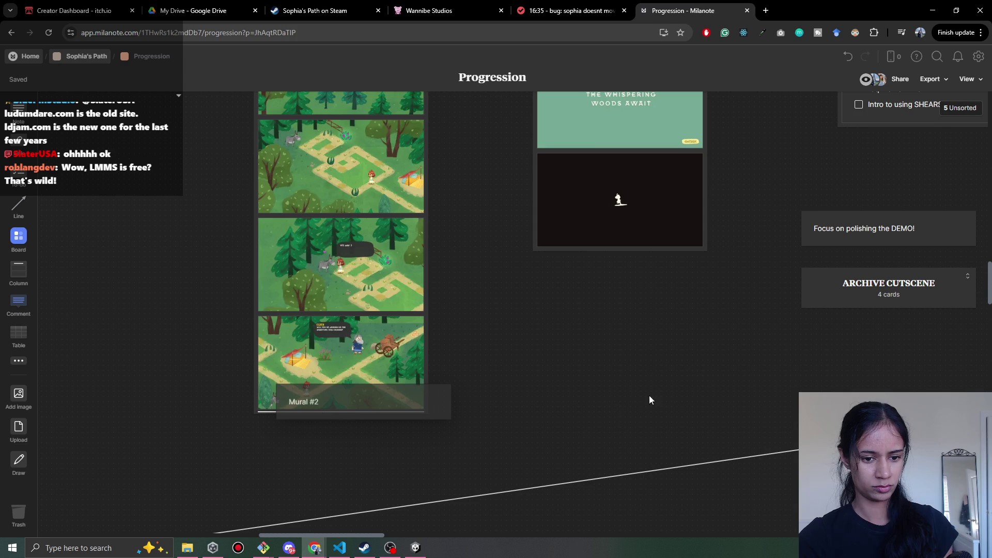
mouse_move(845, 309)
mouse_down()
mouse_move(336, 405)
mouse_move(451, 292)
mouse_move(467, 463)
mouse_move(294, 385)
mouse_up()
Move the 'Should i move this area to the end?' note out beside the Path 11 column
scroll(565, 436, right, 3)
scroll(558, 437, right, 5)
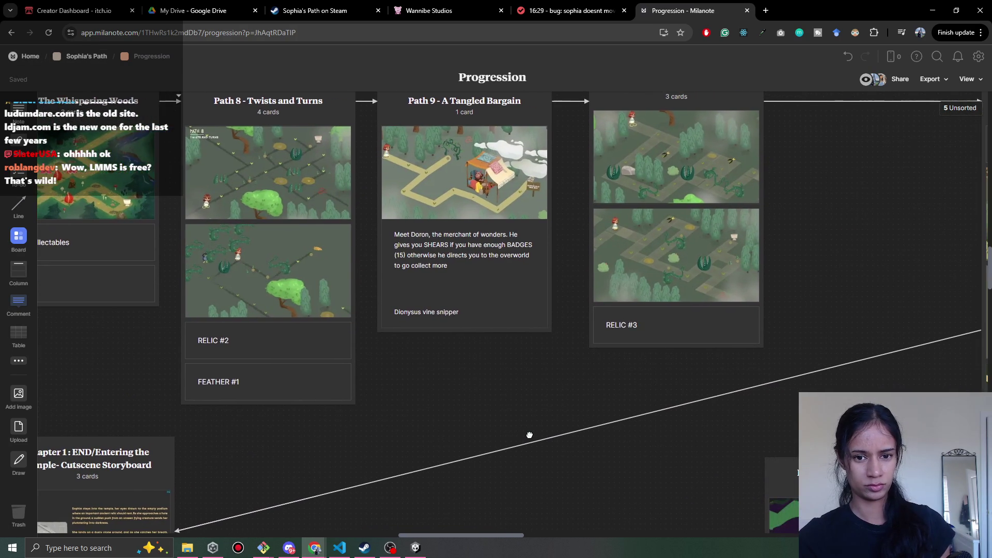
scroll(439, 351, right, 5)
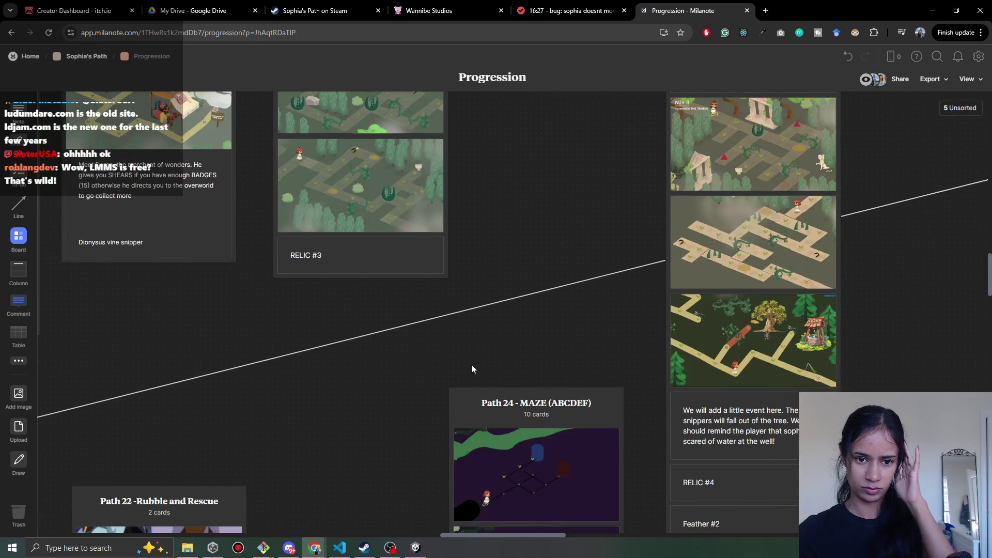
scroll(353, 477, up, 2)
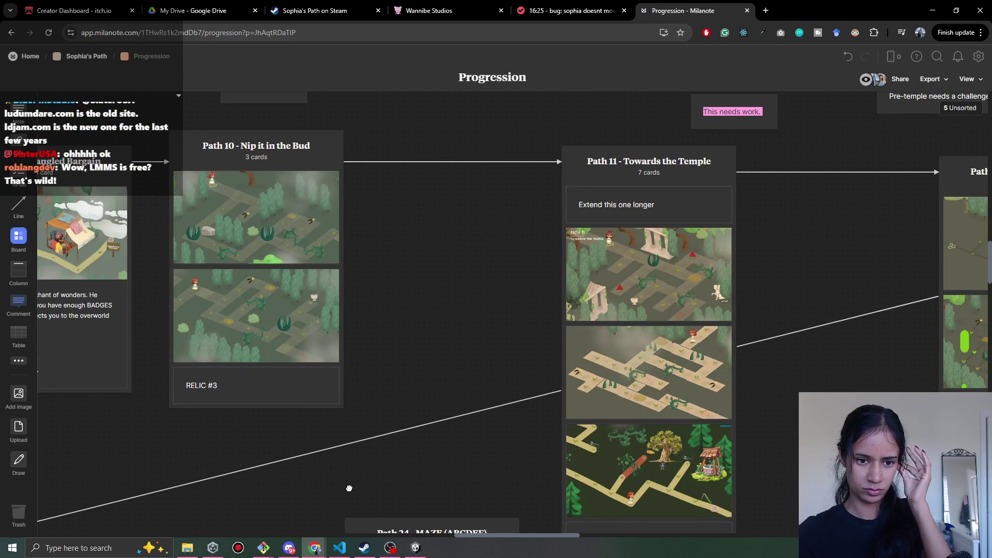
drag(349, 489, 206, 354)
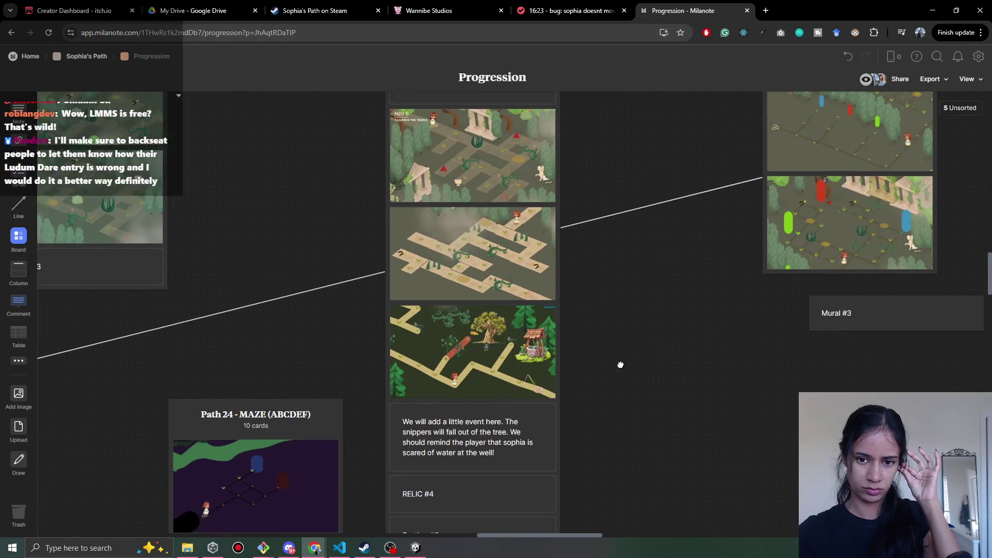
drag(643, 358, 470, 421)
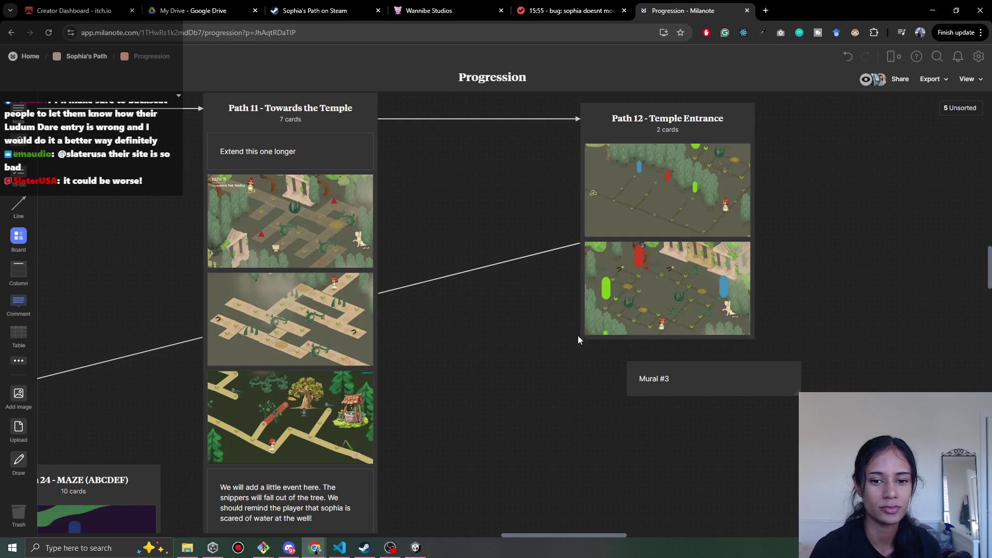
scroll(462, 432, down, 5)
scroll(462, 432, left, 3)
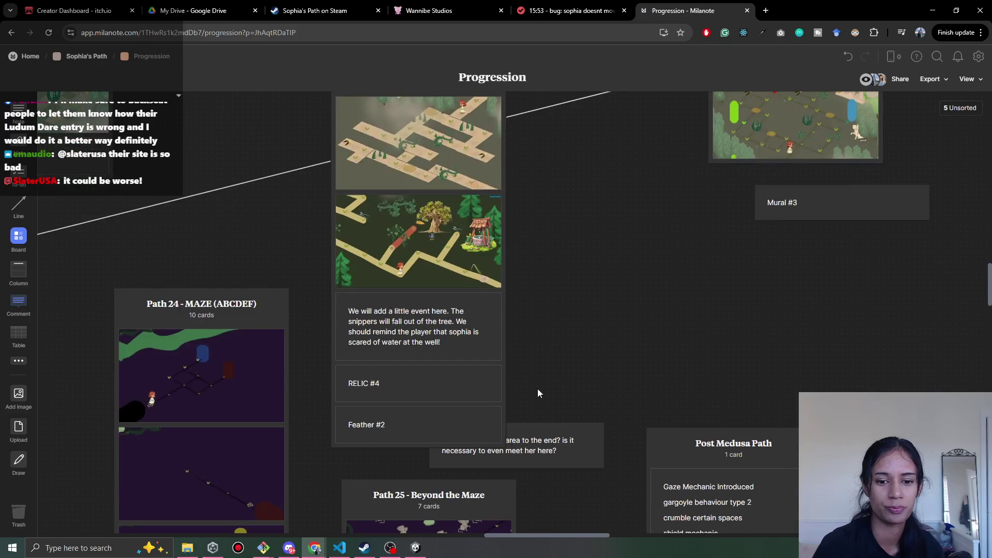
drag(563, 433, 659, 358)
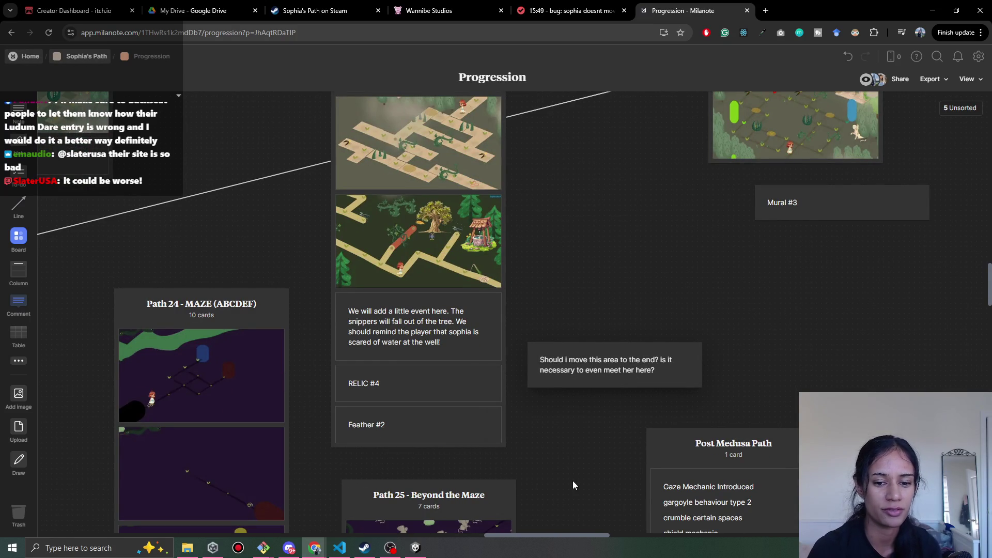
Pan across the forest storyboard, World 1 cards and Chapter 1 Journey Begins boards
scroll(341, 462, down, 6)
scroll(341, 462, left, 2)
scroll(385, 397, down, 10)
scroll(385, 397, right, 1)
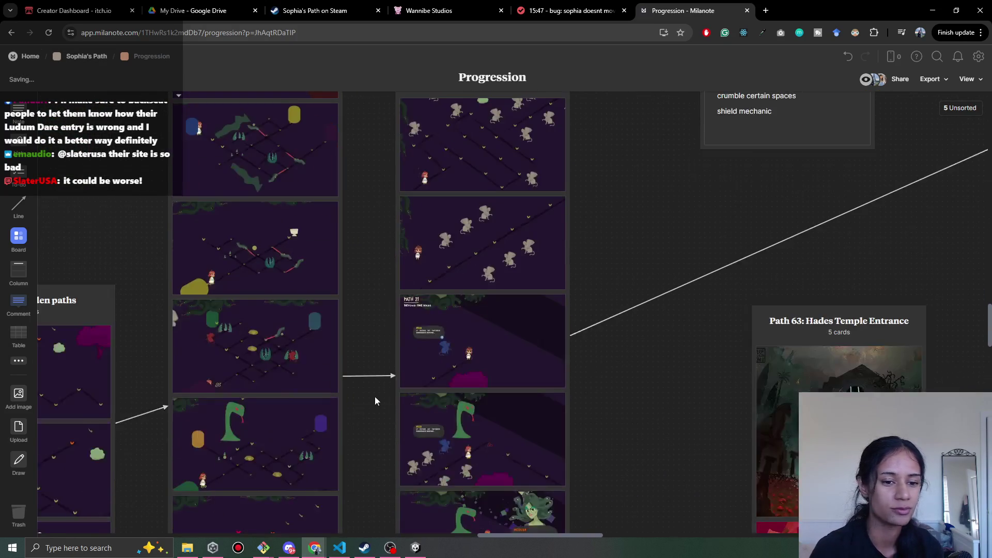
scroll(348, 369, up, 15)
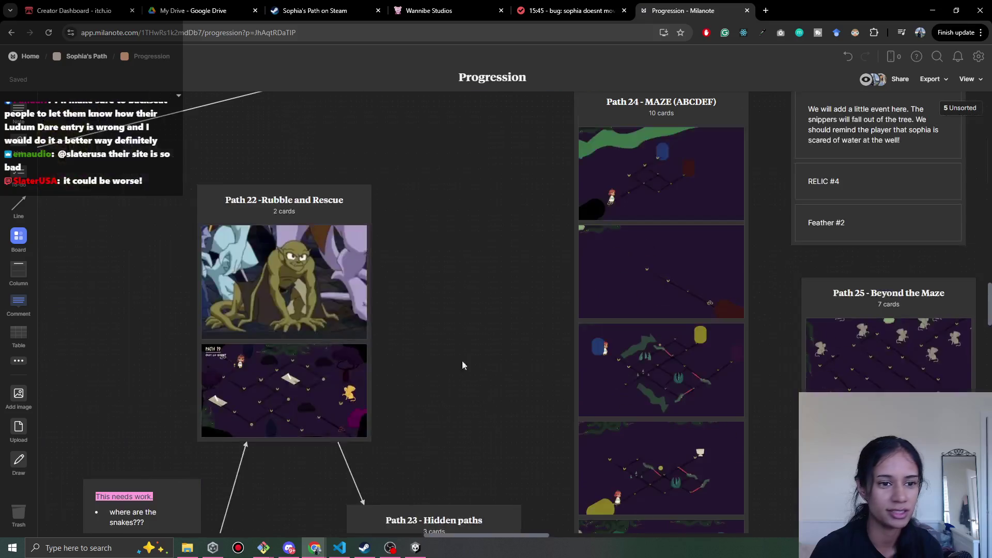
scroll(356, 351, left, 5)
drag(111, 294, 378, 370)
drag(166, 344, 383, 342)
drag(134, 277, 512, 417)
drag(170, 410, 304, 355)
drag(52, 310, 336, 330)
drag(75, 286, 417, 285)
scroll(400, 276, down, 5)
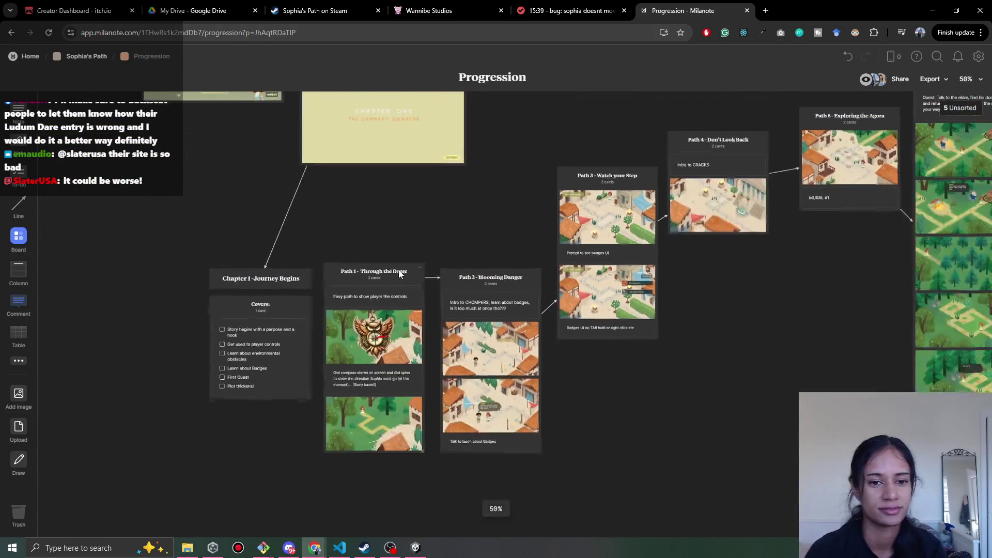
Look over Path 11, Path 12 and Mural #3 on the board, then switch to Unity
scroll(429, 309, right, 8)
scroll(429, 309, right, 10)
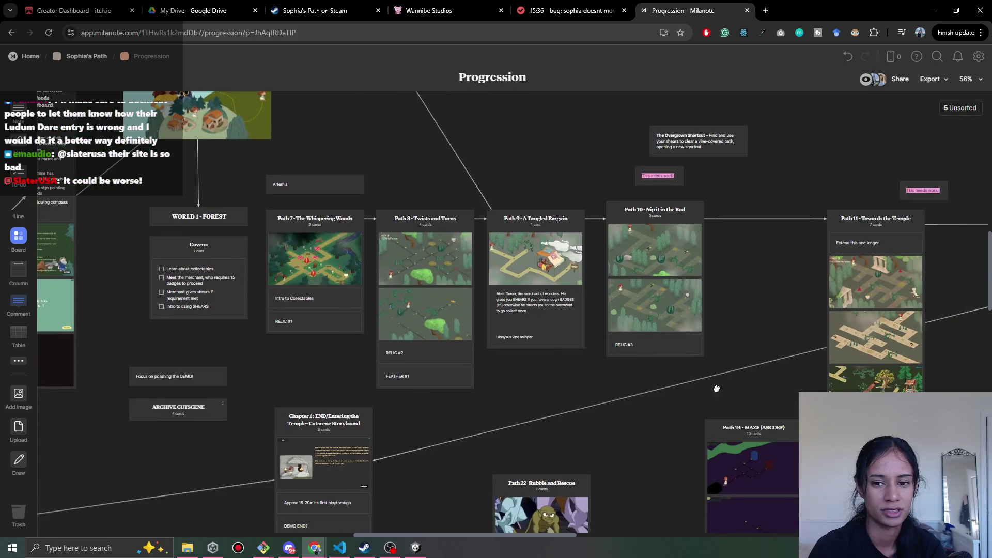
drag(717, 389, 343, 340)
drag(723, 328, 597, 330)
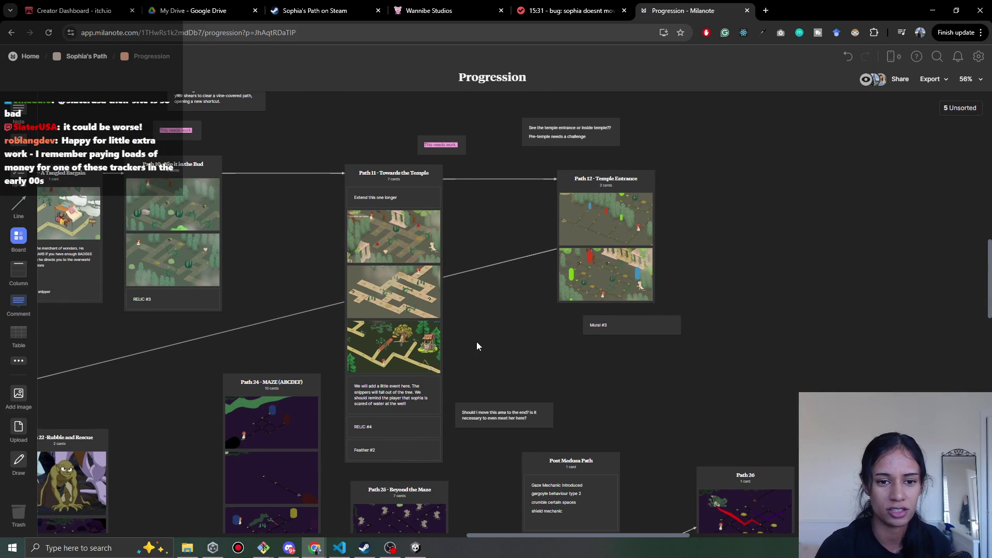
scroll(476, 346, left, 5)
scroll(363, 345, up, 2)
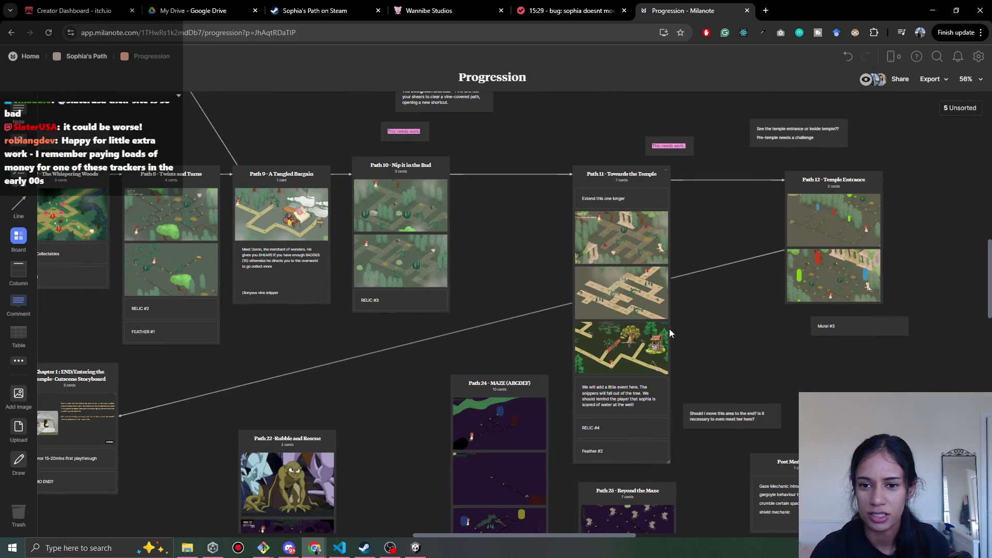
scroll(609, 303, right, 4)
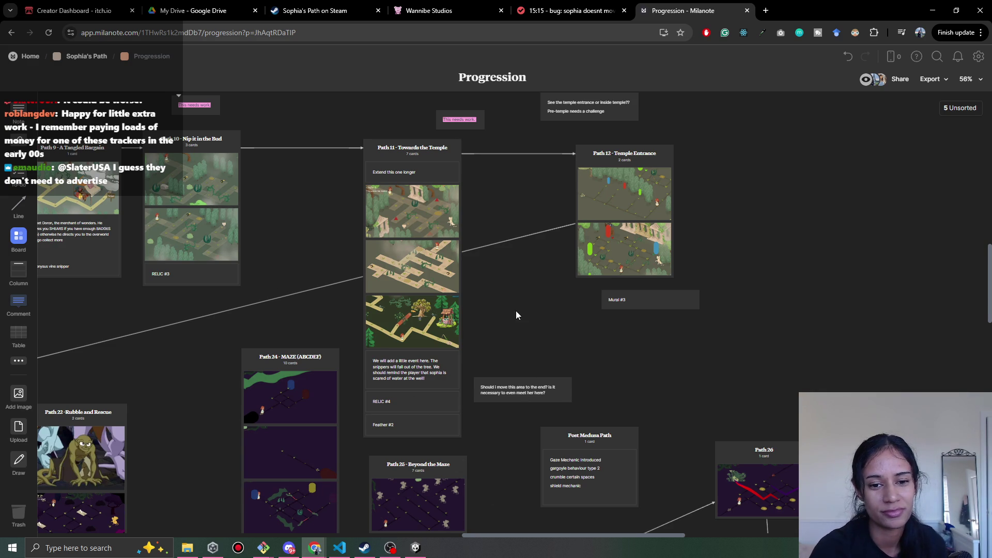
scroll(514, 301, right, 2)
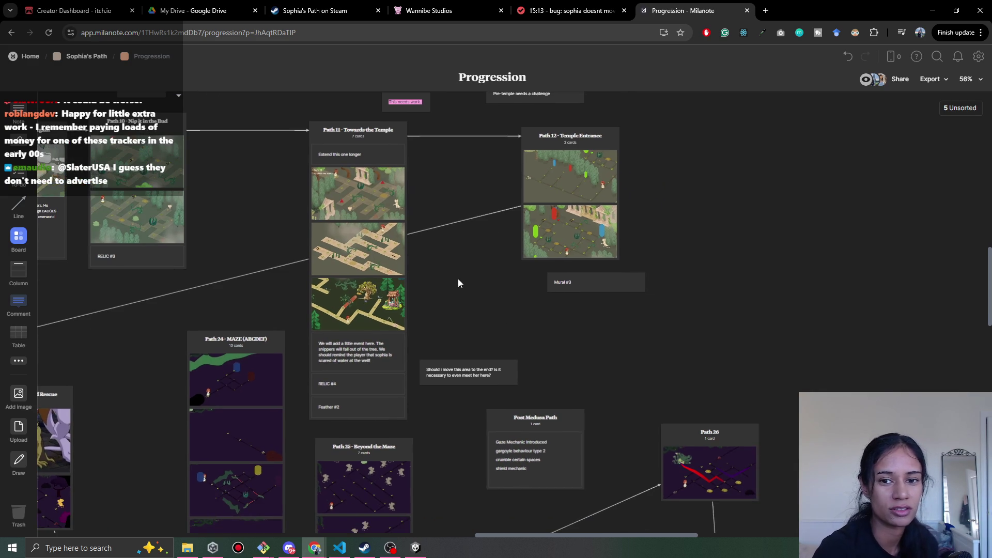
scroll(465, 284, left, 4)
key(alt+Tab)
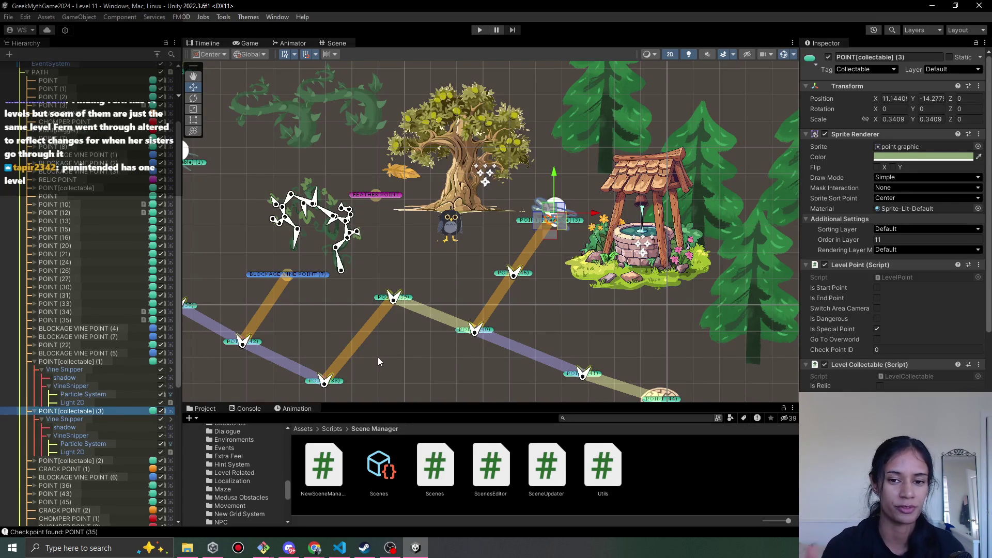
drag(432, 275, 484, 247)
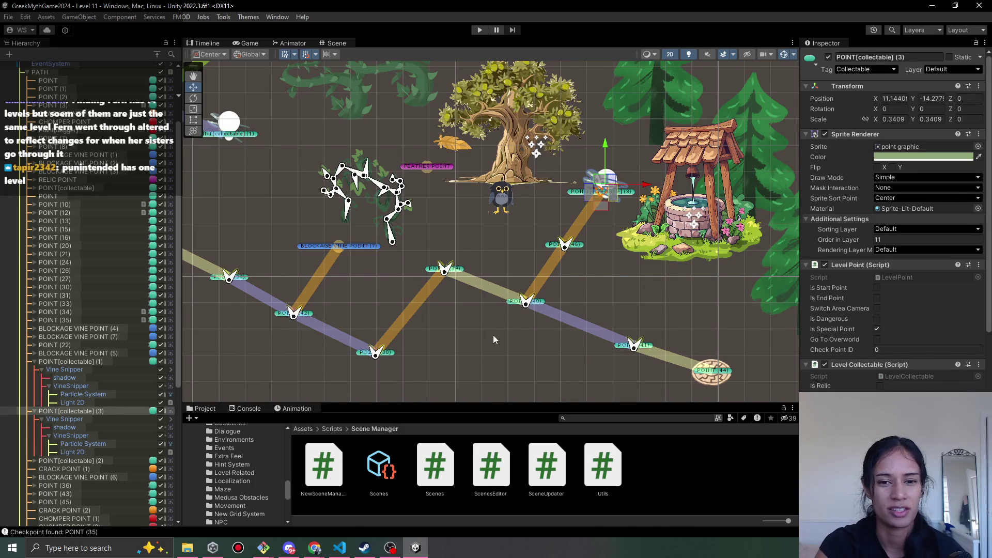
scroll(504, 259, right, 3)
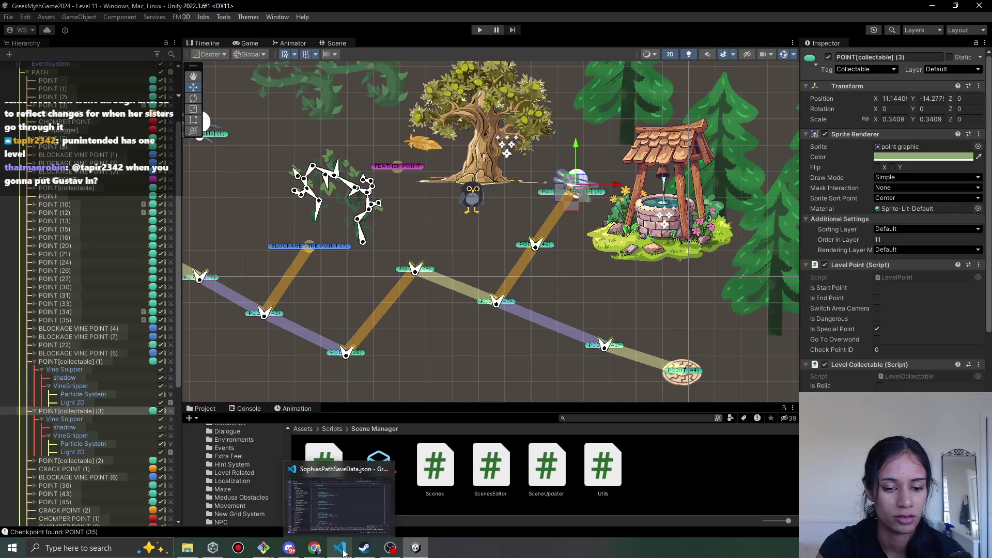
mouse_move(317, 549)
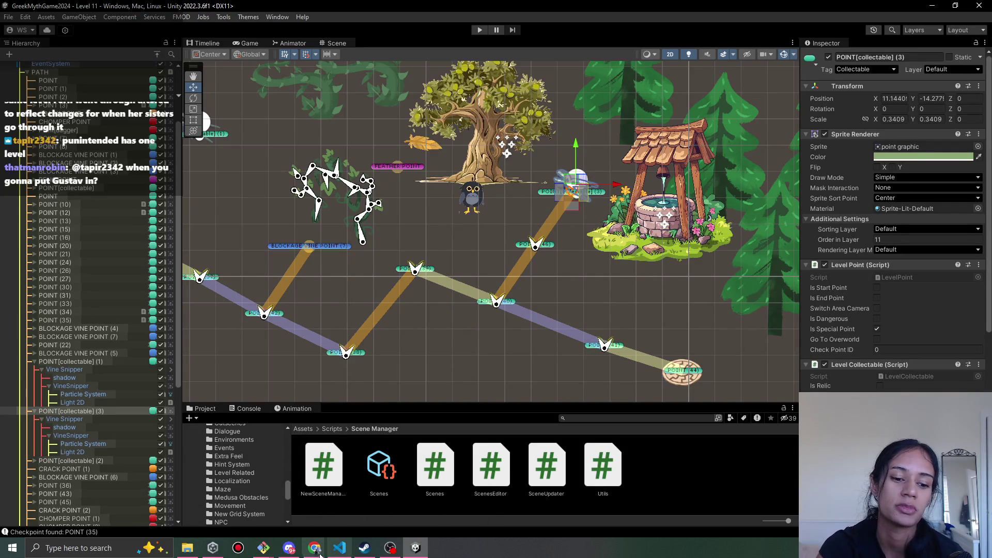
click(201, 537)
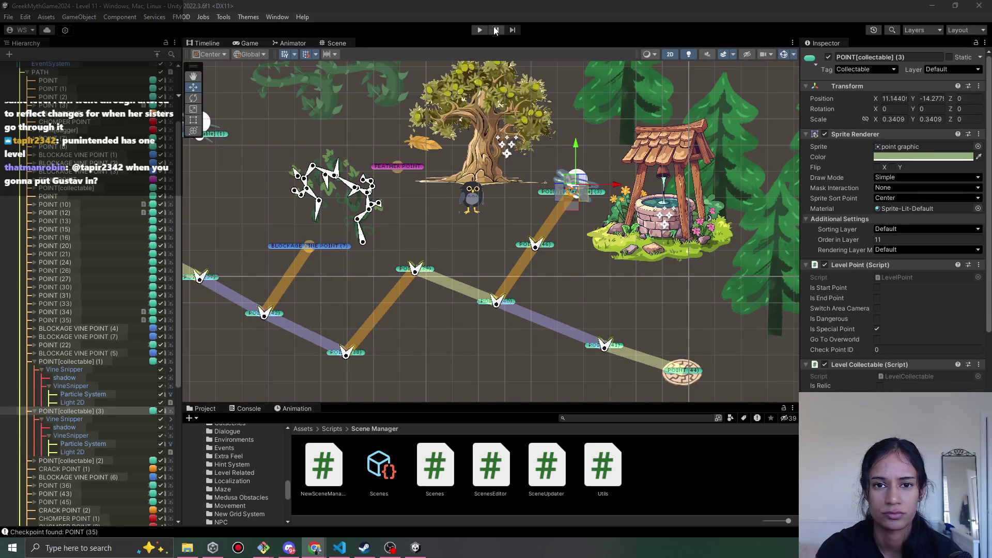
Duplicate POINT (41) into POINT (47) toward the well, link the two points, and save
click(611, 306)
click(663, 330)
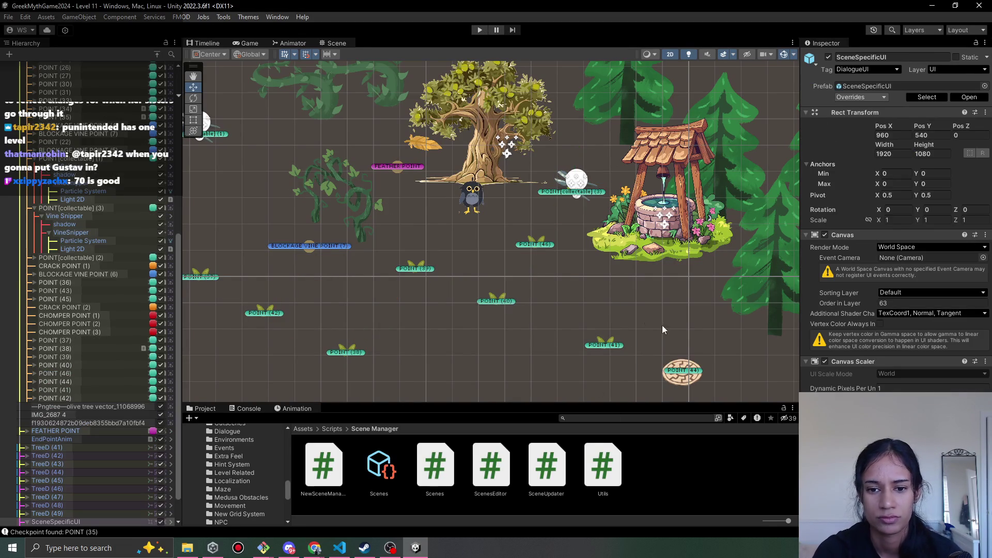
click(609, 346)
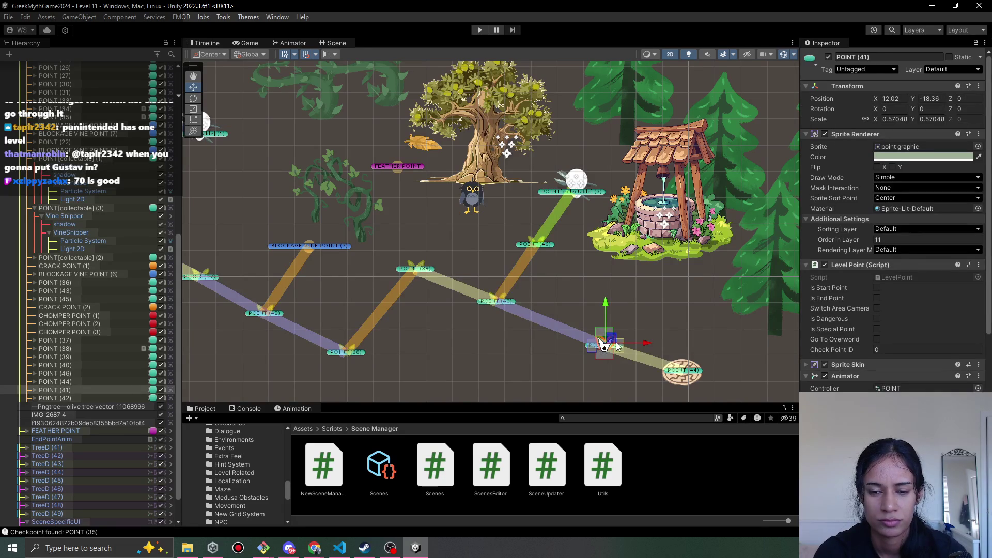
key(ctrl+d)
drag(604, 344, 638, 285)
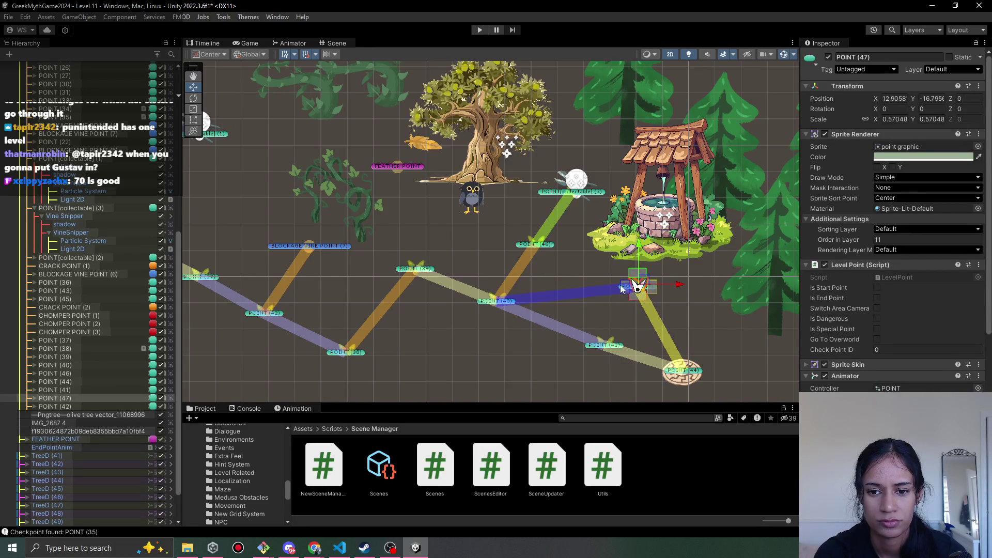
key(f)
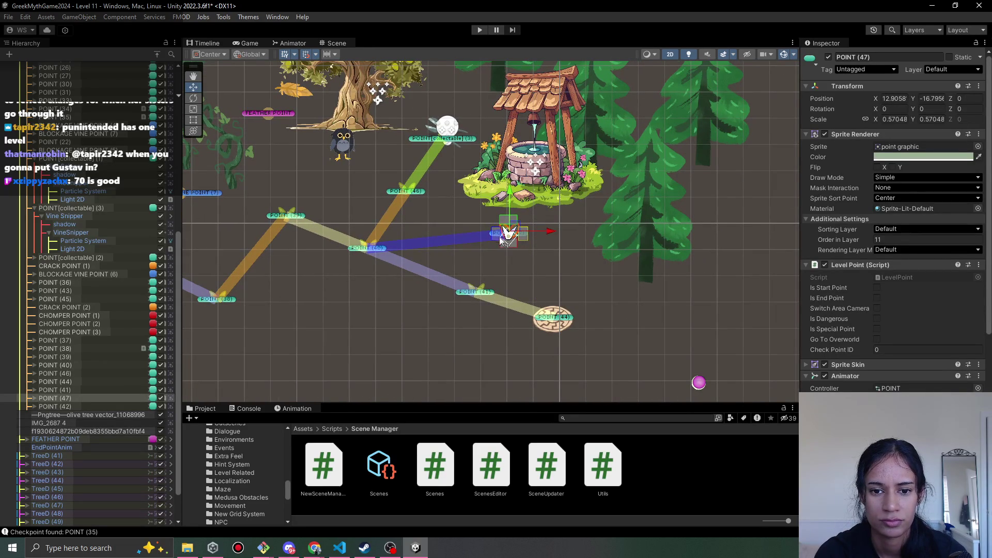
drag(509, 231, 472, 283)
key(ctrl+s)
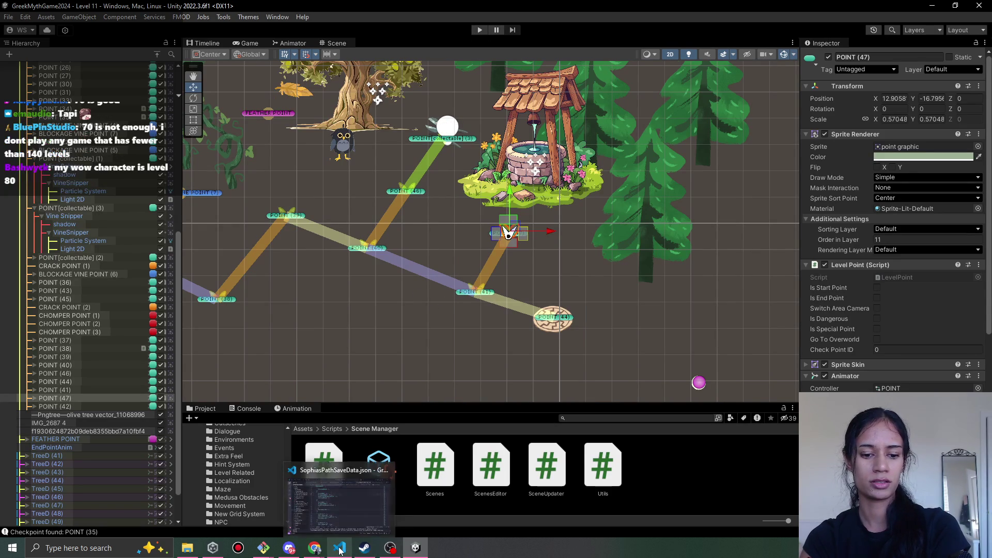
Reframe the Scene view around the path and start playtesting Level 11
click(386, 552)
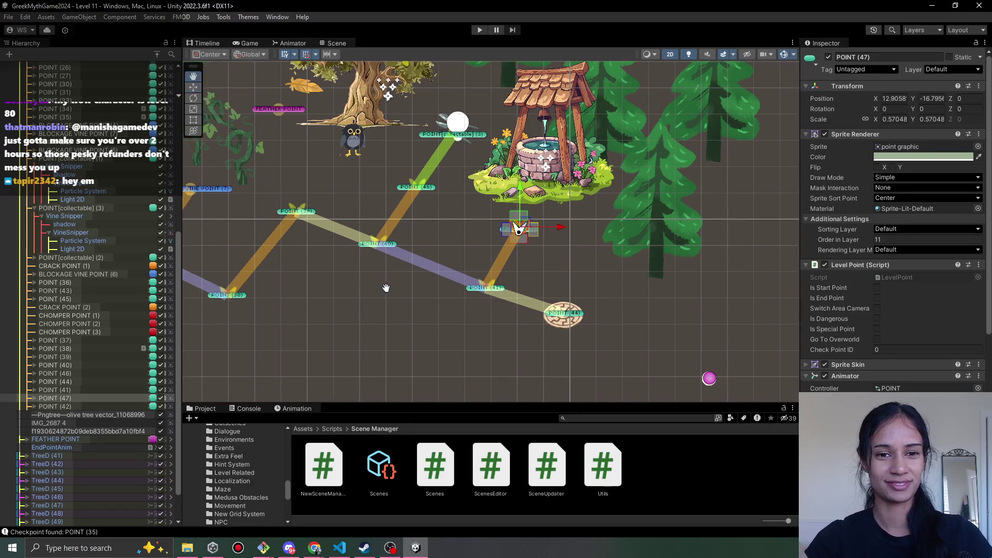
drag(388, 284, 432, 311)
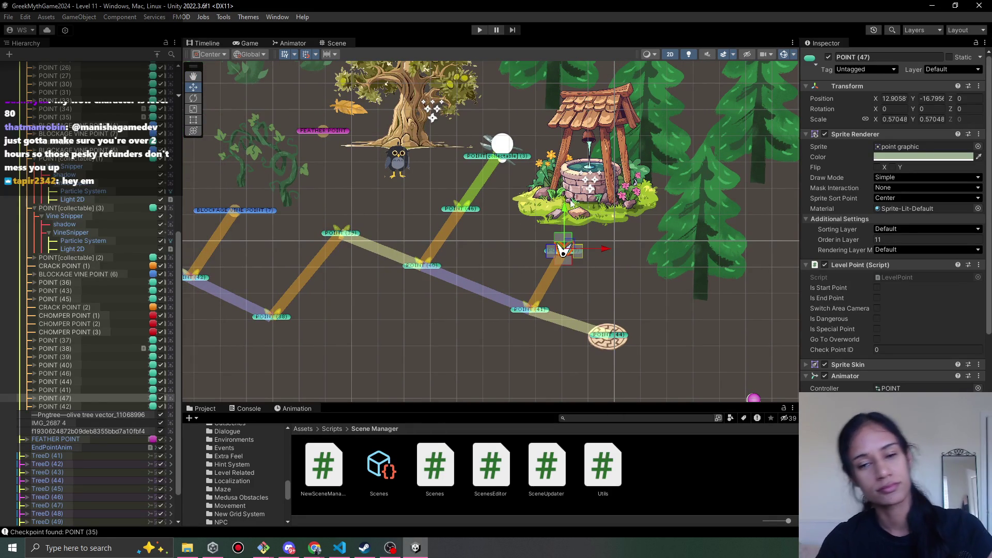
mouse_move(475, 223)
mouse_down()
mouse_move(394, 222)
mouse_move(390, 238)
mouse_up()
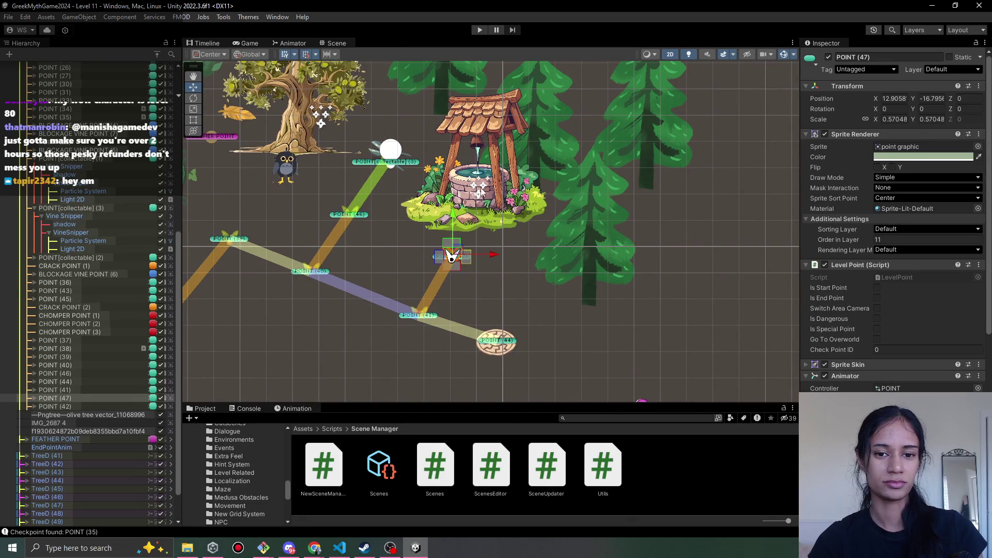
click(480, 29)
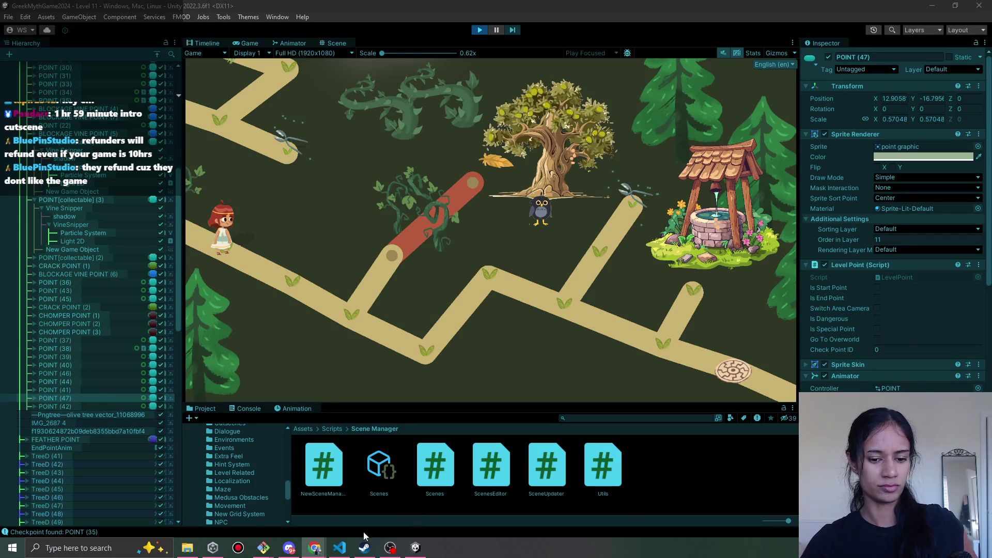
After glancing at the save-data file in VS Code, walk the character to the next path point
click(339, 548)
click(339, 547)
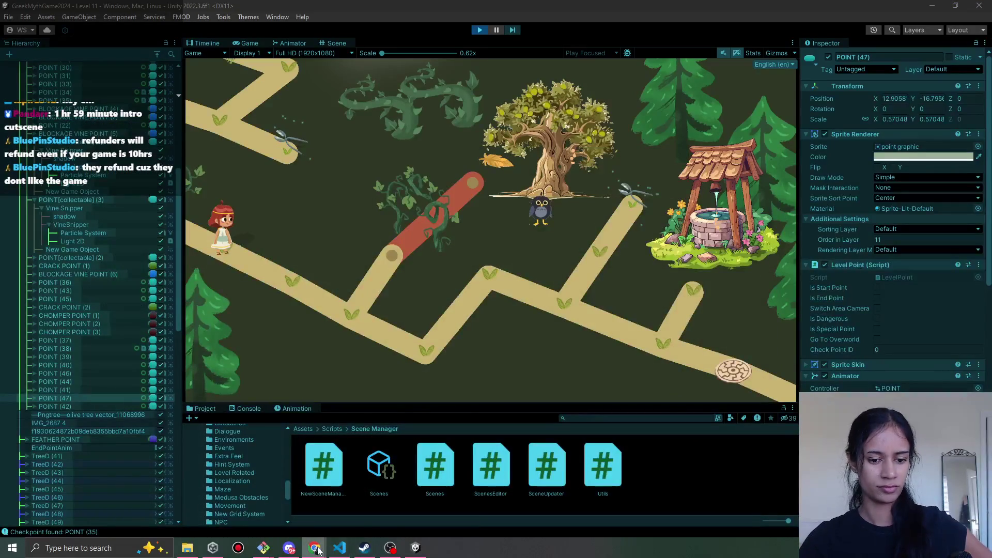
mouse_move(314, 549)
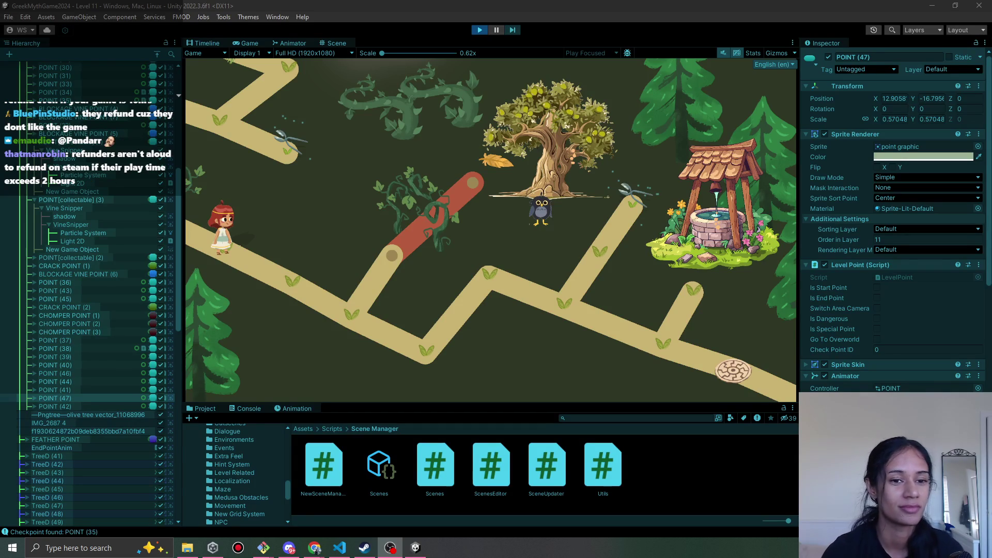
click(293, 296)
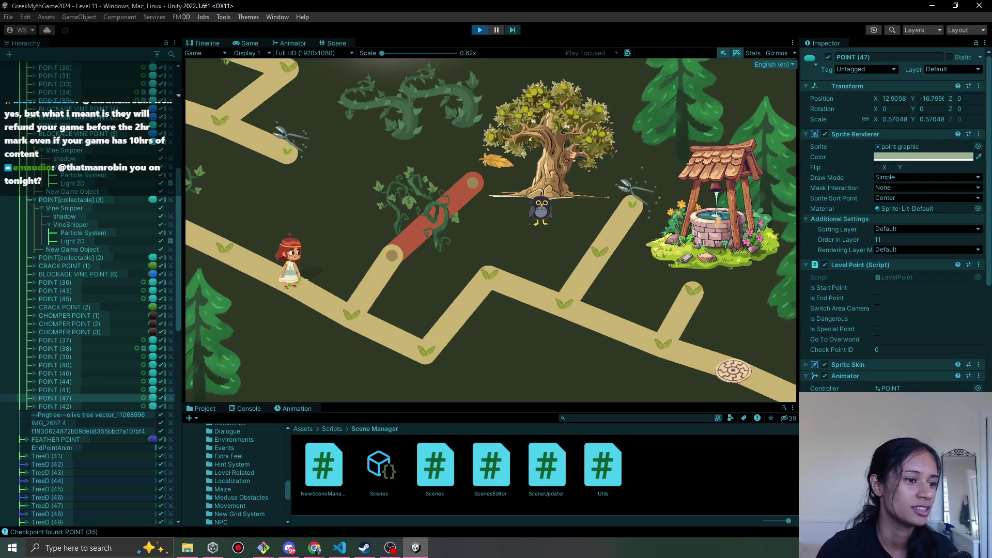
key(alt+Tab)
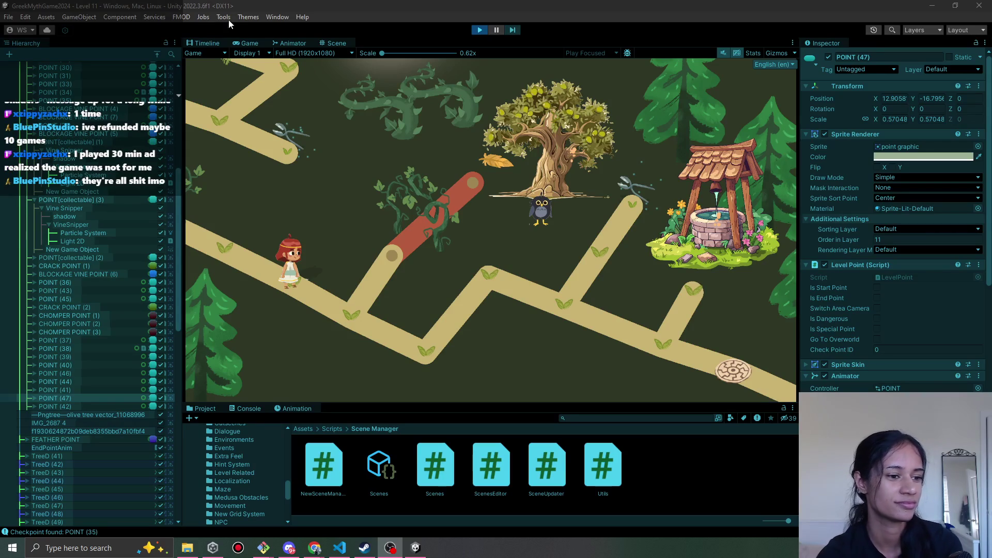
Walk the character to the foot of the red vine branch, then stop Play mode
click(269, 7)
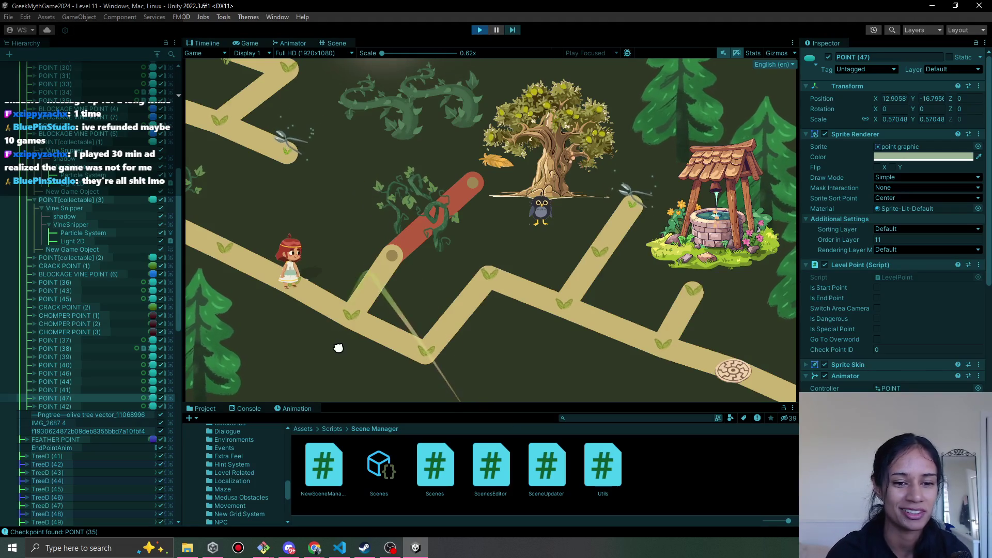
click(341, 302)
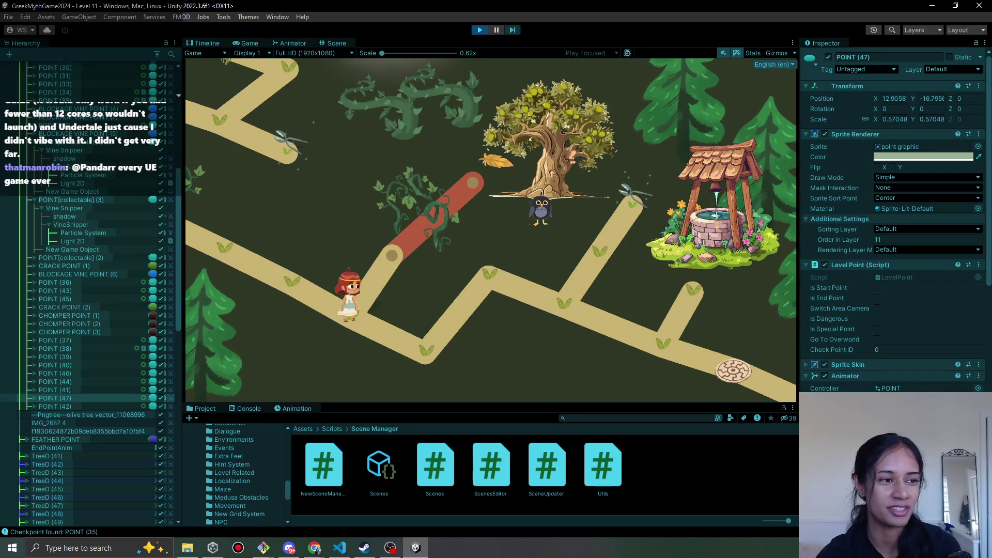
click(479, 30)
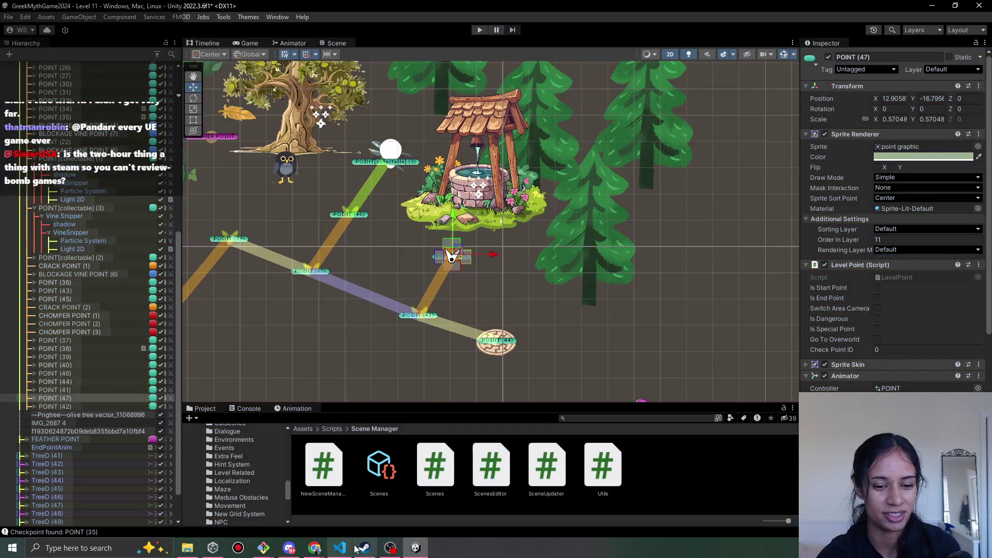
click(358, 549)
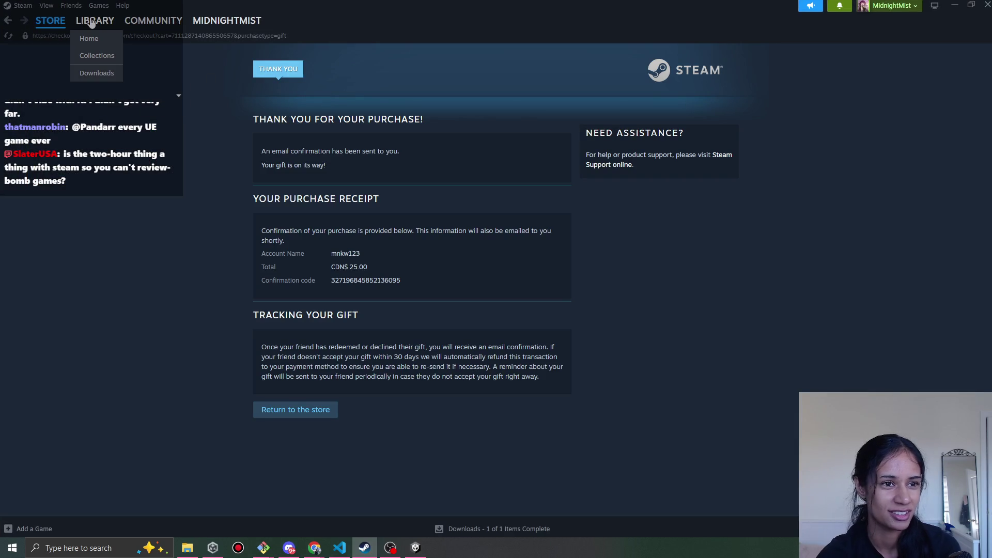
Find Sophia's Path in the Steam library list, view its page, then minimize Steam
click(91, 23)
scroll(84, 358, down, 10)
scroll(85, 362, down, 3)
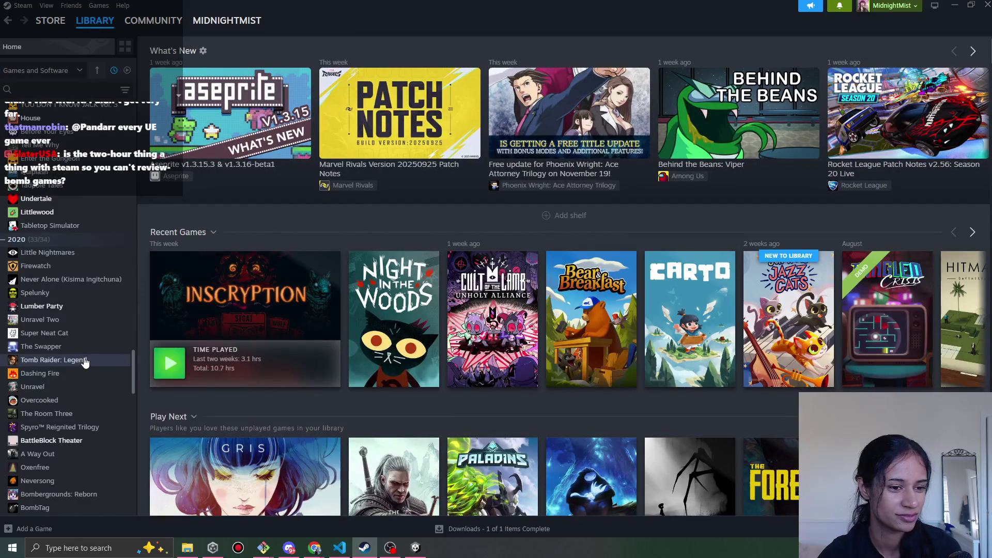
scroll(83, 357, down, 15)
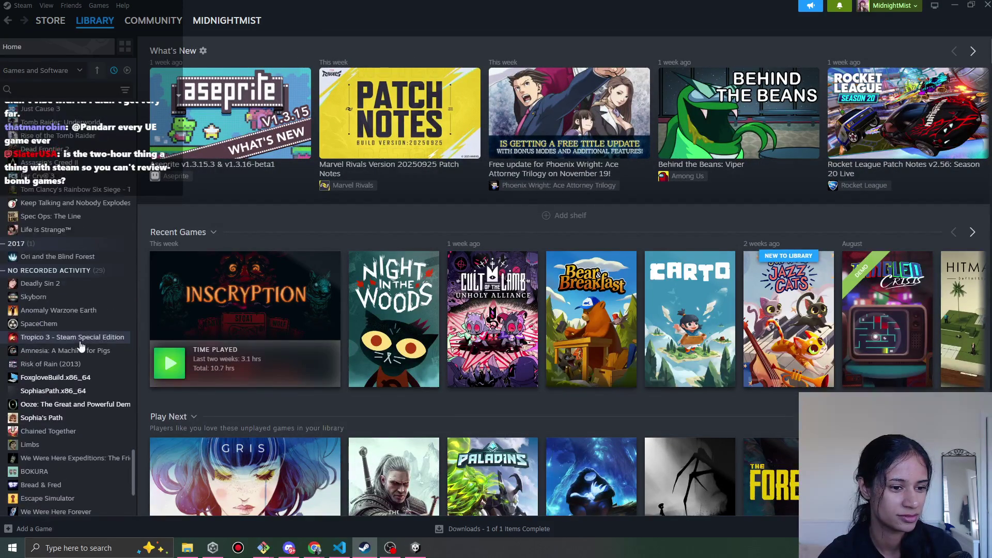
scroll(80, 345, down, 4)
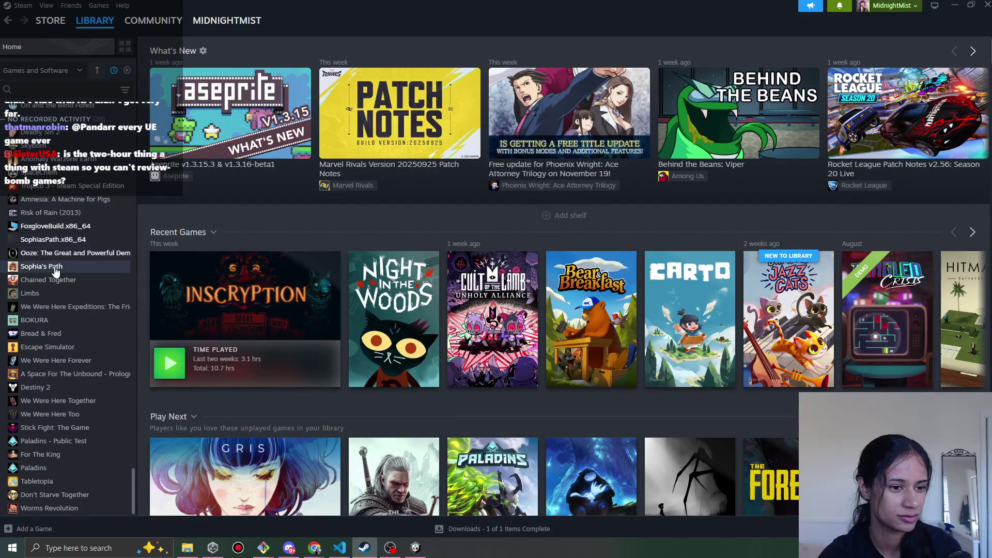
click(54, 268)
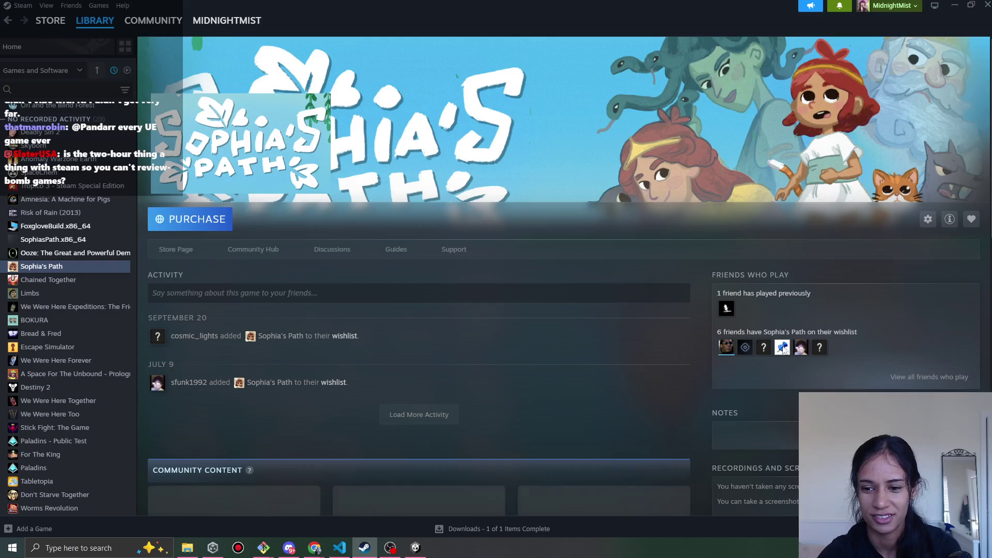
scroll(720, 393, down, 6)
scroll(720, 393, up, 6)
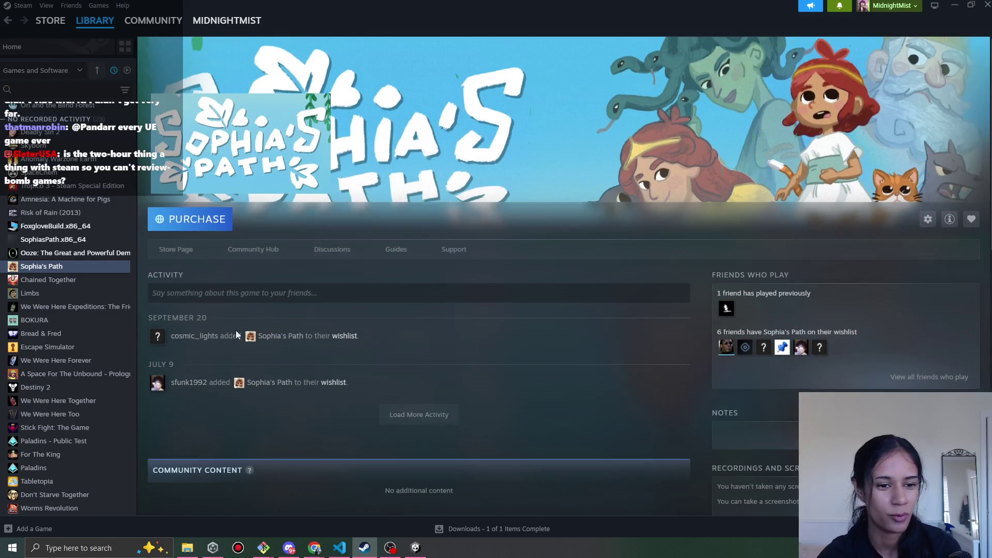
scroll(465, 371, down, 6)
scroll(465, 373, up, 6)
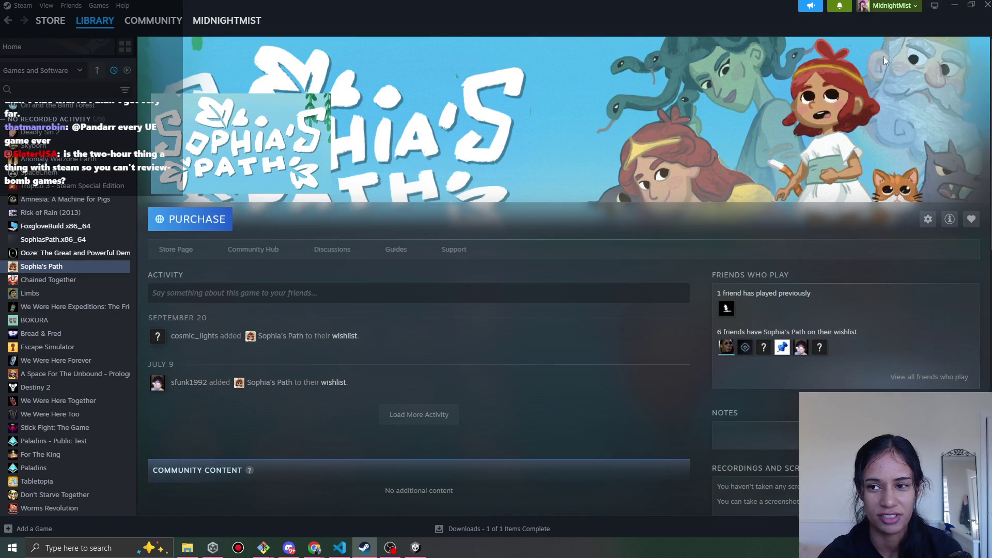
click(953, 5)
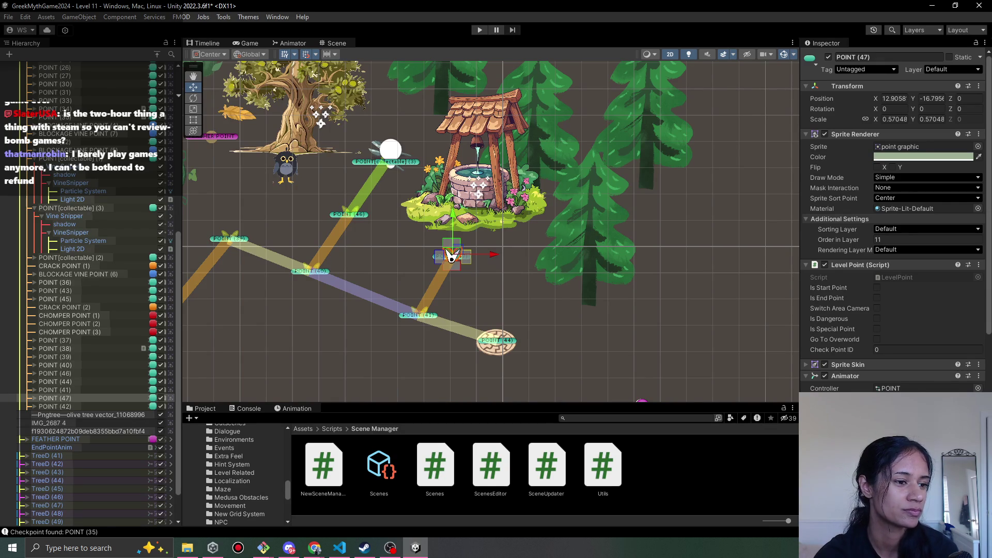
Collapse the long POINT group in the Level 11 Hierarchy, clear the selection, then bring Steam forward
key(alt+Tab)
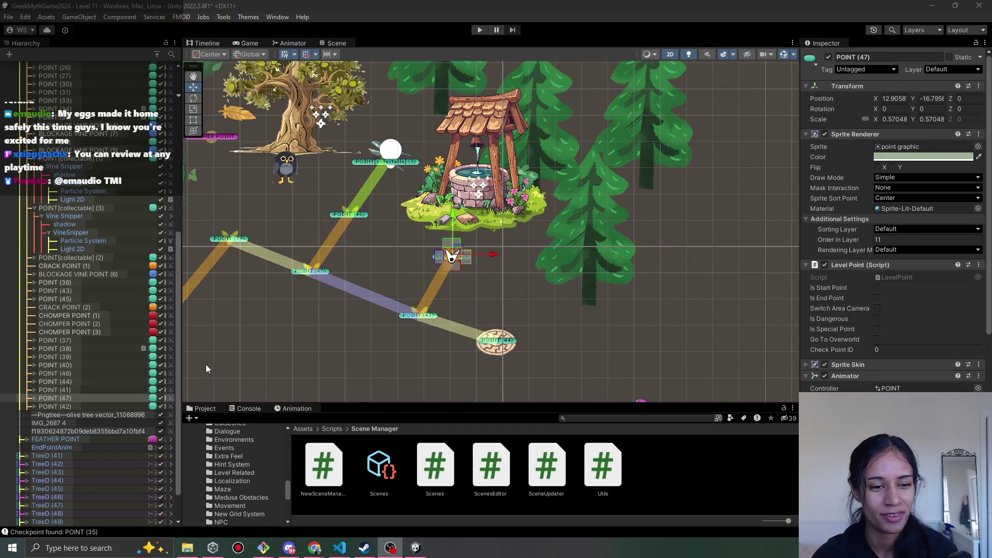
drag(182, 357, 176, 356)
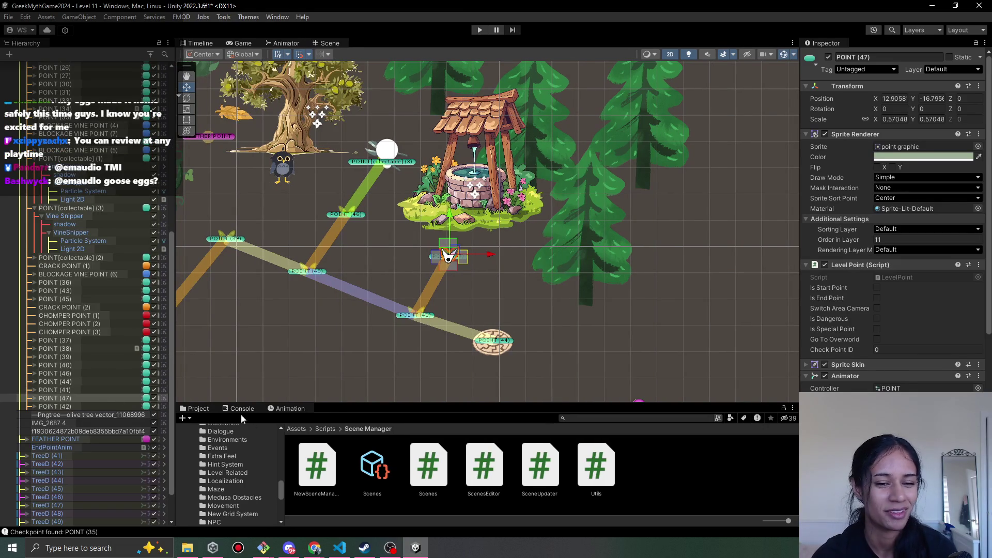
drag(177, 390, 187, 390)
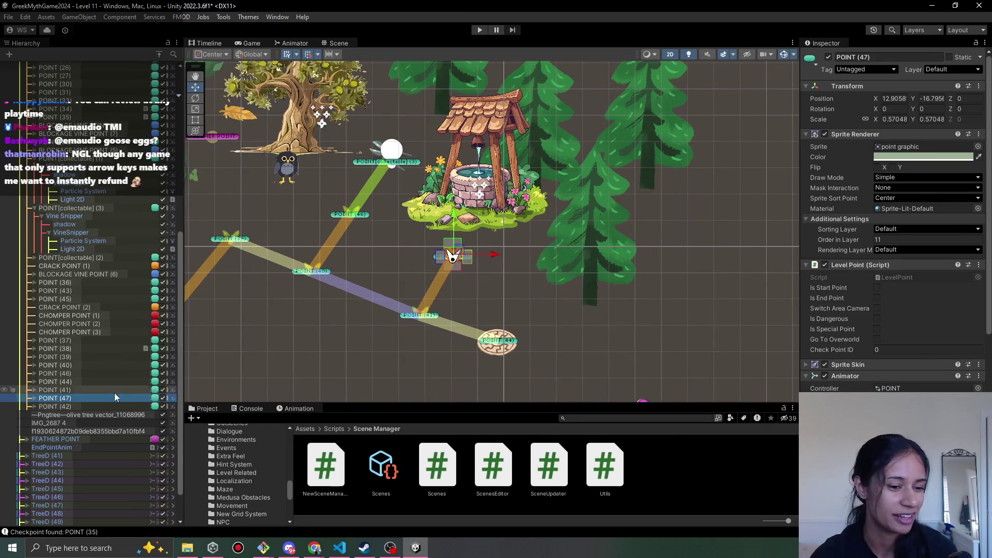
scroll(88, 400, up, 10)
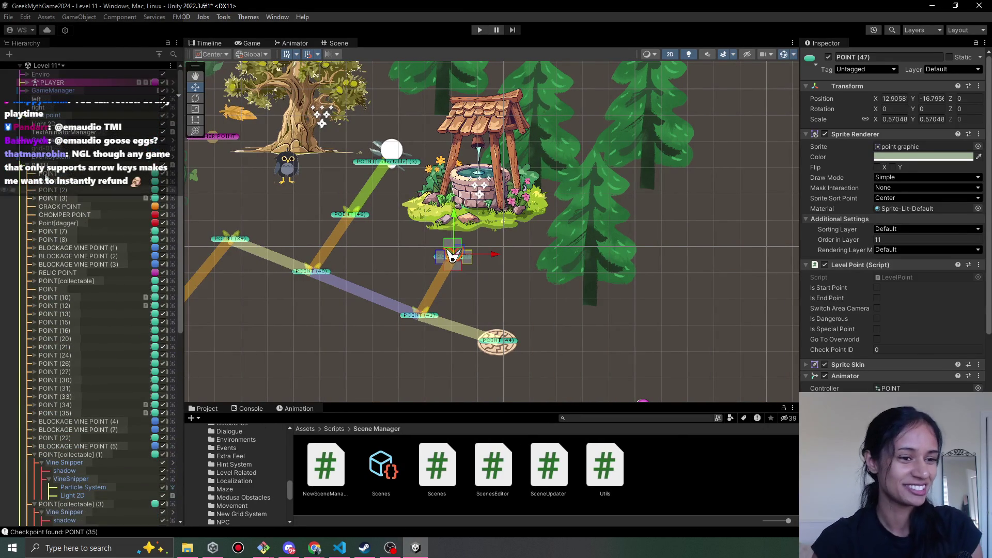
click(27, 166)
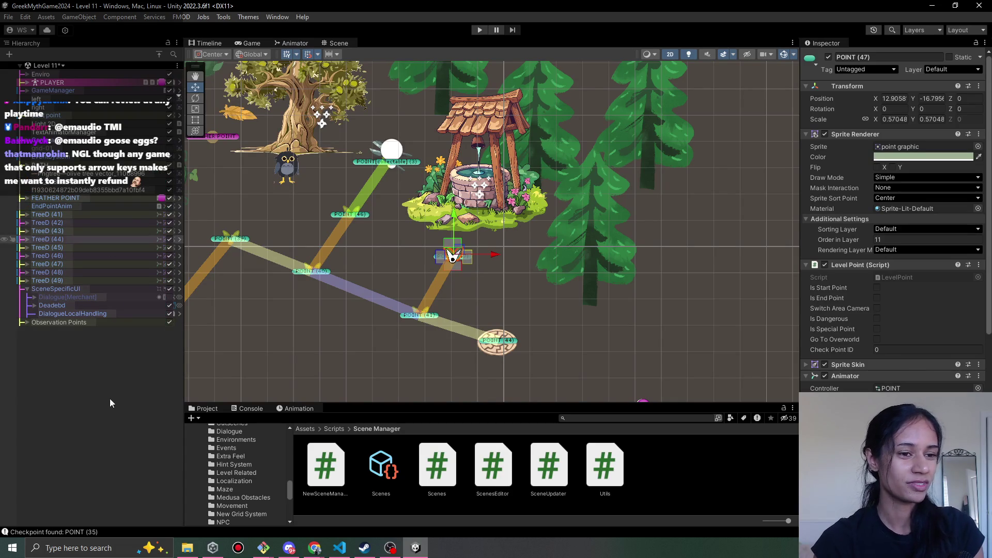
click(110, 412)
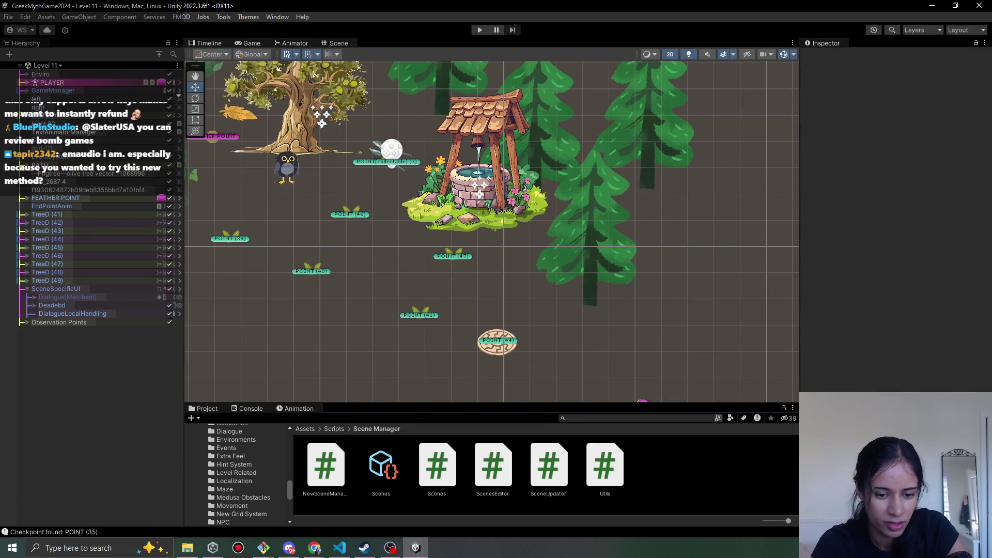
click(364, 548)
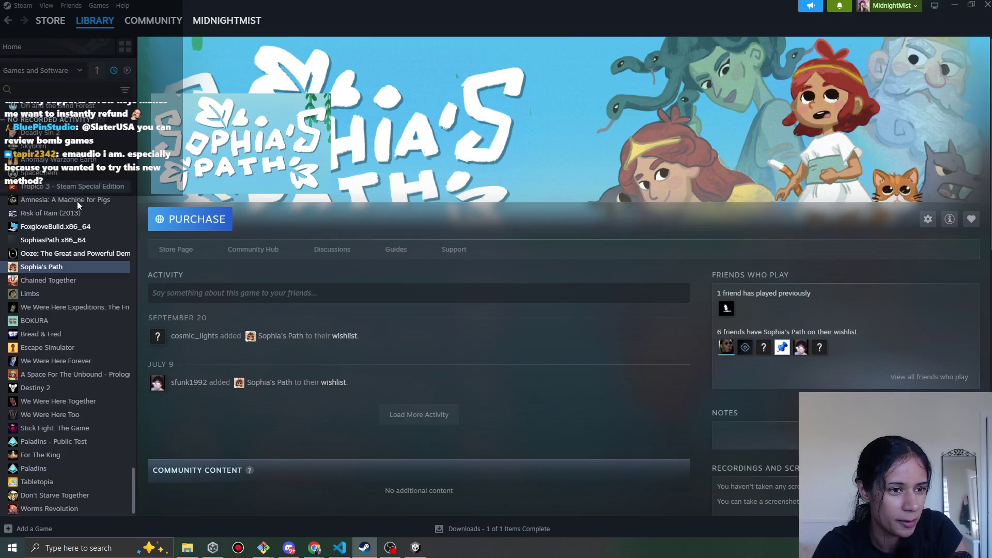
Search the Steam library for 'old' and open the Old Man's Journey page
scroll(42, 233, up, 3)
click(57, 90)
text(old)
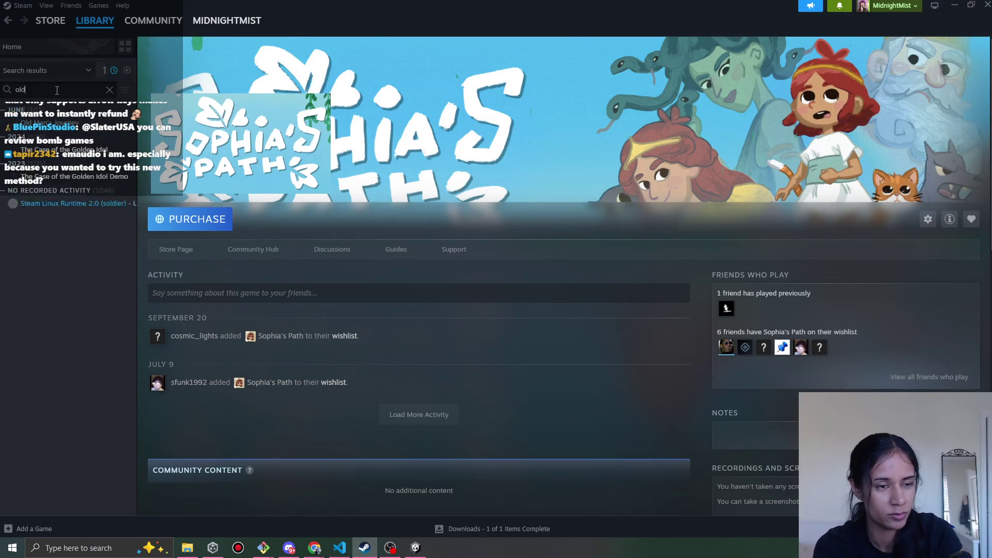
click(54, 128)
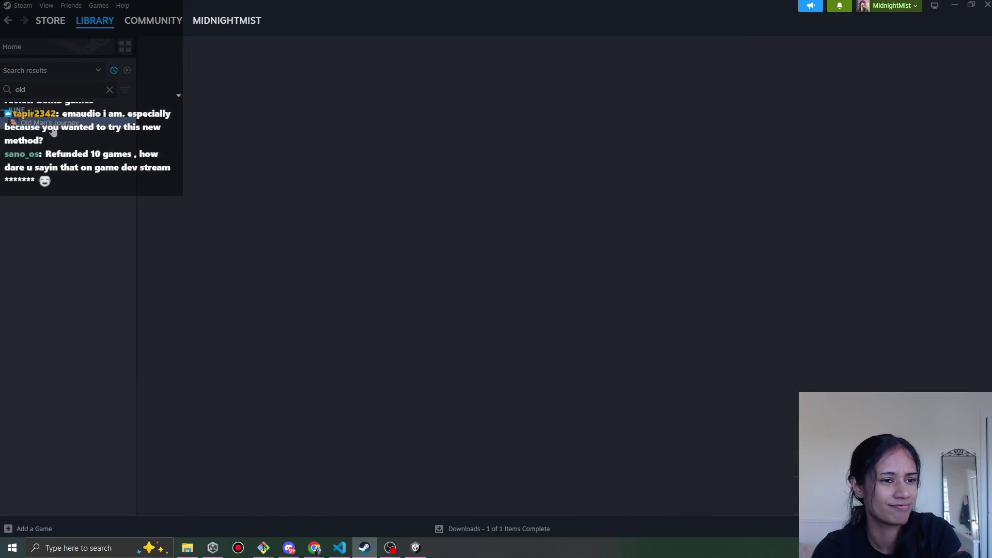
scroll(445, 229, down, 2)
scroll(445, 229, up, 2)
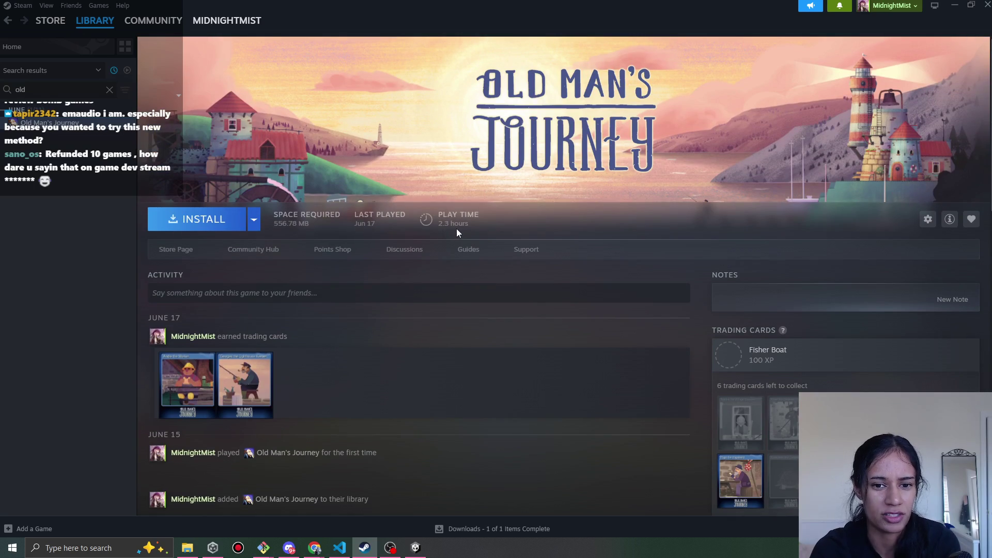
scroll(445, 339, down, 5)
scroll(307, 323, up, 5)
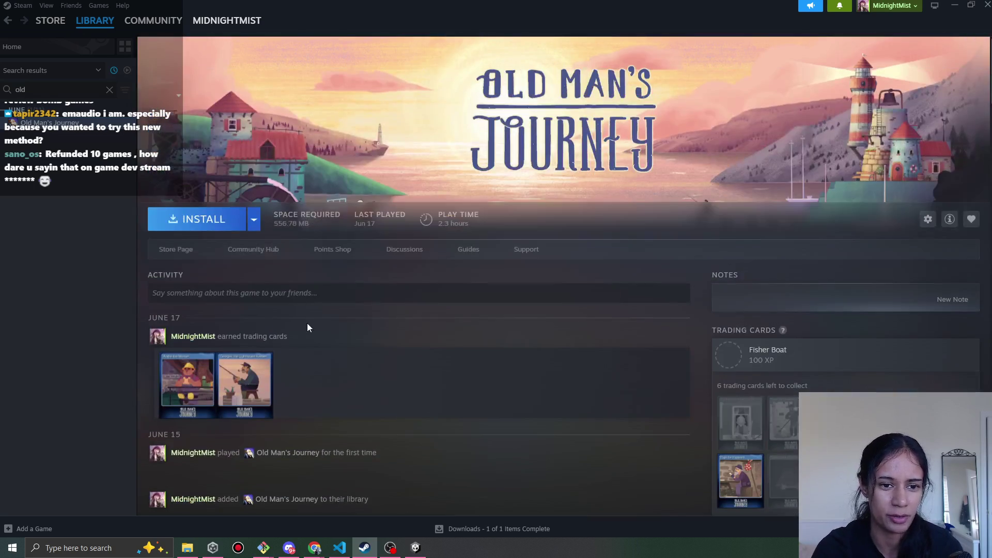
View the Old Man's Journey store page, go back, clear the search, and open Bear and Breakfast
click(181, 253)
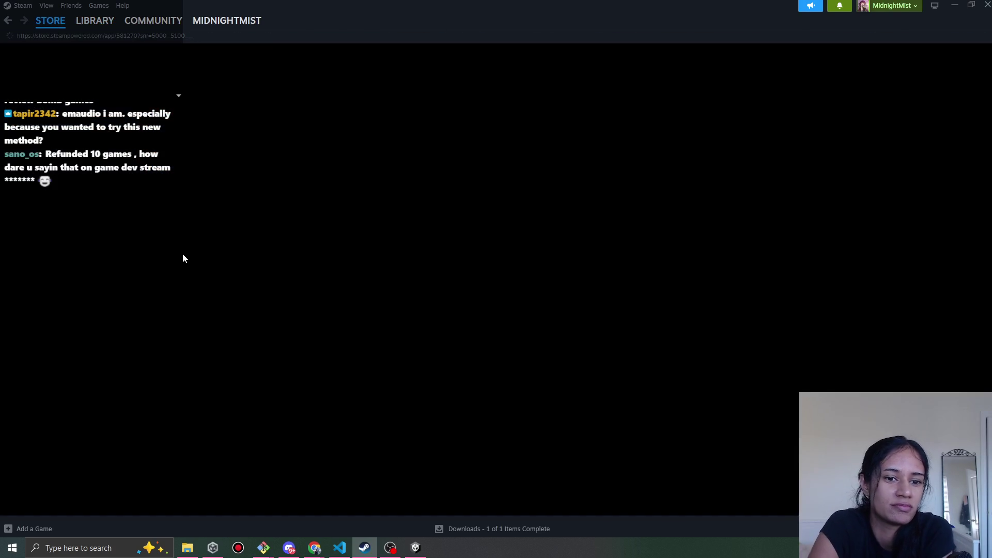
key(alt+Left)
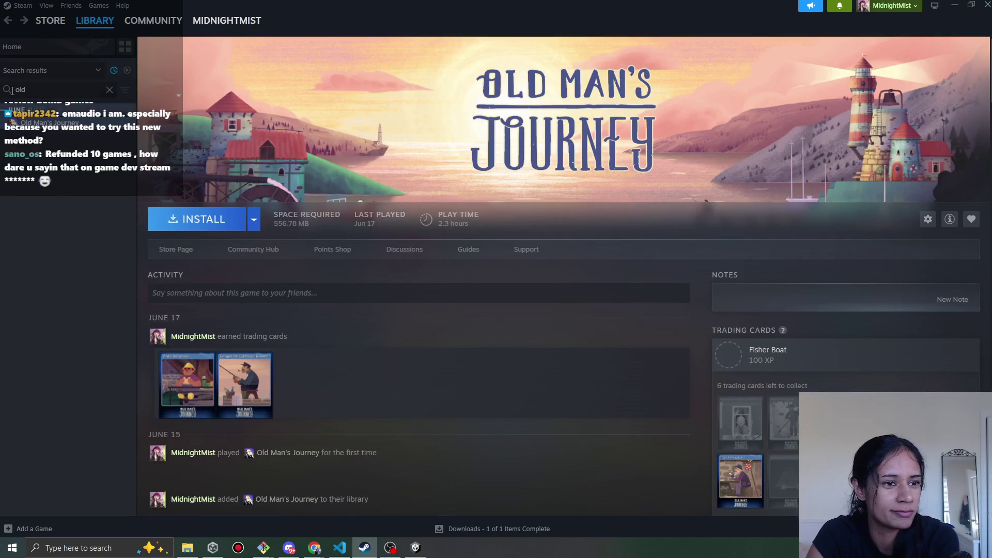
click(109, 90)
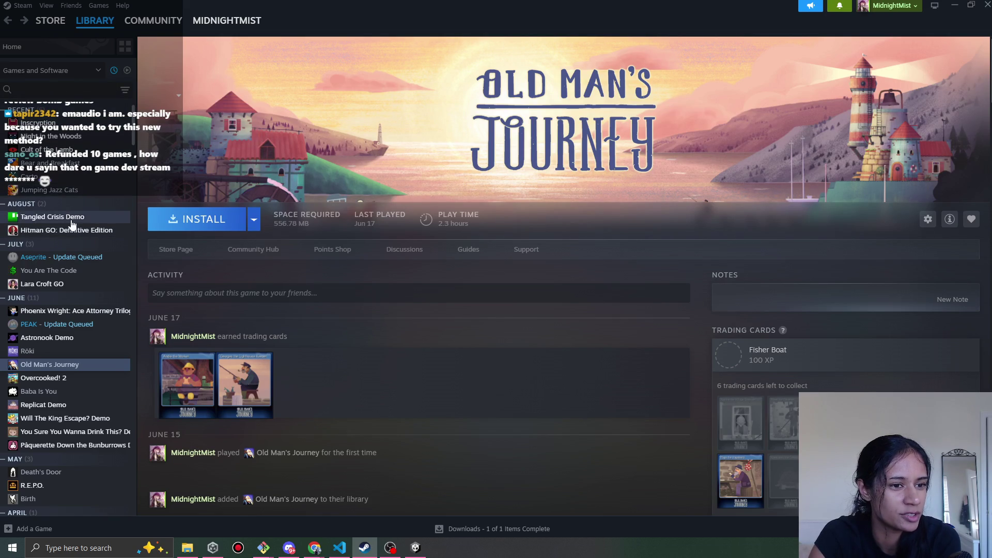
click(51, 163)
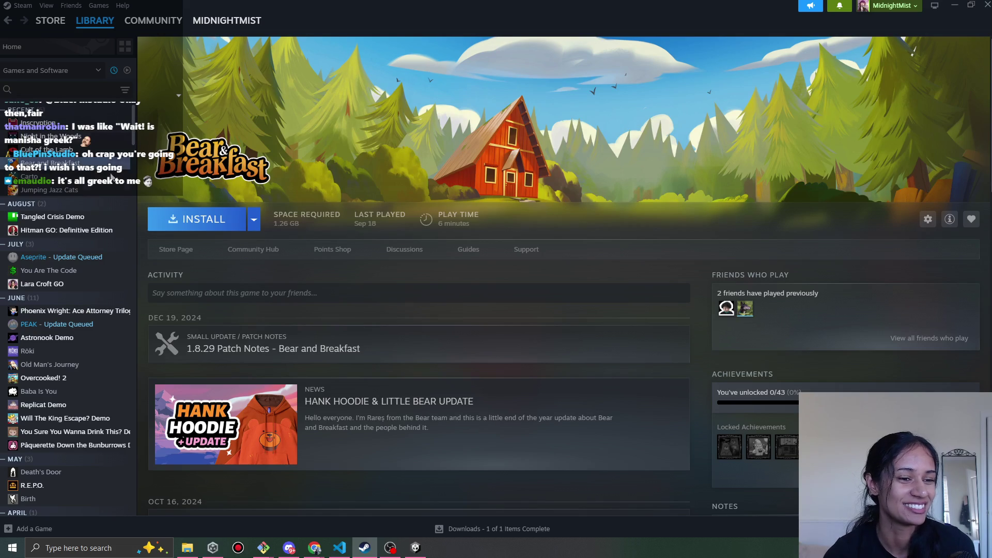
Scroll down through the Bear and Breakfast library page
scroll(73, 317, down, 5)
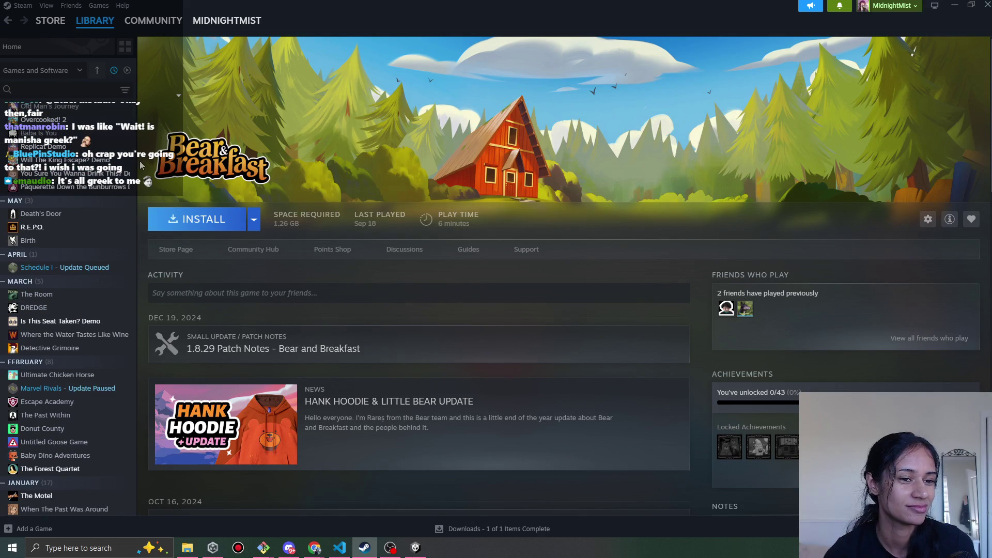
scroll(135, 168, down, 1)
scroll(135, 168, down, 3)
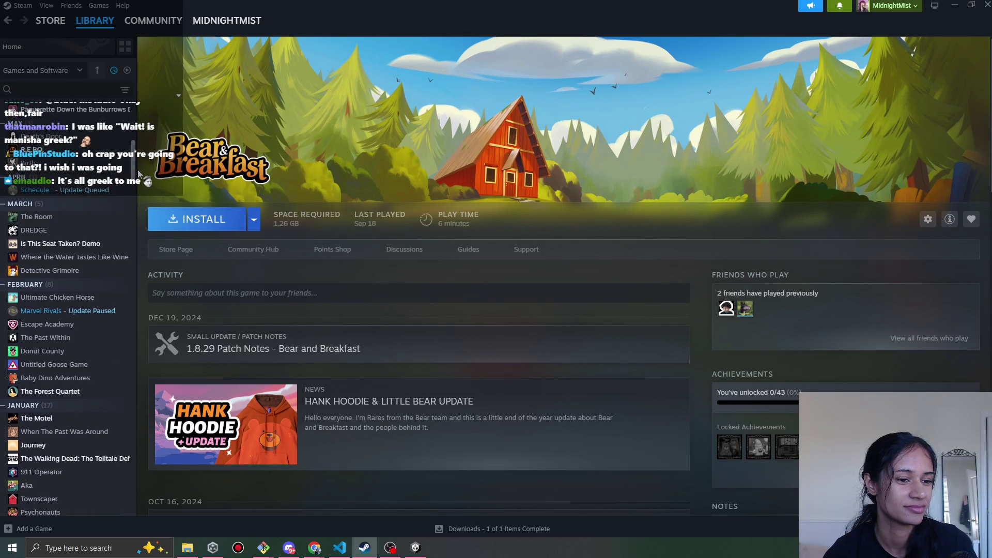
scroll(102, 160, down, 1)
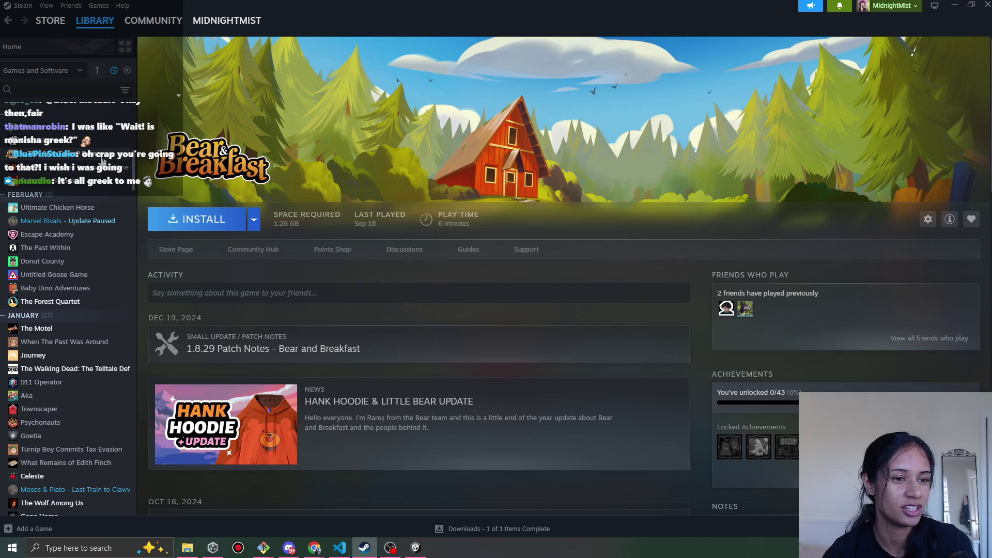
Open the Is This Seat Taken? Demo library page and scroll through it
click(103, 161)
scroll(574, 318, down, 5)
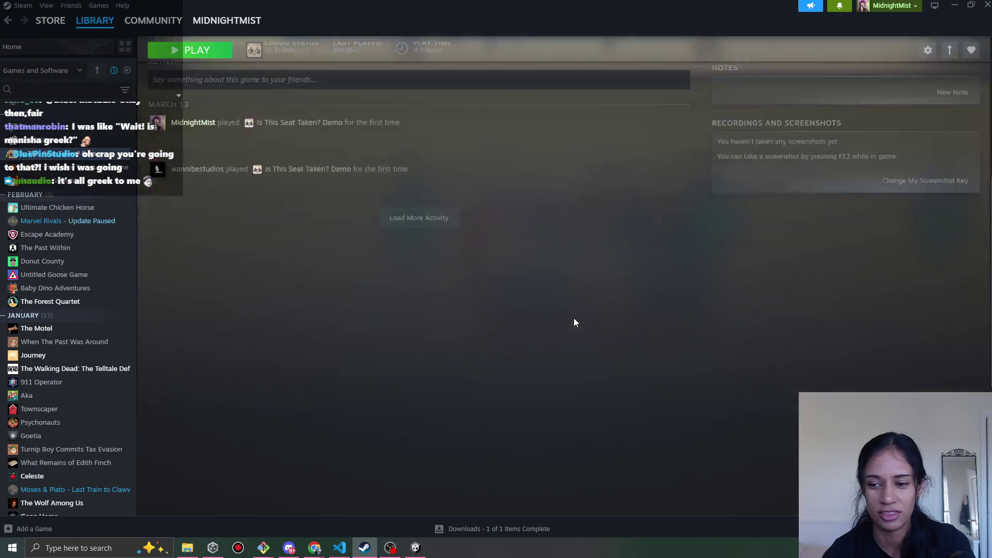
scroll(574, 318, up, 5)
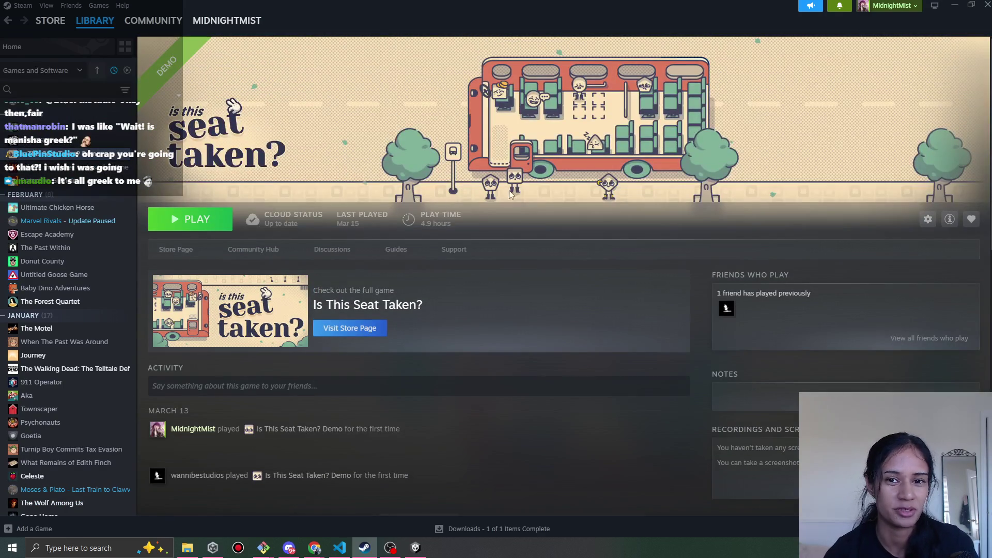
scroll(98, 218, down, 1)
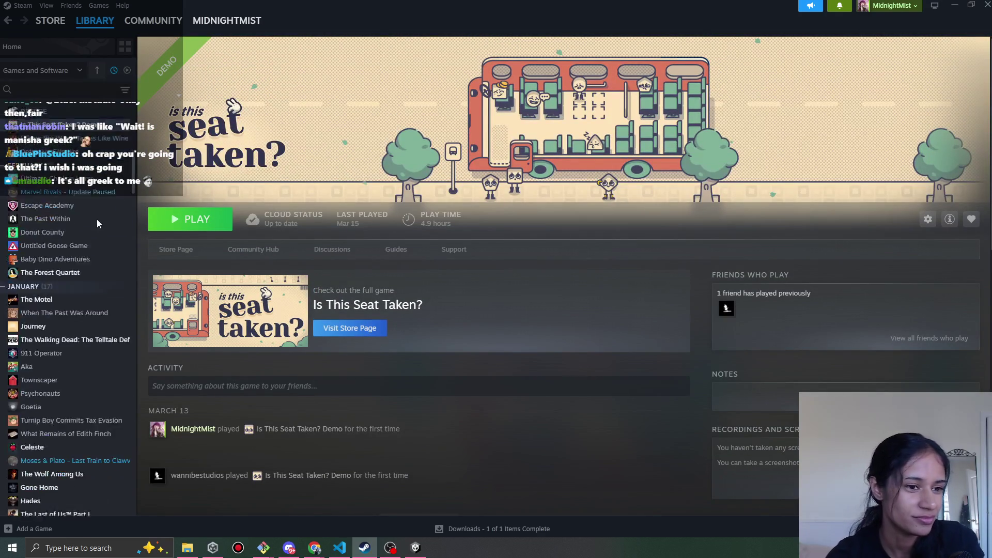
scroll(93, 233, up, 1)
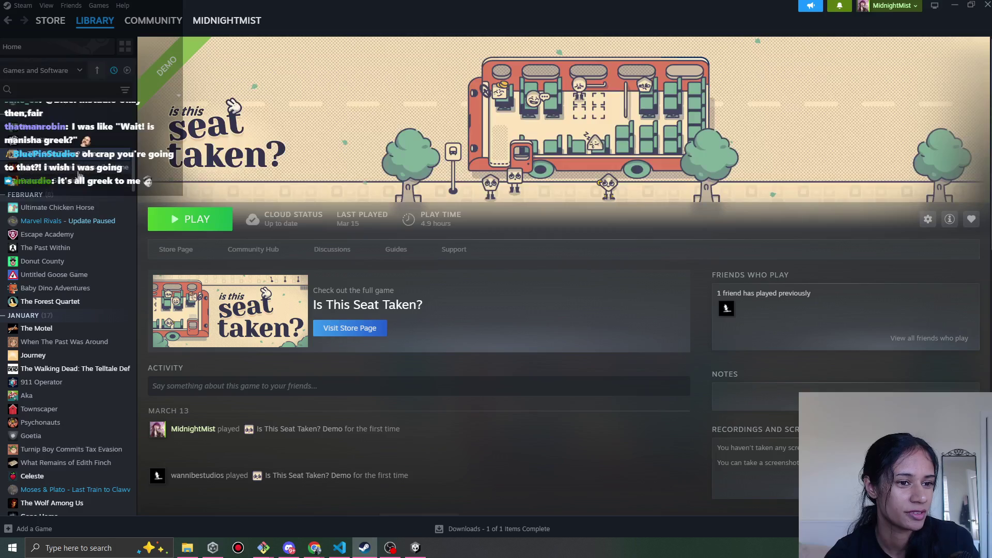
Open the Where The Water Tastes Like Wine page, scroll through it, and minimize Steam
click(79, 175)
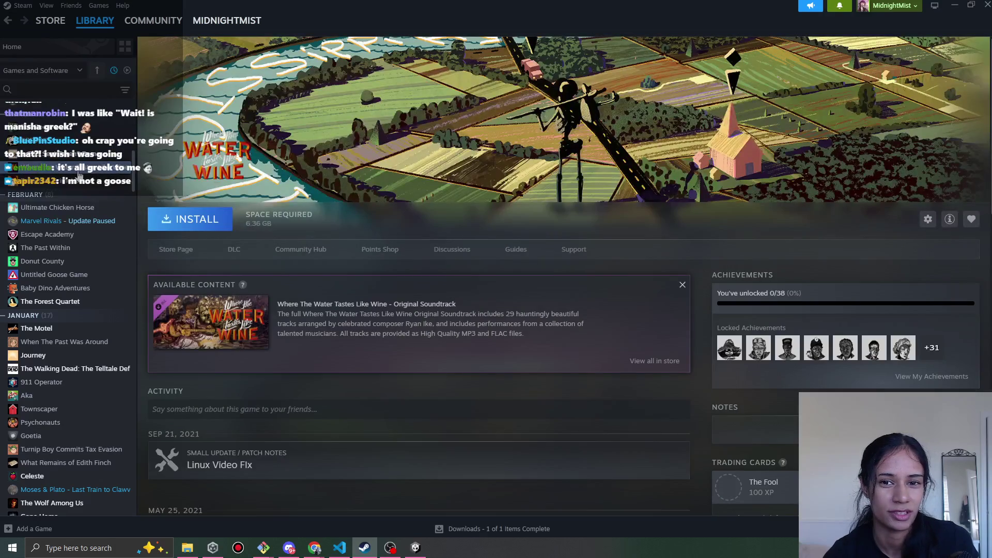
scroll(554, 359, down, 3)
scroll(533, 364, up, 3)
scroll(96, 250, up, 1)
scroll(93, 269, up, 10)
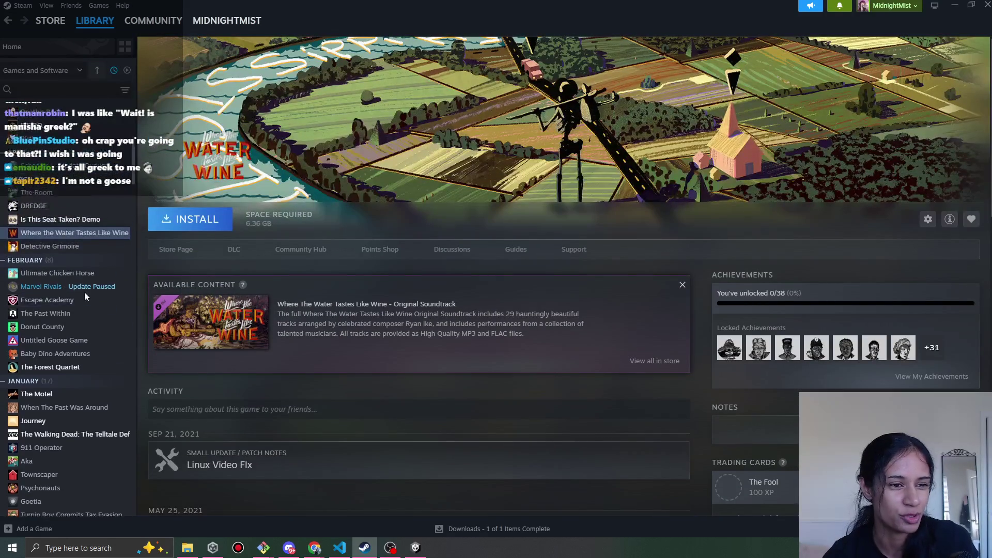
scroll(92, 294, down, 10)
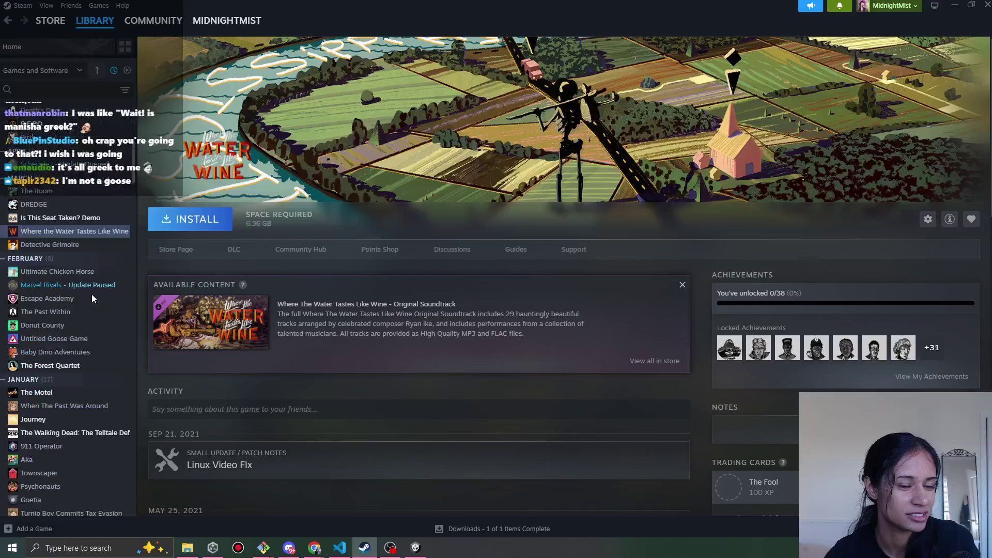
scroll(96, 296, down, 2)
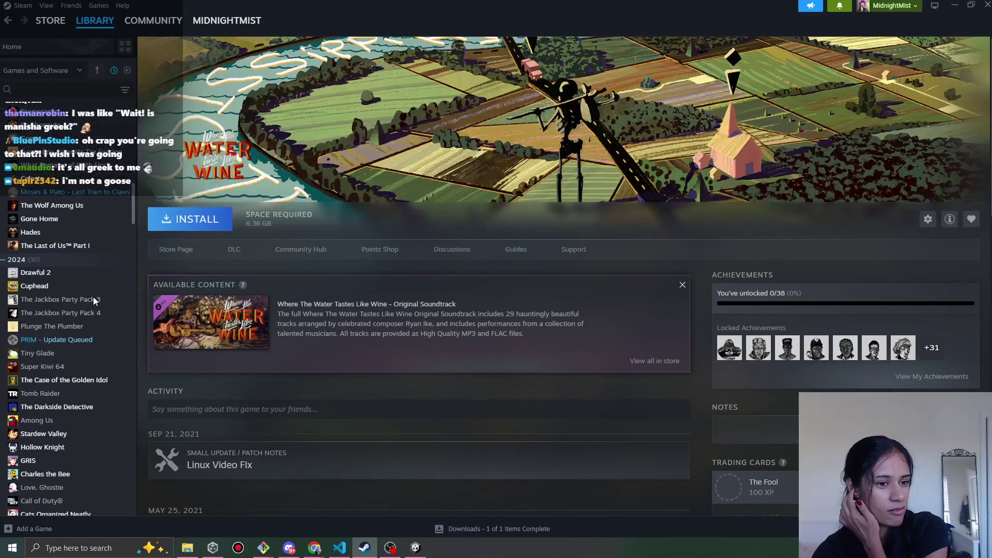
scroll(89, 304, down, 4)
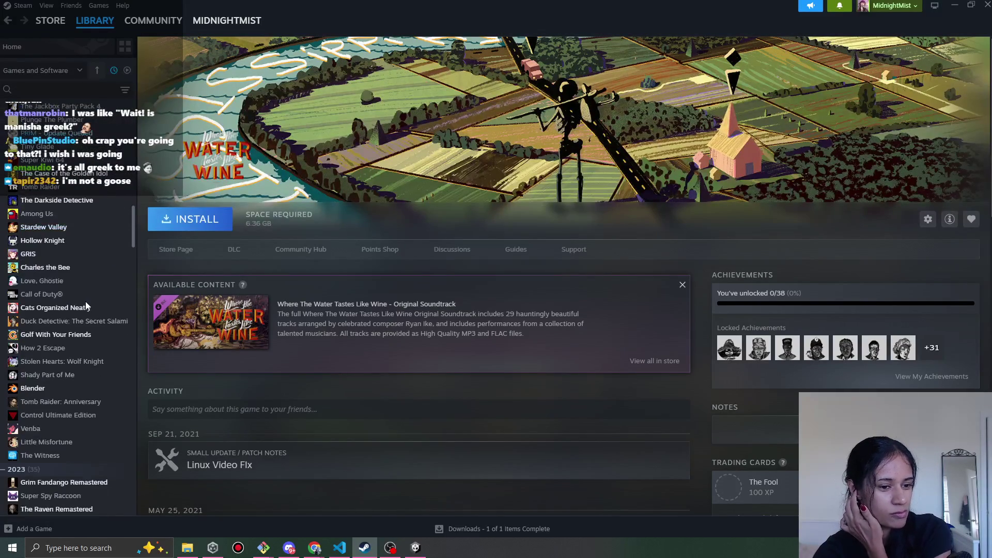
click(955, 5)
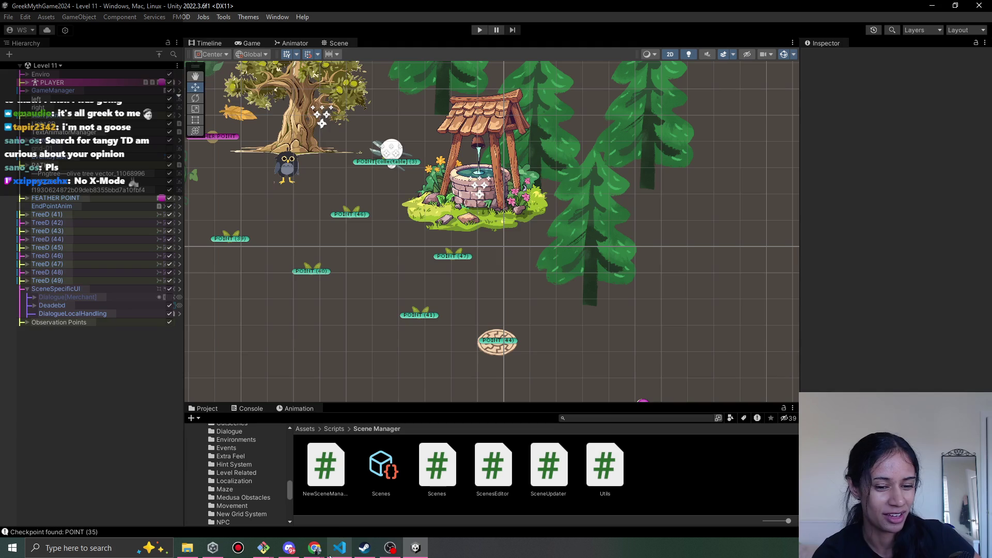
mouse_move(314, 551)
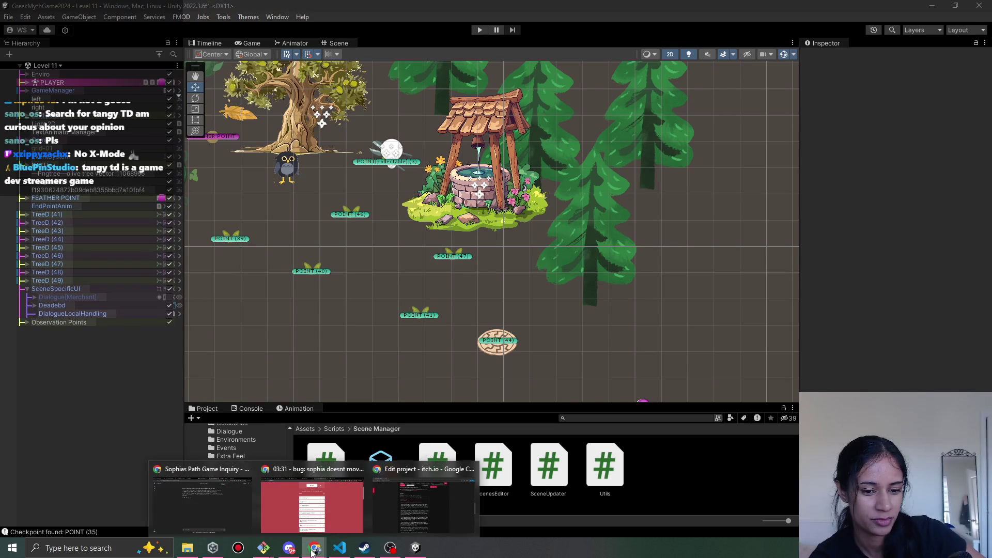
click(327, 519)
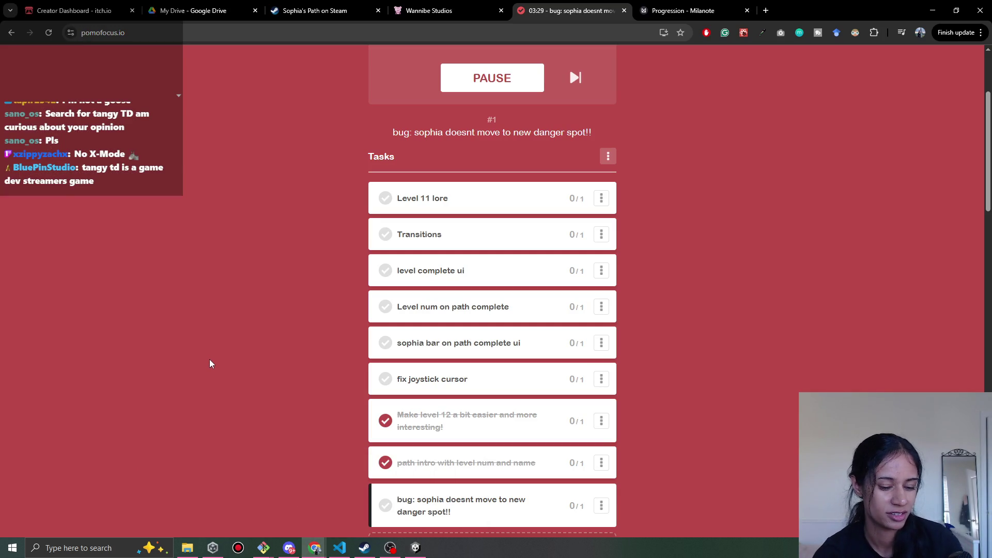
Close the extra new Chrome tab, minimize Chrome, and open the Steam store
key(ctrl+t)
text(ta)
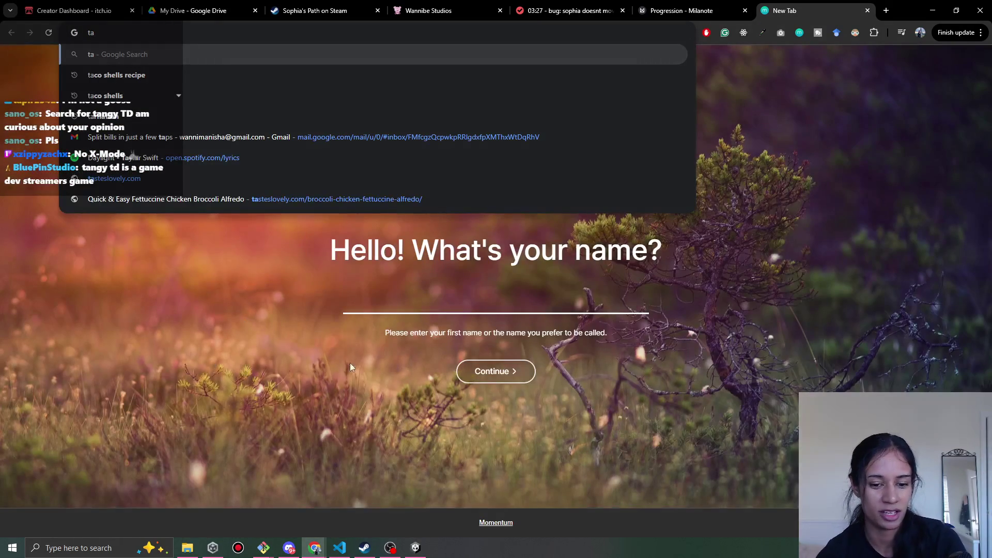
click(868, 10)
click(933, 10)
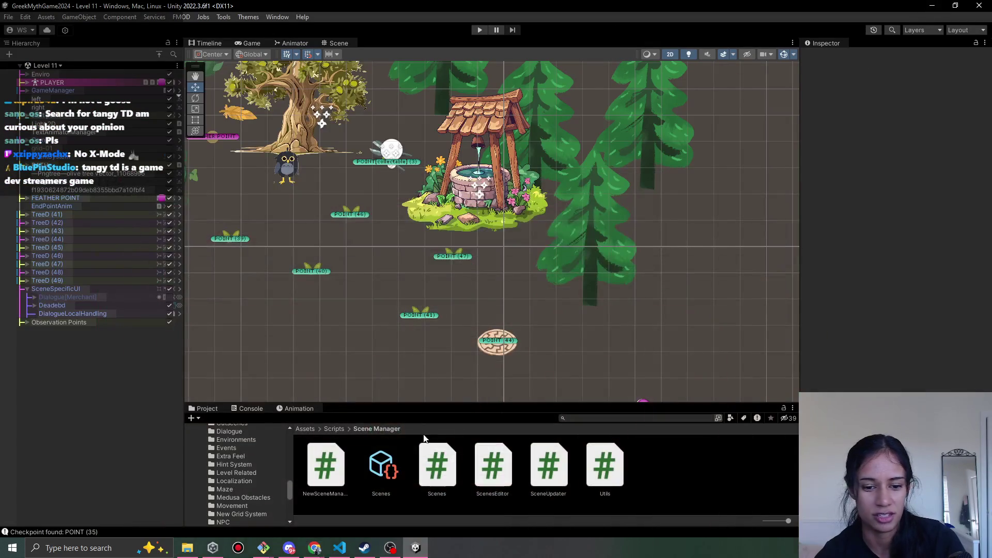
click(364, 548)
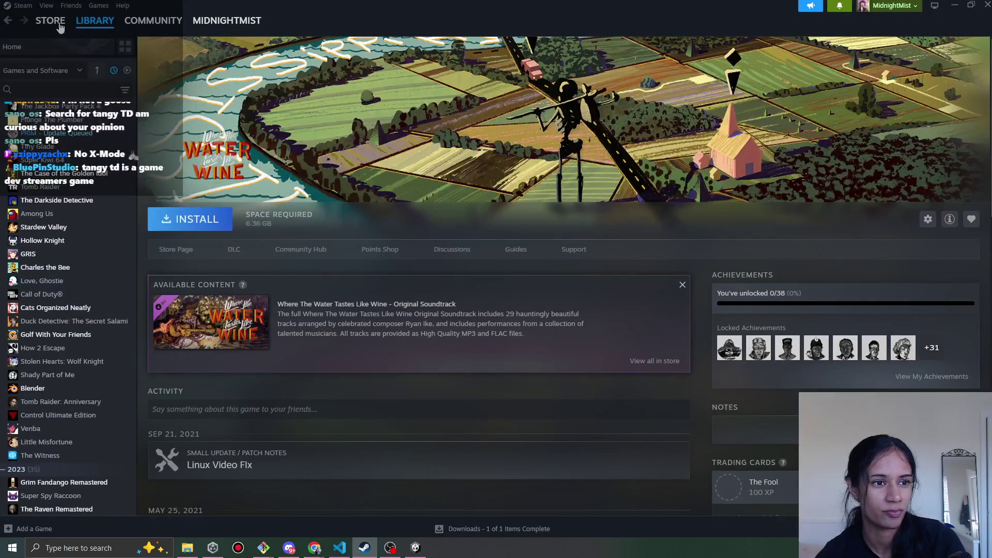
click(55, 23)
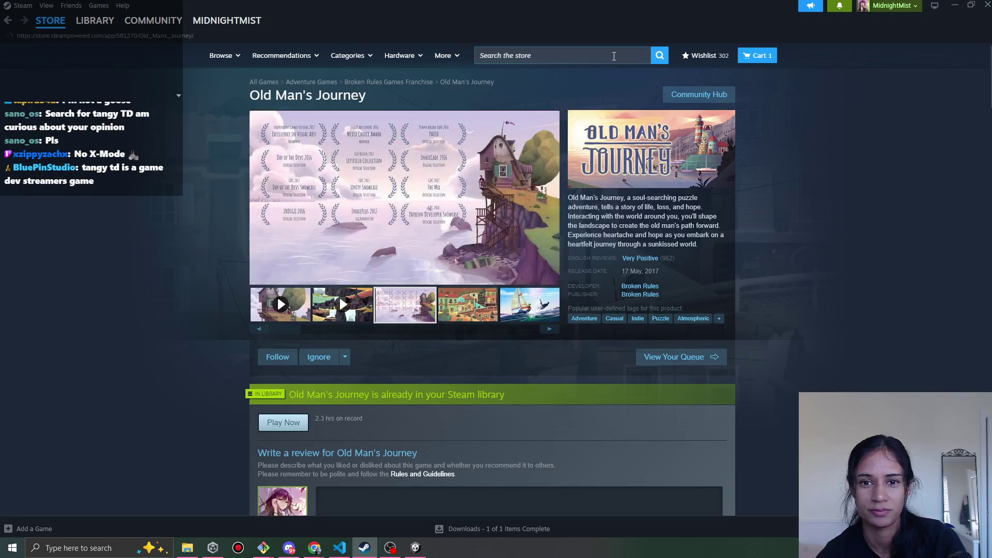
Search the Steam store for 'tangy' and open the Tangy TD page
click(614, 55)
text(tangy)
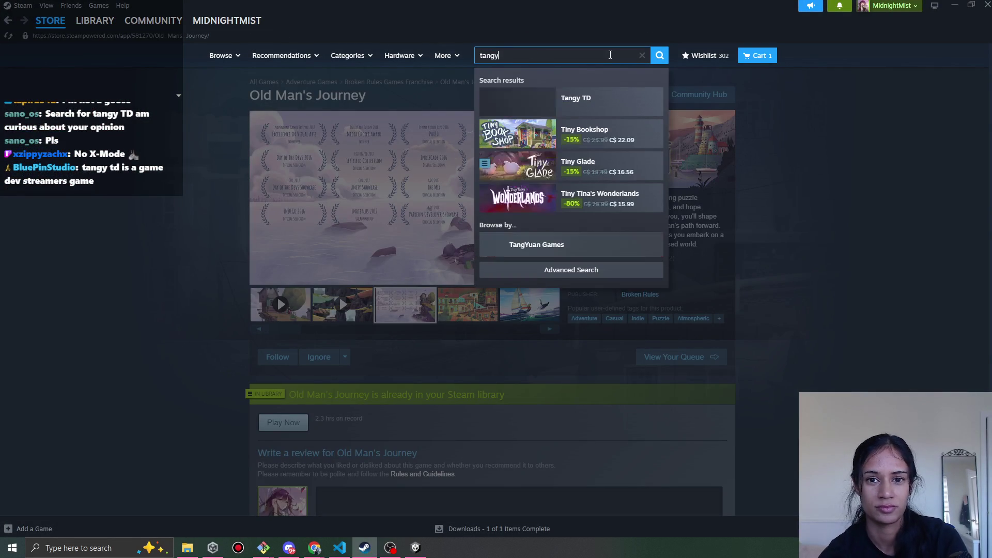
click(594, 101)
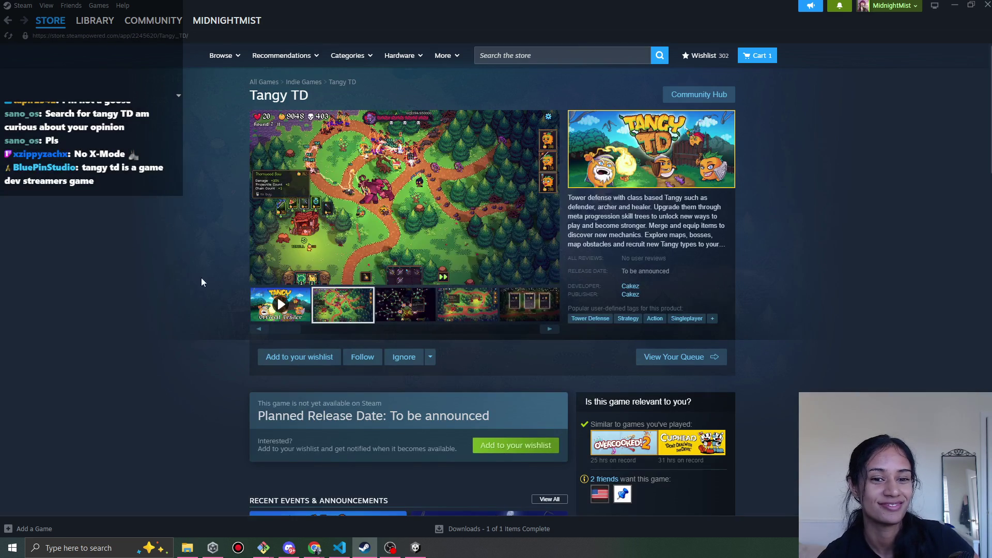
Look through the Tangy TD skill-tree and gameplay screenshots, then play its trailer
click(405, 309)
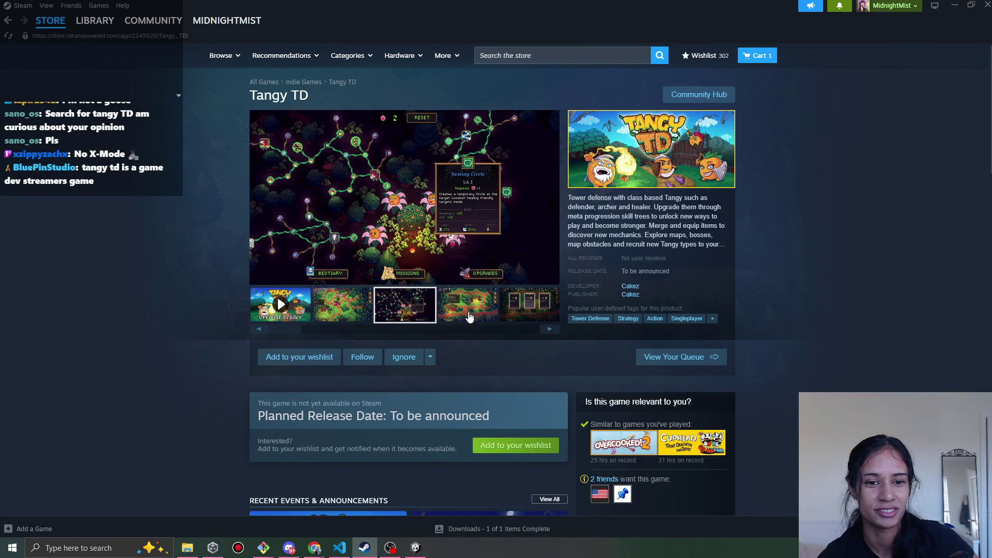
click(469, 316)
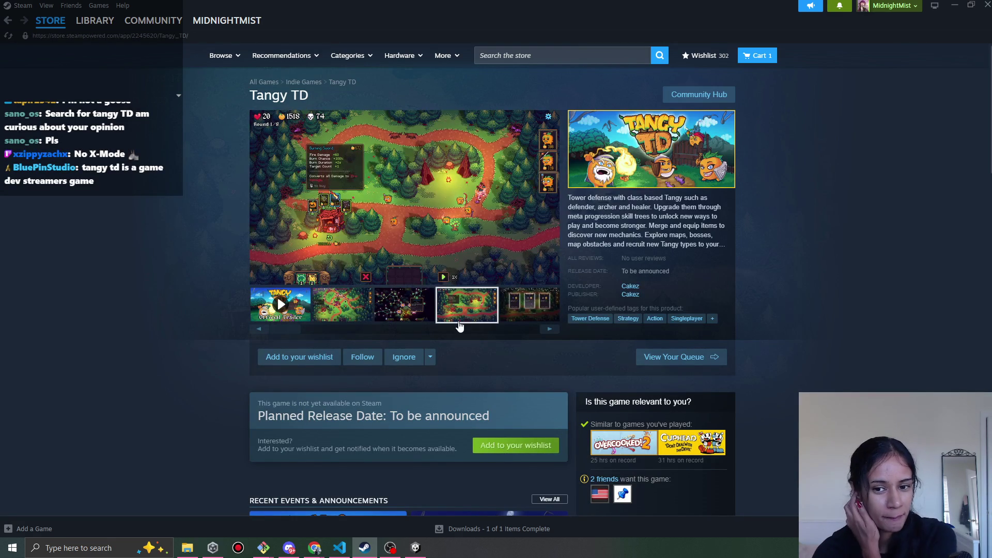
click(334, 317)
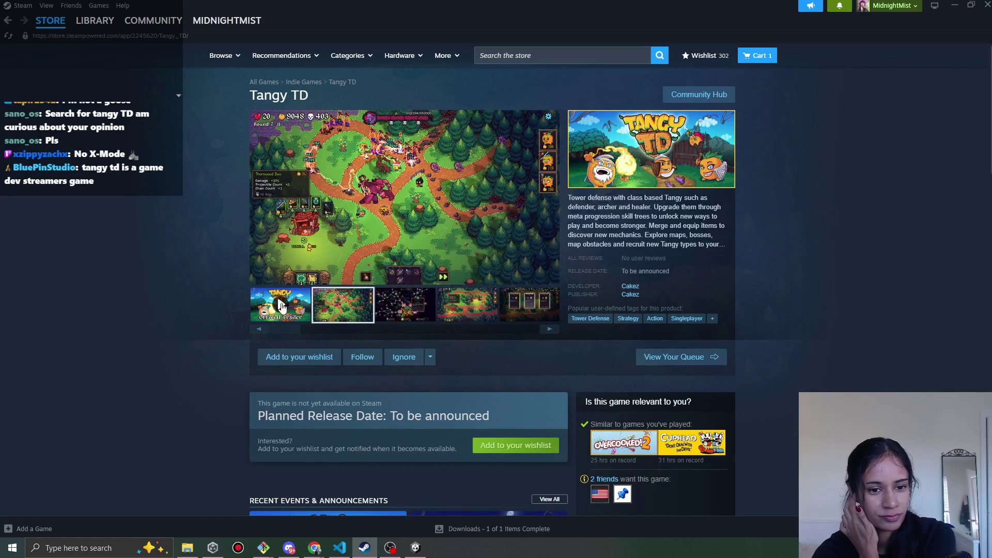
click(282, 309)
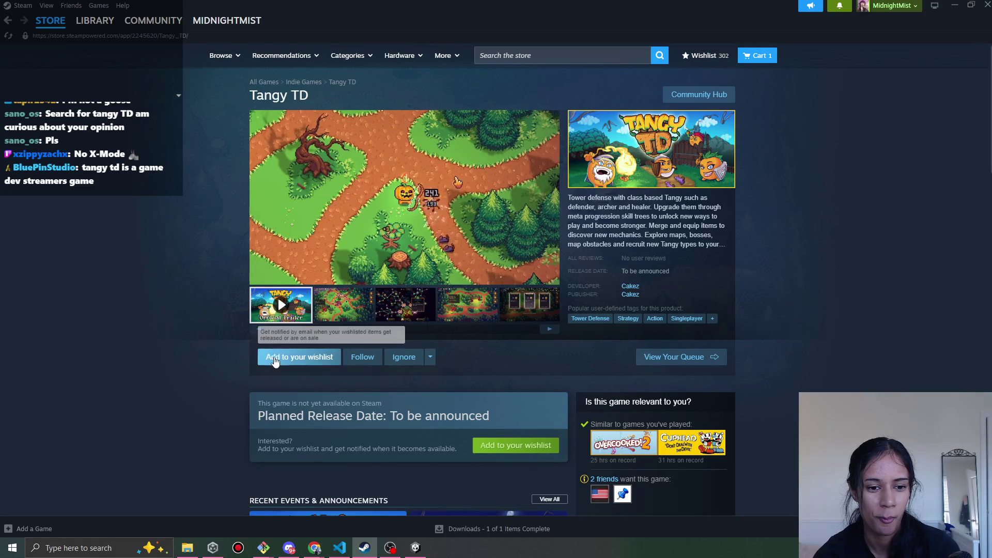
Add Tangy TD to the wishlist and scroll through its description and system requirements
click(292, 356)
scroll(565, 418, down, 8)
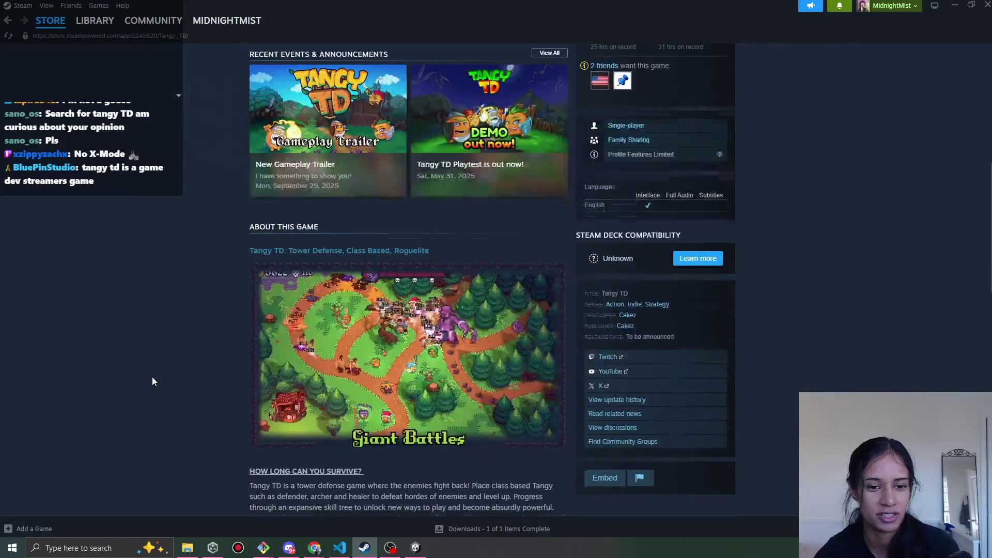
scroll(152, 377, up, 8)
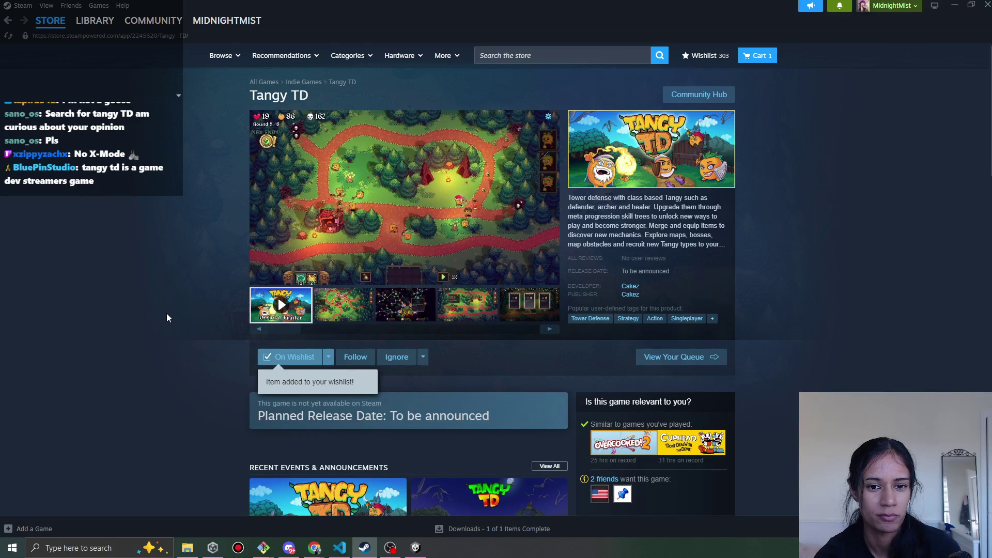
scroll(169, 318, down, 2)
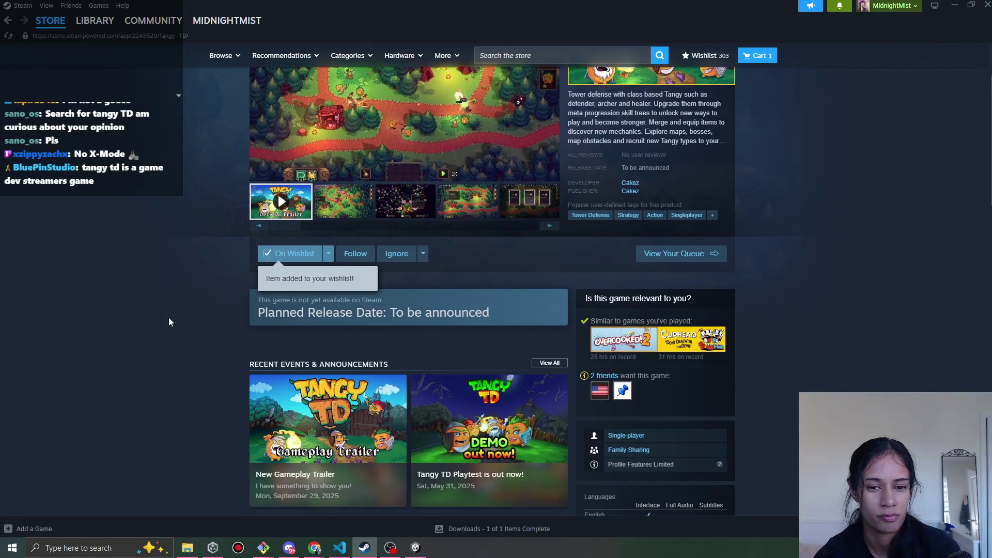
scroll(175, 329, up, 2)
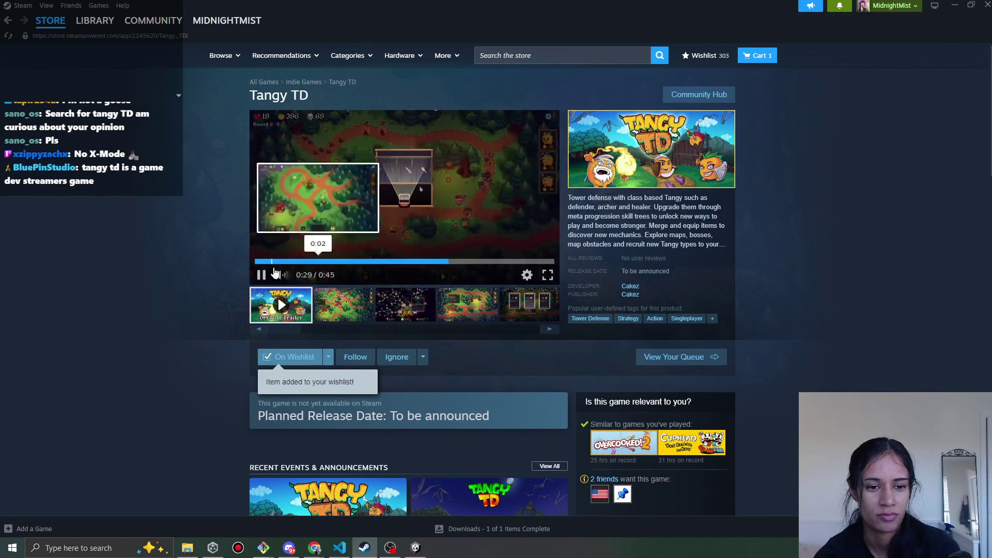
scroll(623, 467, down, 1)
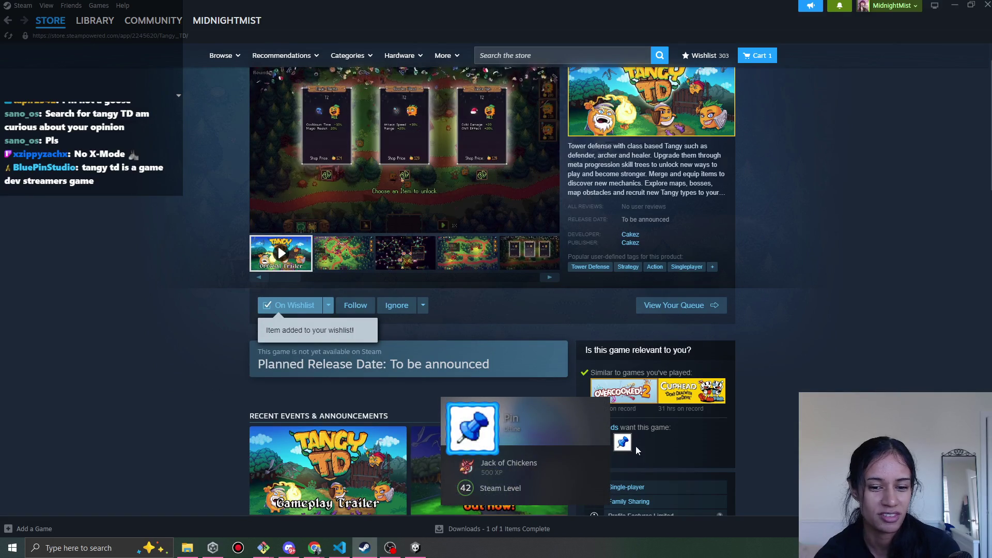
scroll(129, 312, up, 1)
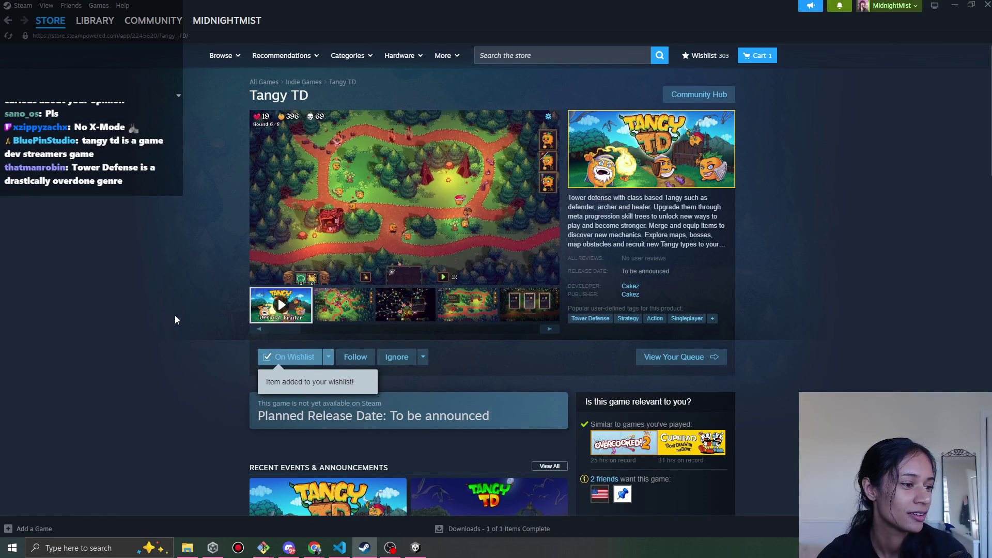
scroll(117, 343, down, 3)
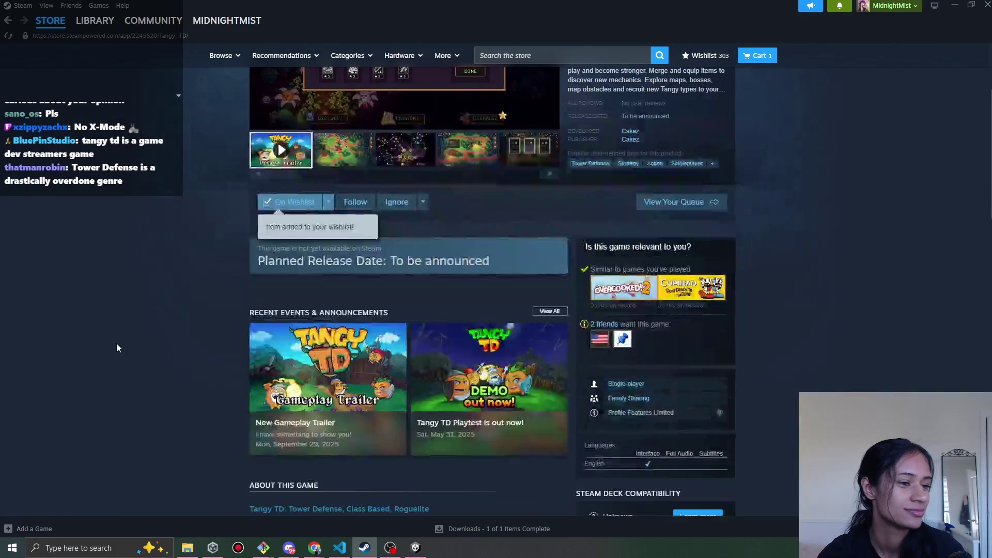
scroll(116, 343, up, 3)
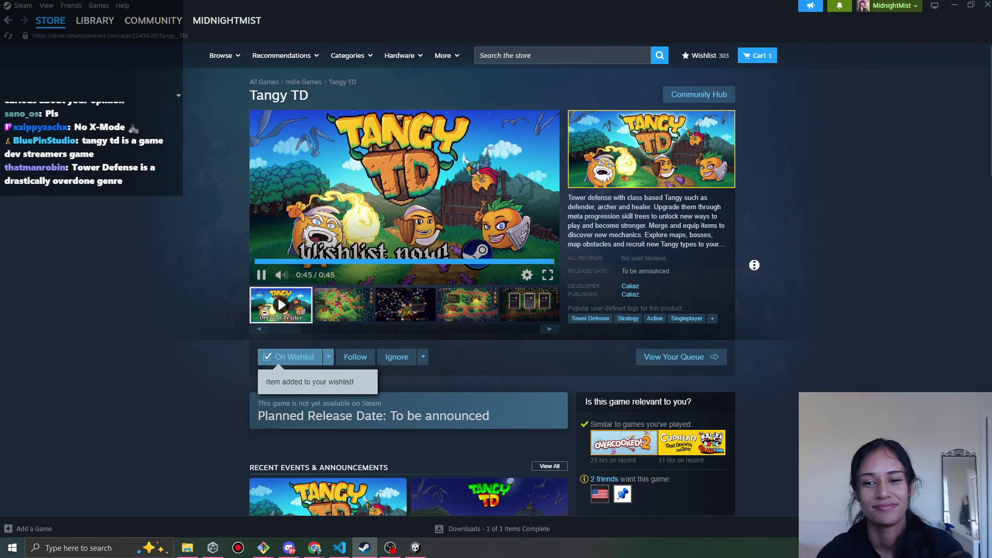
scroll(139, 427, down, 2)
scroll(139, 427, down, 10)
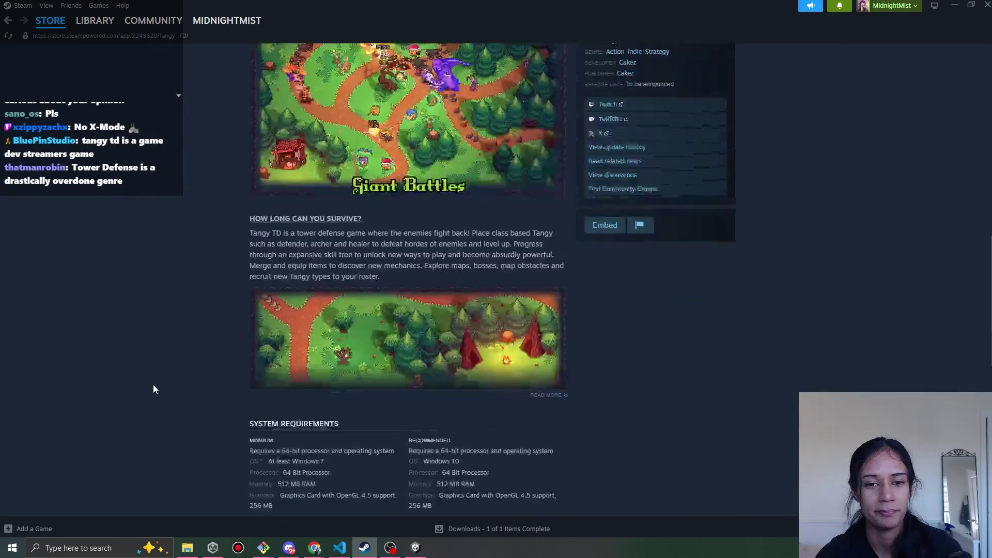
scroll(162, 385, down, 2)
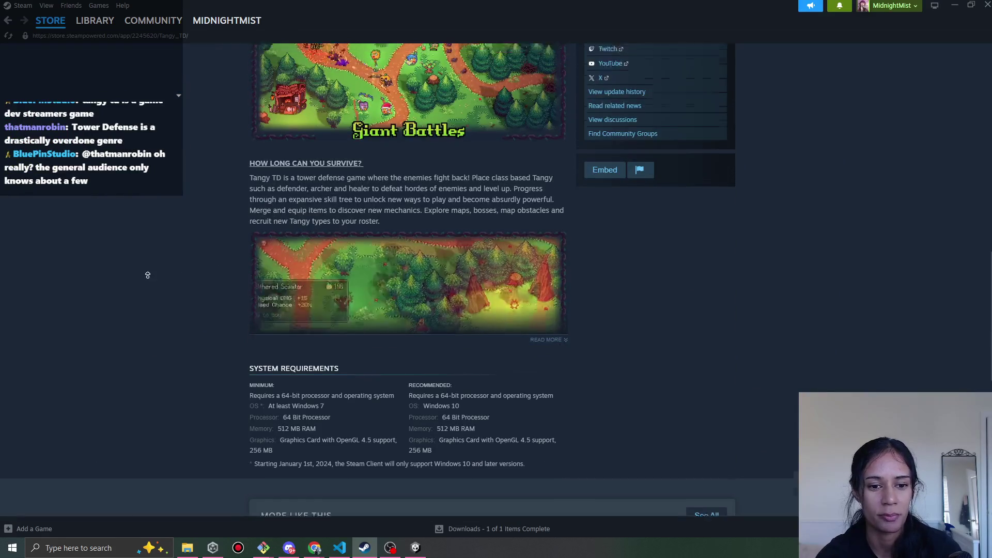
scroll(148, 281, up, 5)
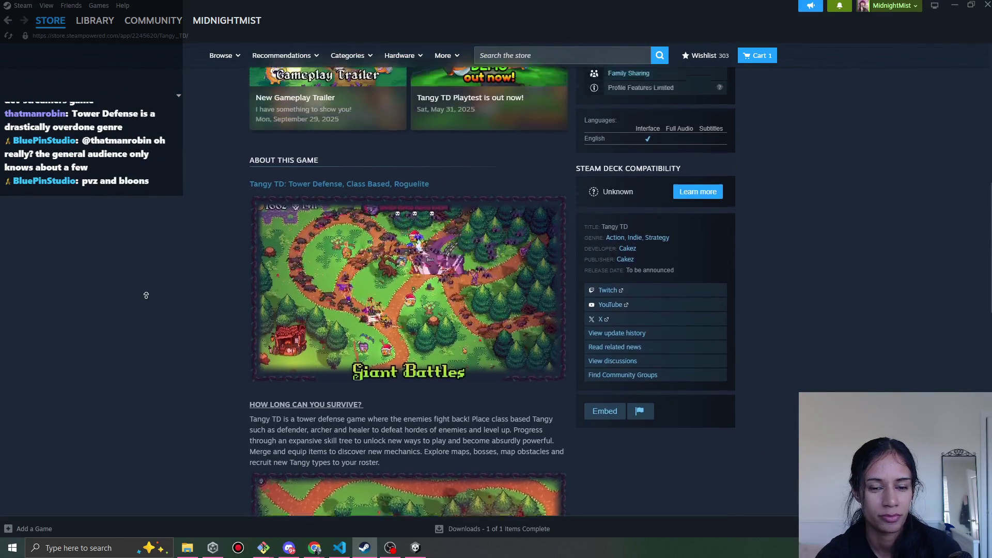
scroll(147, 300, up, 8)
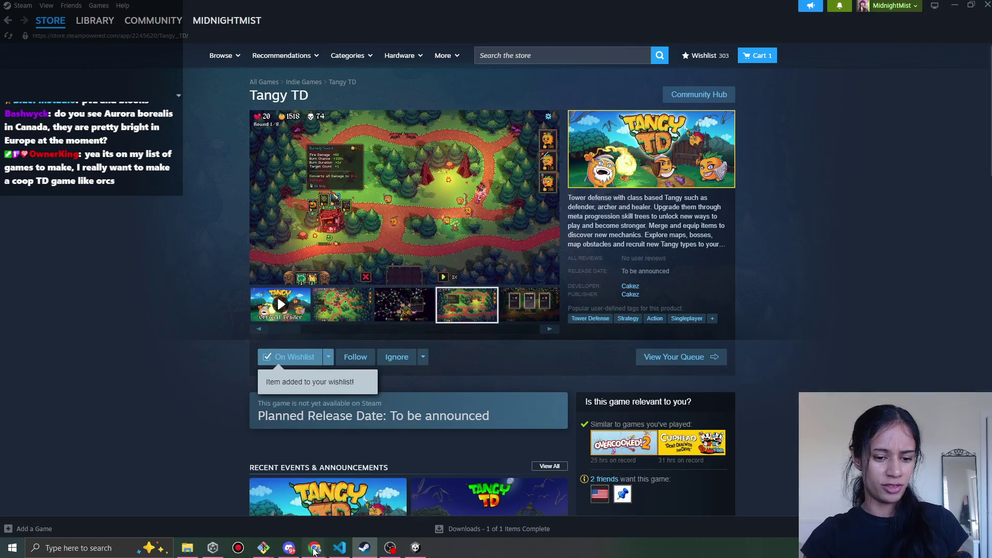
Leave the Tangy TD store page and switch back to the Unity editor
mouse_move(314, 548)
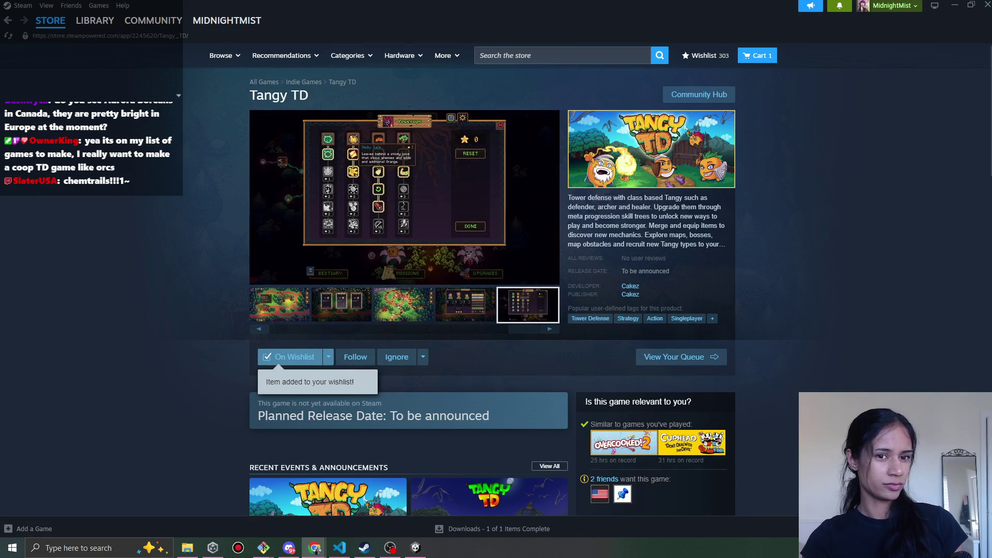
click(416, 547)
Select the Vine Snipper in the scene and inspect its Particle System settings
scroll(475, 183, down, 4)
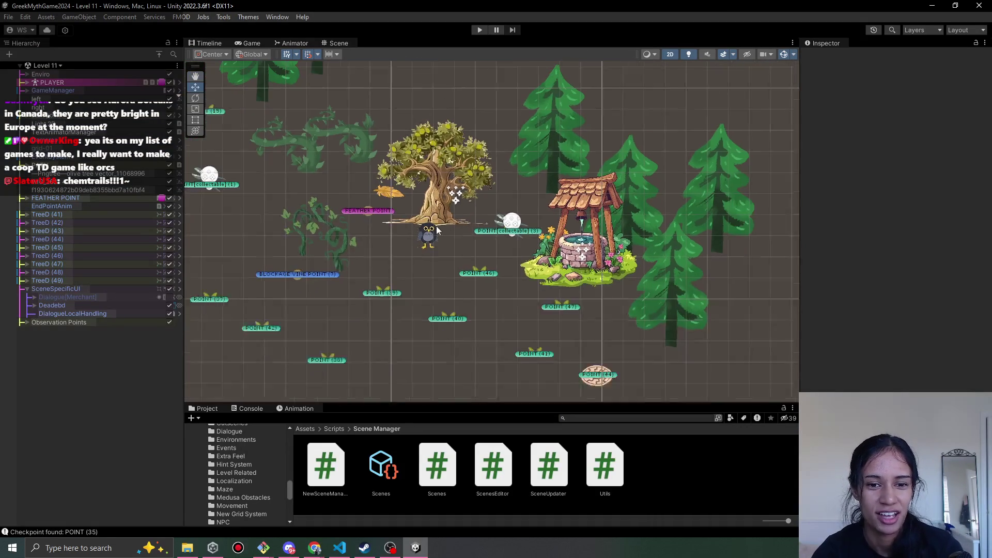
scroll(436, 190, up, 3)
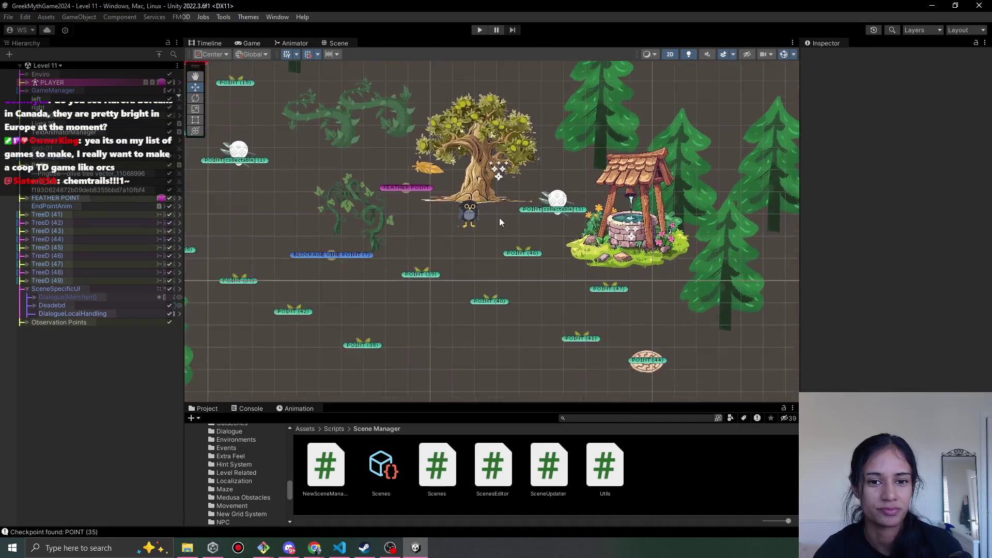
click(480, 165)
click(480, 164)
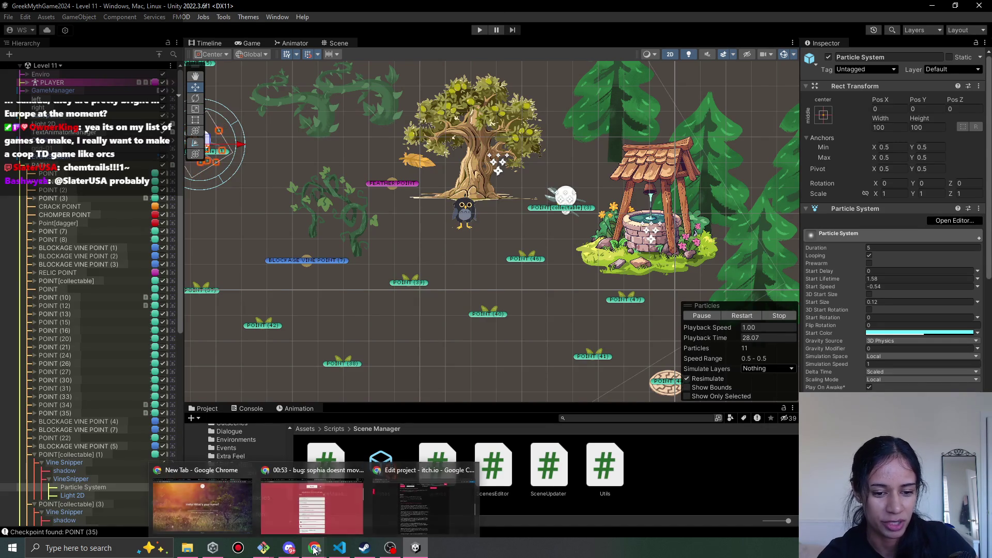
click(397, 549)
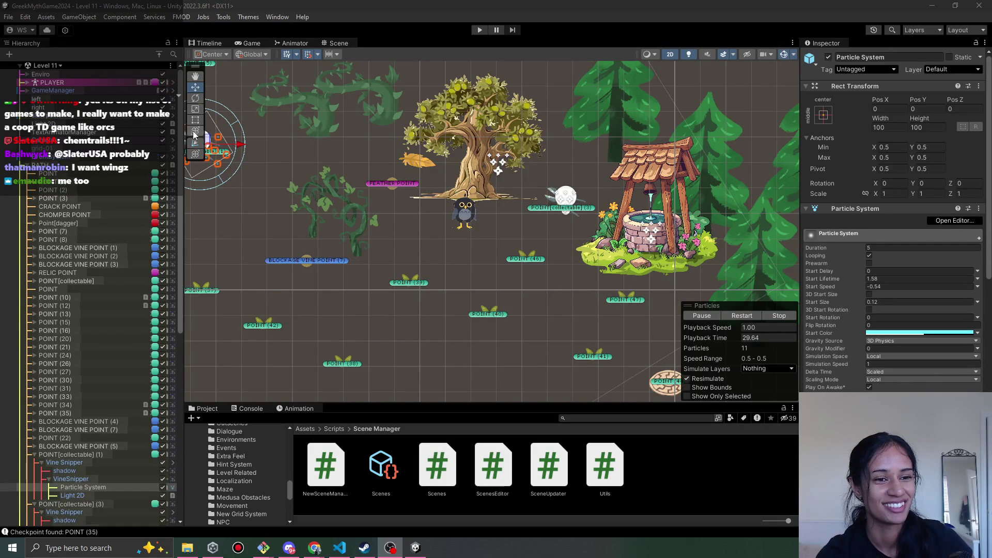
Collapse the PATH and SceneSpecificUI groups in the Level 11 Hierarchy, then bring up Pomofocus
drag(182, 133, 178, 133)
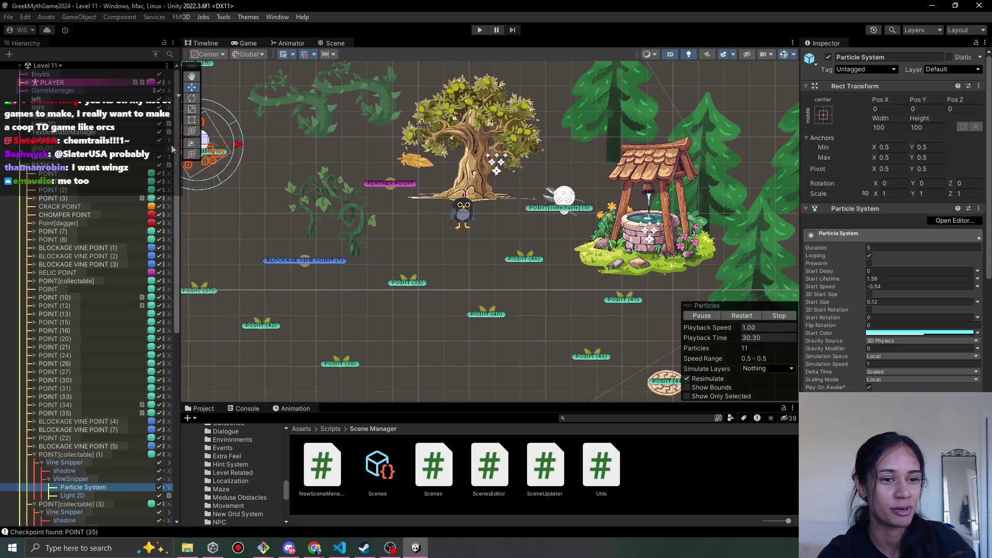
click(27, 166)
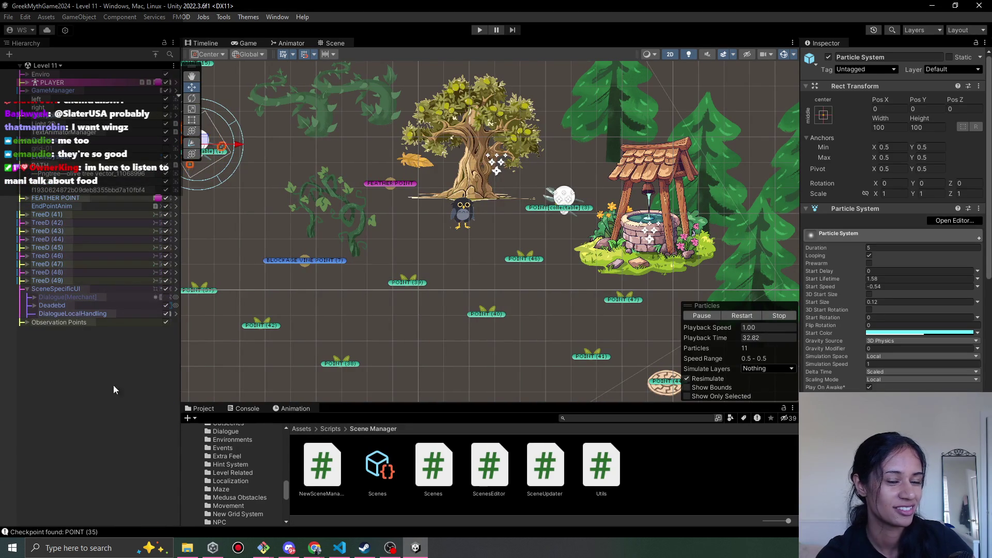
click(109, 406)
click(26, 289)
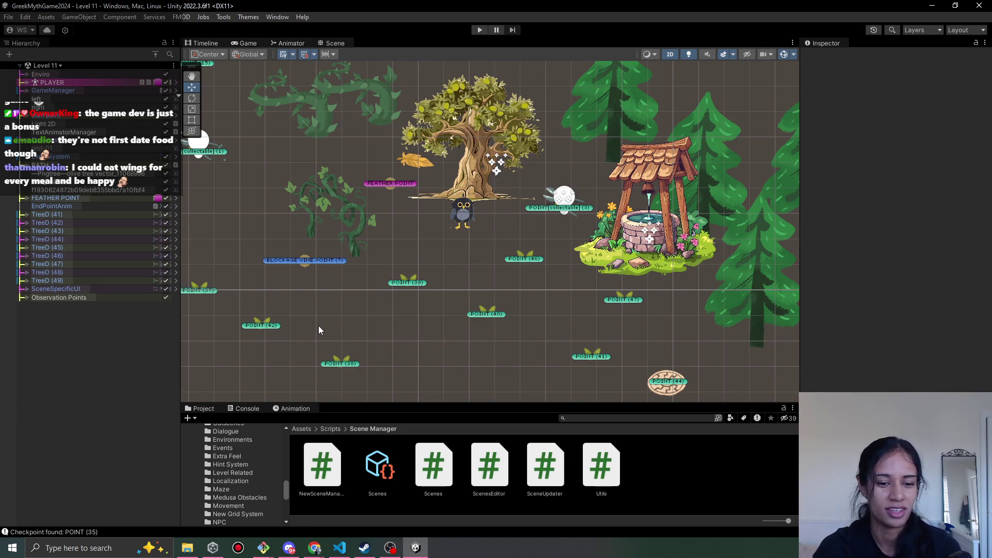
mouse_move(324, 552)
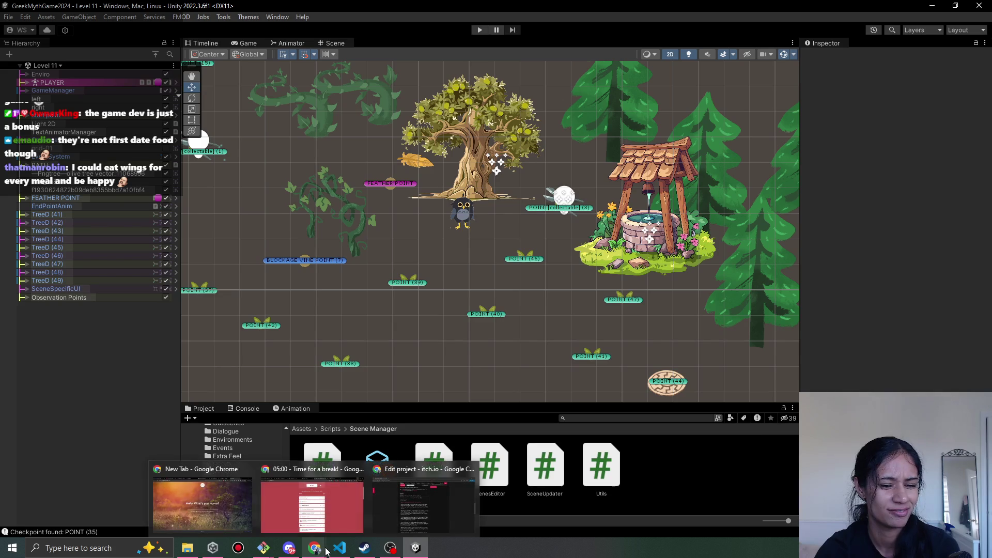
click(312, 499)
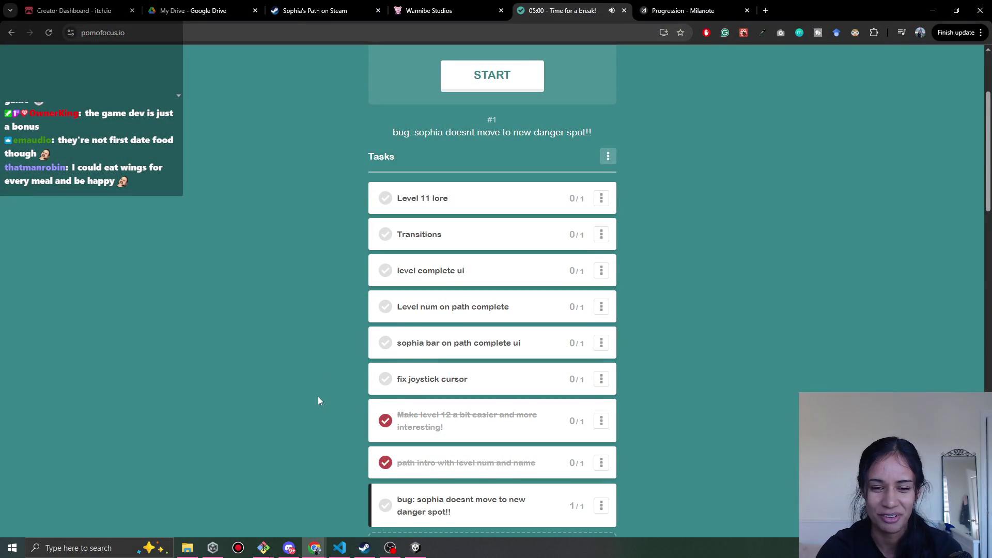
Make 'Level 11 lore' the current Pomofocus task in place of the Sophia danger-spot bug
scroll(300, 375, down, 3)
scroll(298, 398, up, 3)
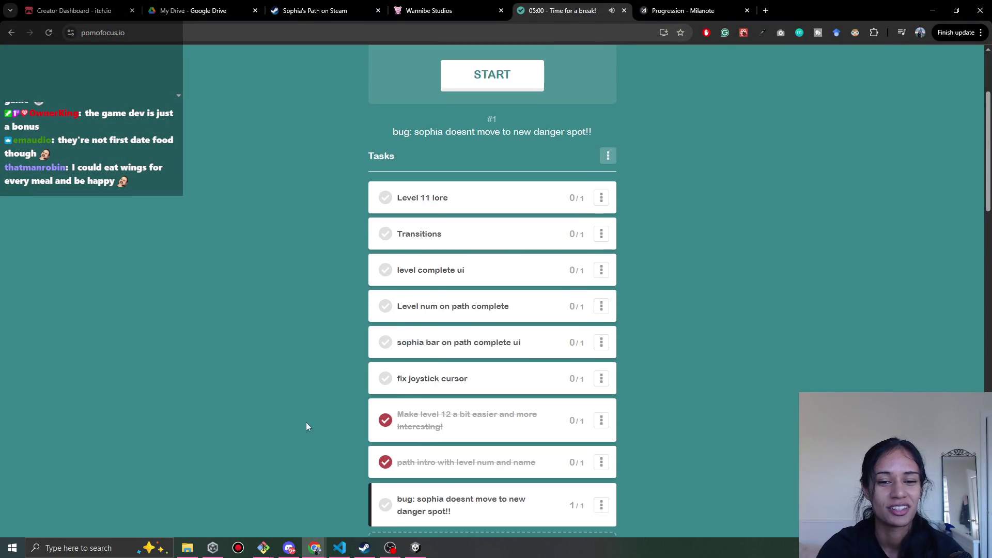
scroll(506, 436, down, 2)
scroll(290, 404, up, 2)
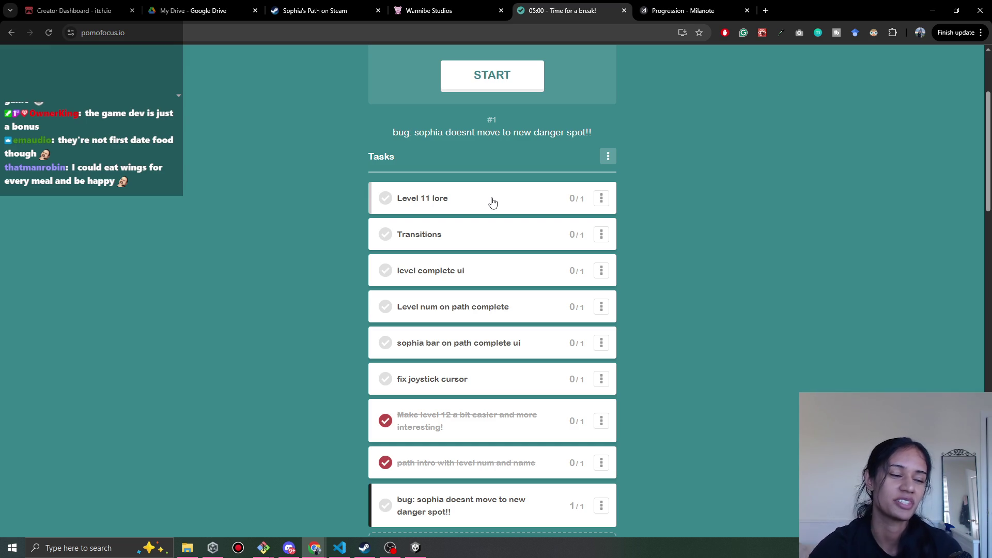
scroll(247, 357, down, 2)
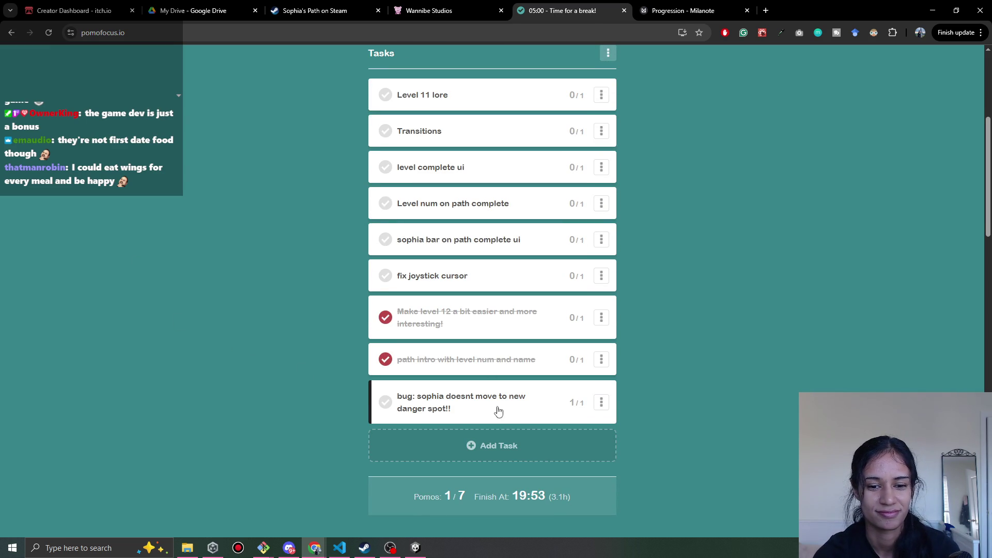
scroll(361, 422, up, 1)
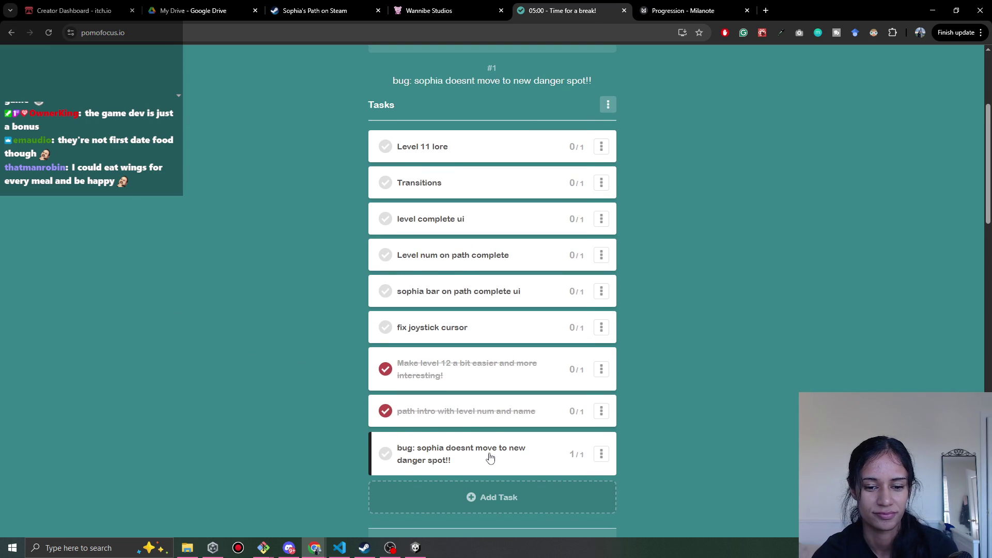
scroll(455, 343, up, 2)
click(460, 255)
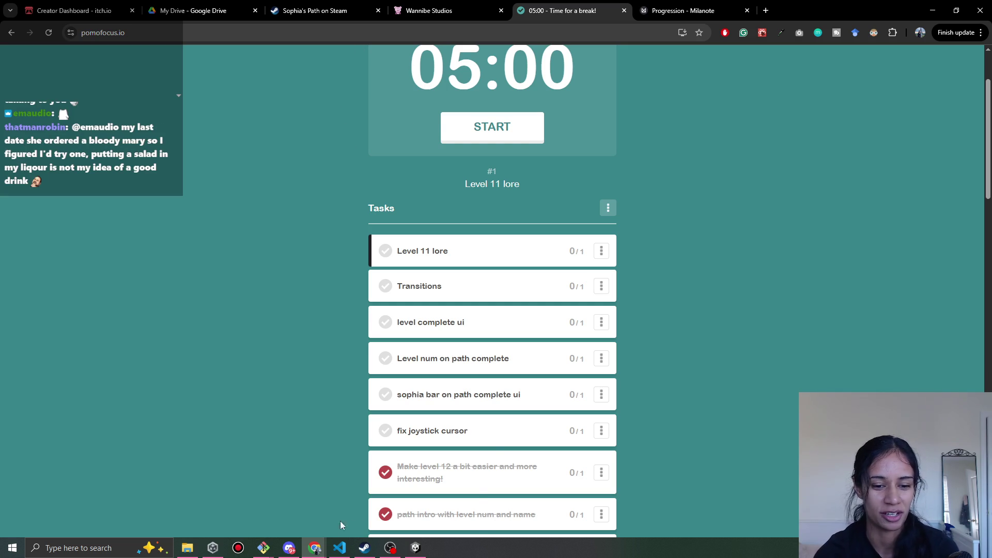
Bring the browser into focus, then switch over to the recording software
mouse_move(315, 549)
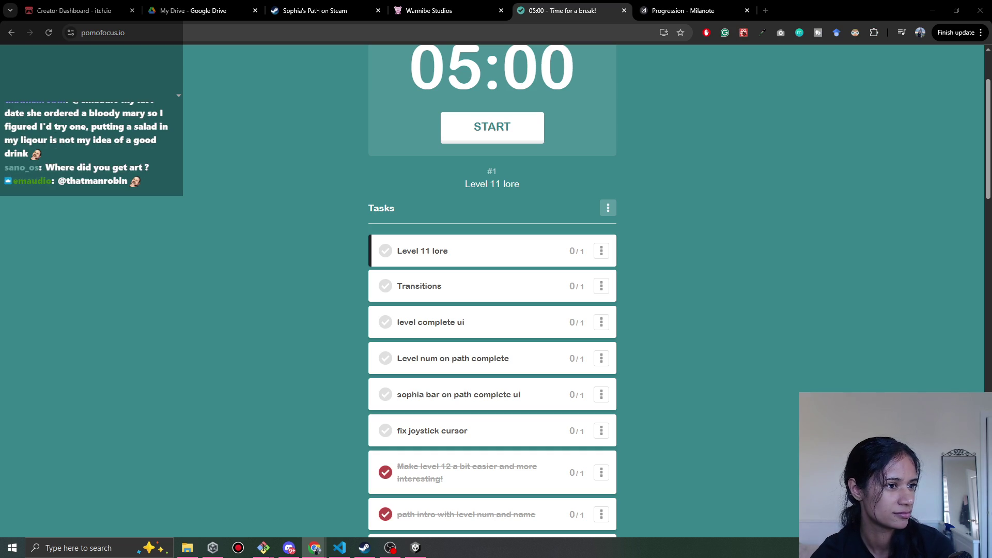
click(315, 547)
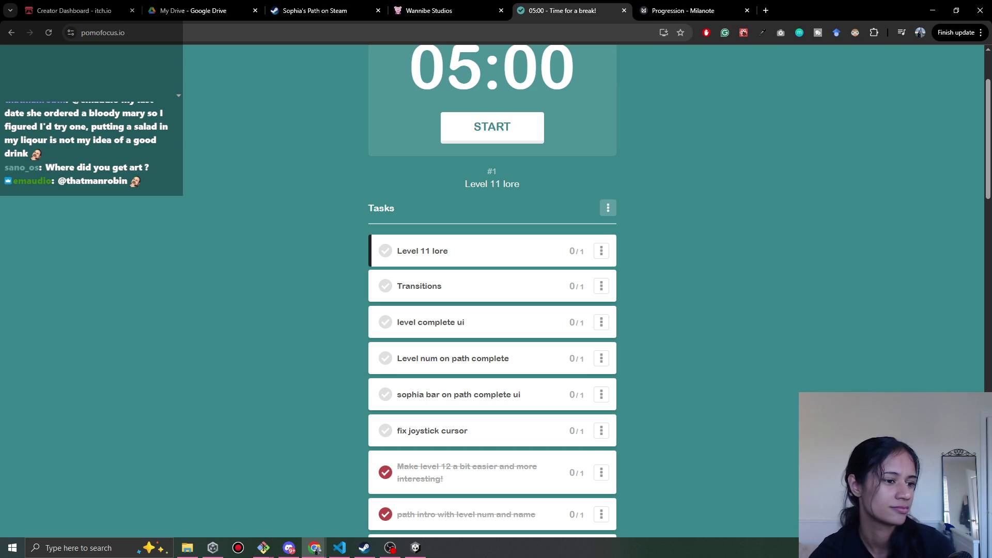
click(390, 548)
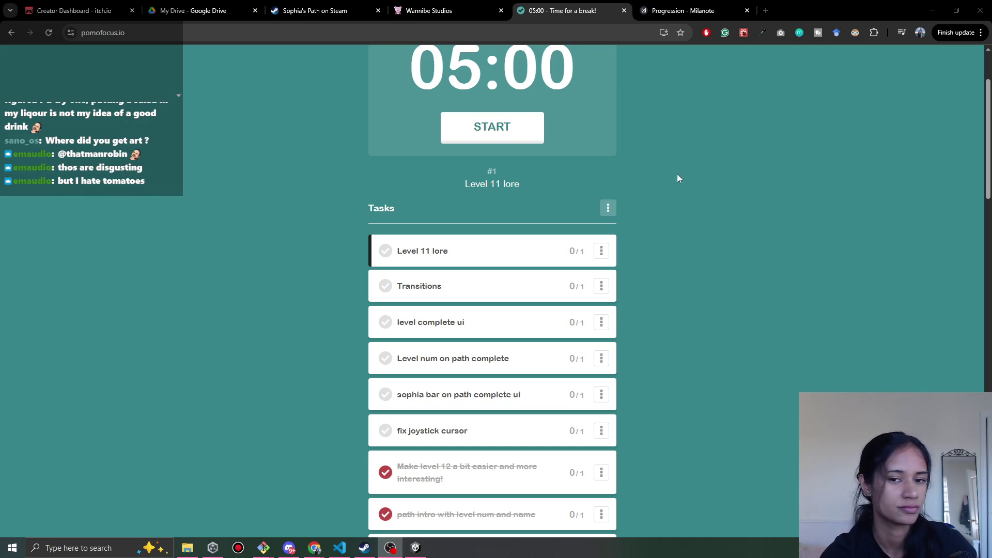
scroll(417, 126, up, 2)
Set Pomofocus to a 25:00 Pomodoro session, then minimize Chrome to return to Unity
click(419, 118)
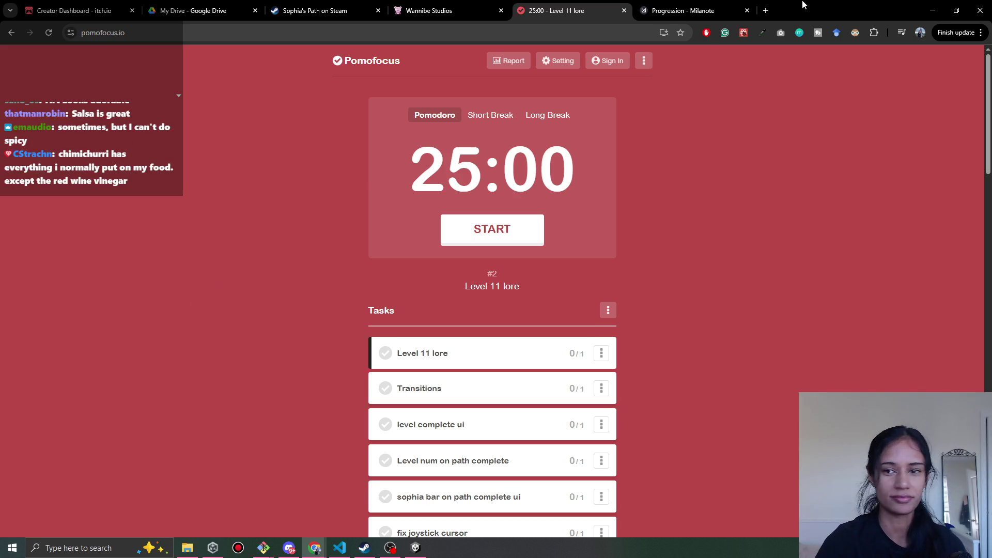
click(931, 4)
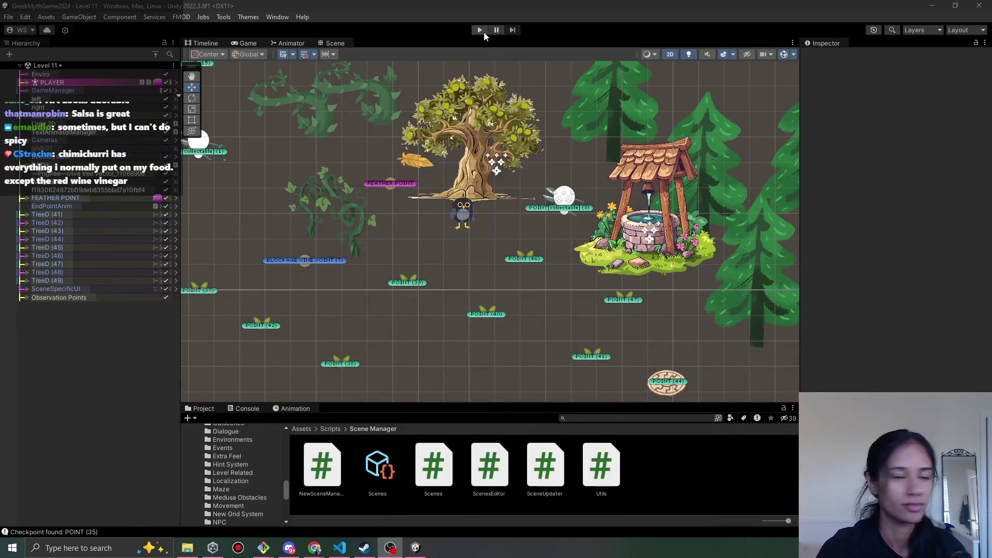
click(483, 31)
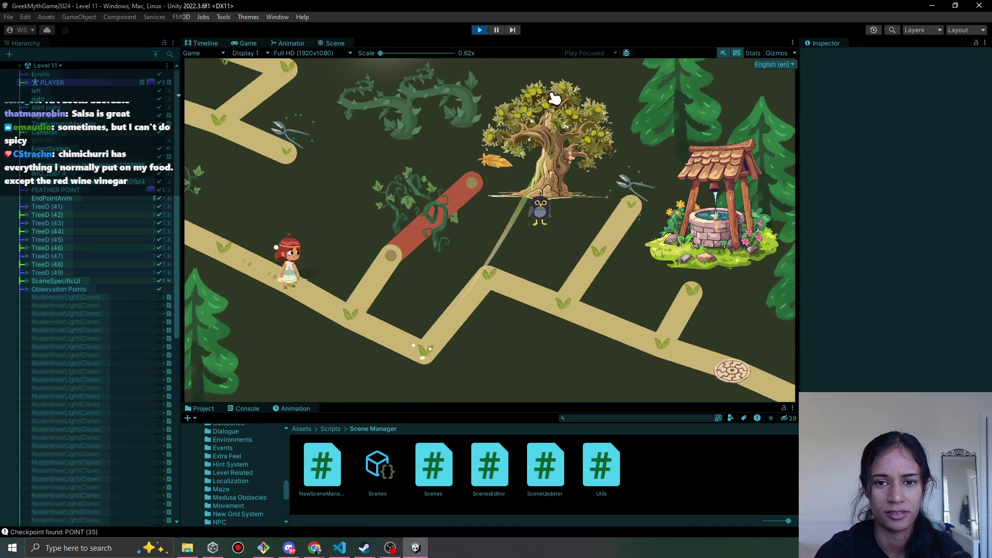
click(547, 146)
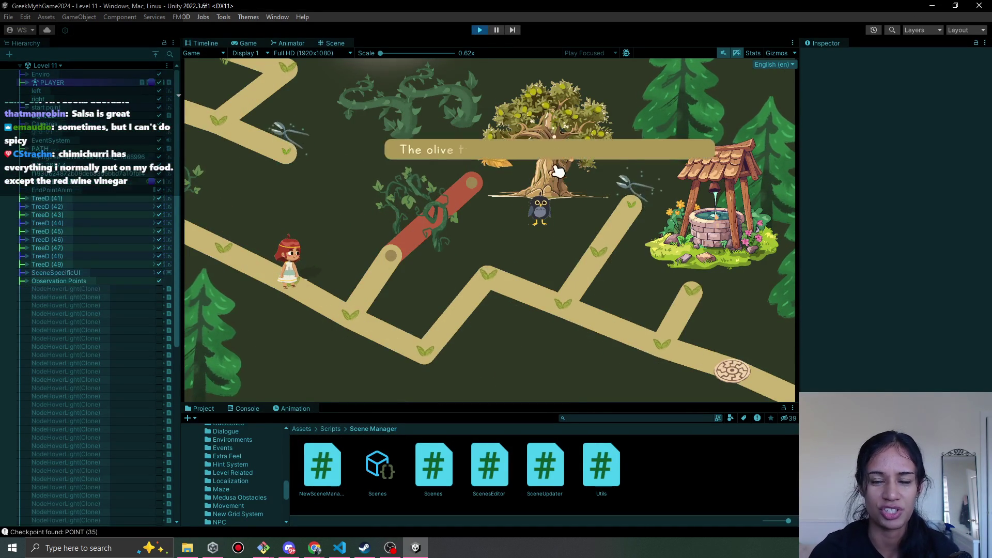
click(482, 31)
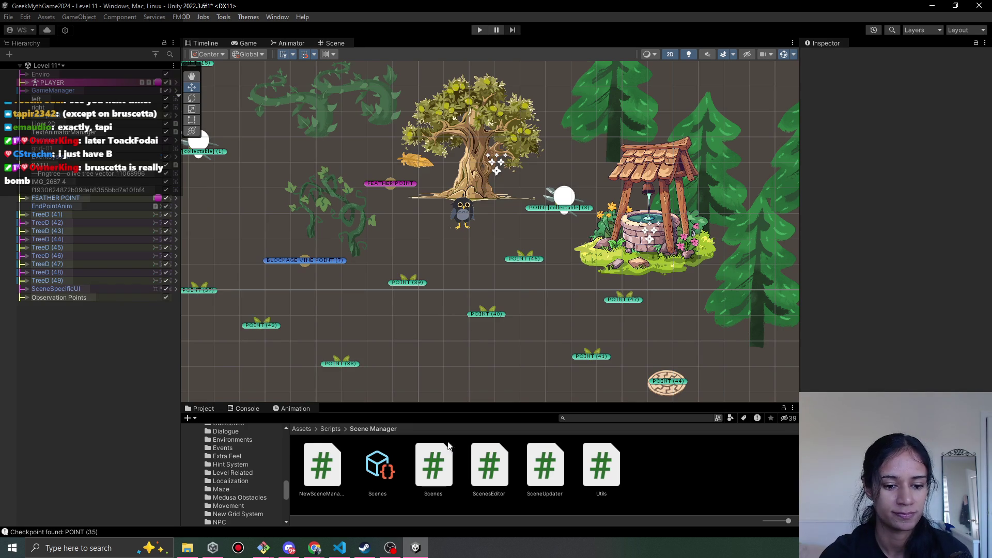
drag(394, 301, 384, 286)
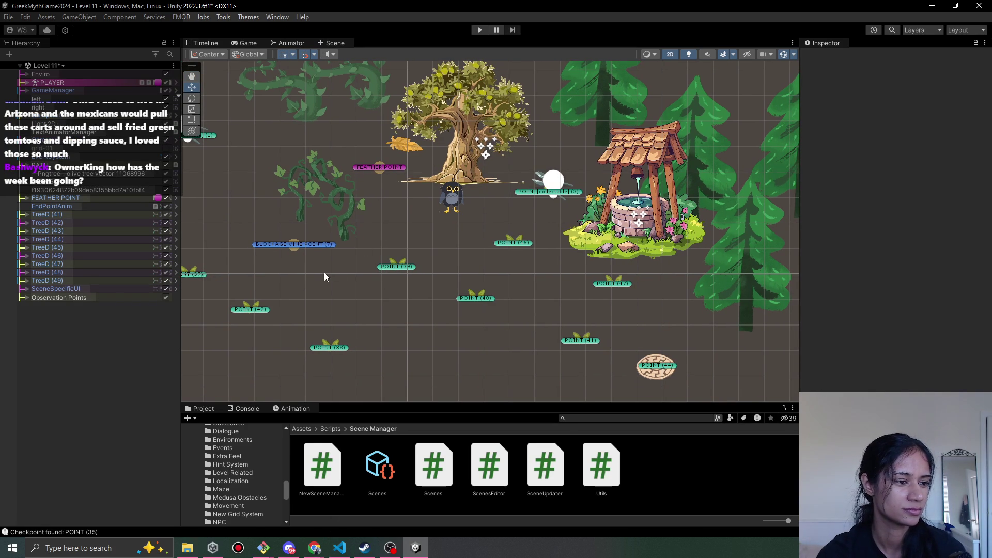
Pan and zoom out the Level 11 Scene view, then bring Pomofocus back to the front
drag(324, 273, 348, 261)
scroll(347, 260, down, 2)
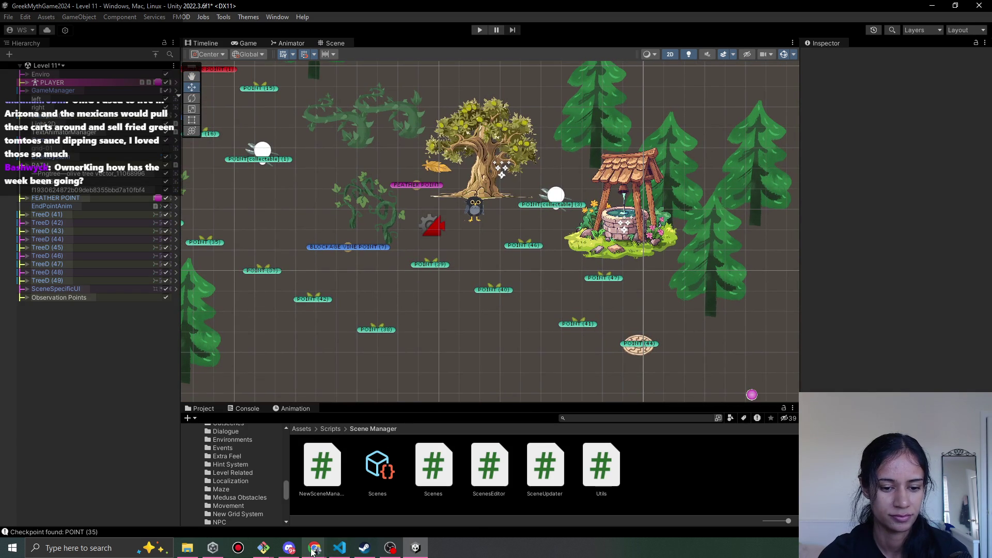
mouse_move(313, 549)
click(308, 516)
scroll(469, 331, down, 3)
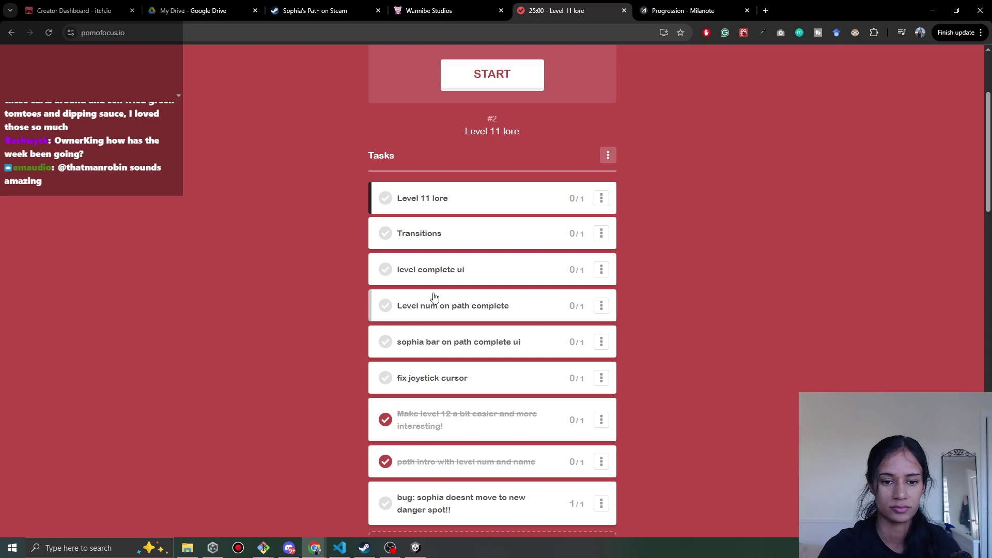
click(933, 10)
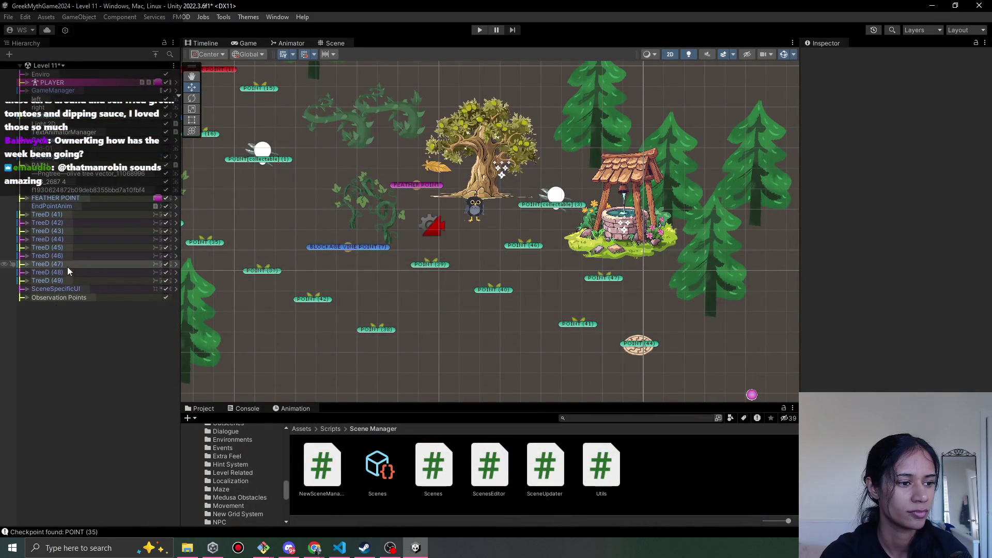
Expand GameManager > UI Overlay > LevelCompleteUI > PathCompleteInfo in the Hierarchy
click(27, 90)
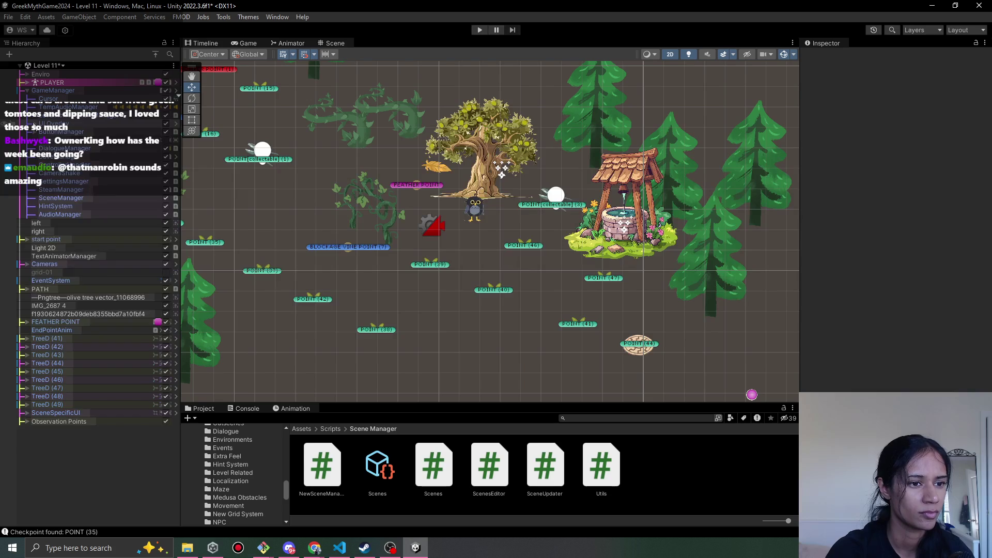
click(34, 124)
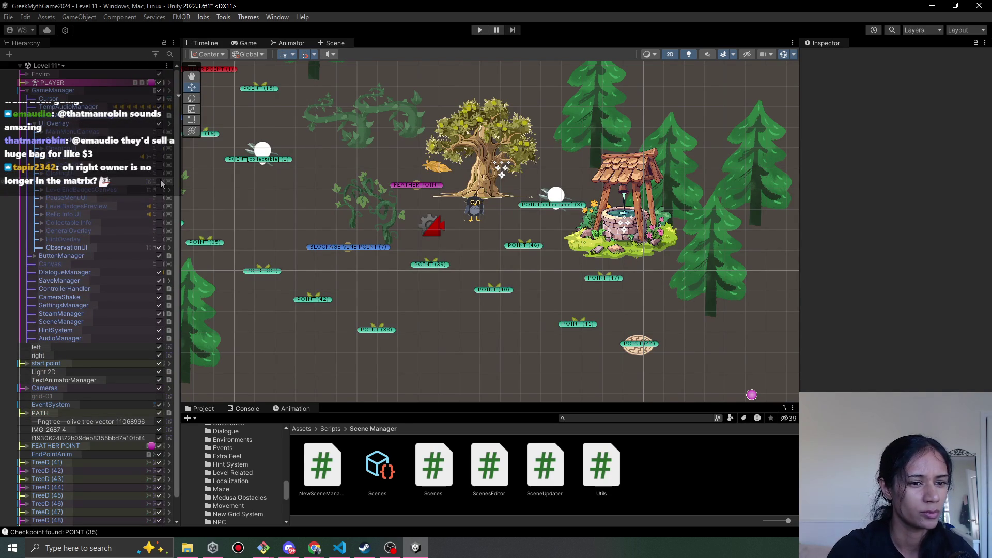
double_click(155, 181)
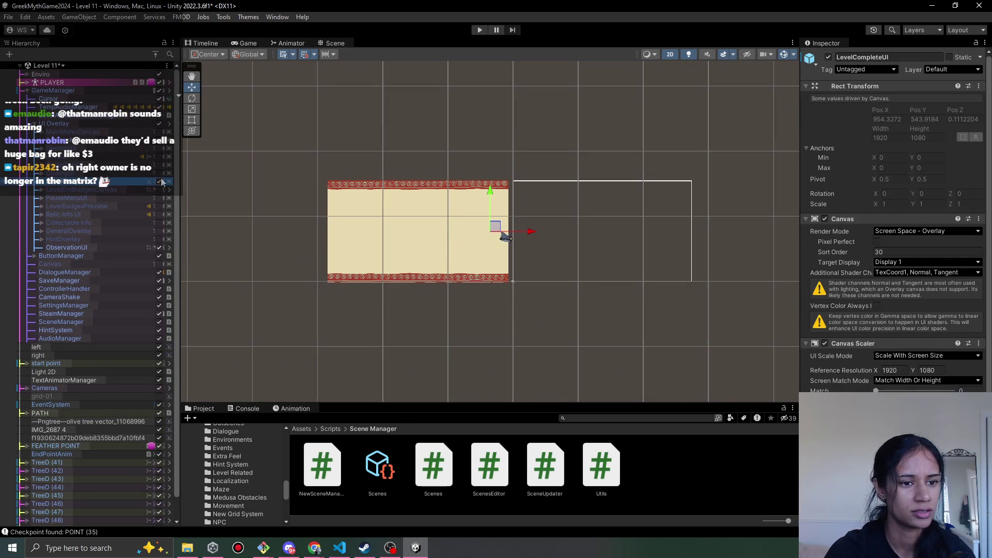
click(42, 182)
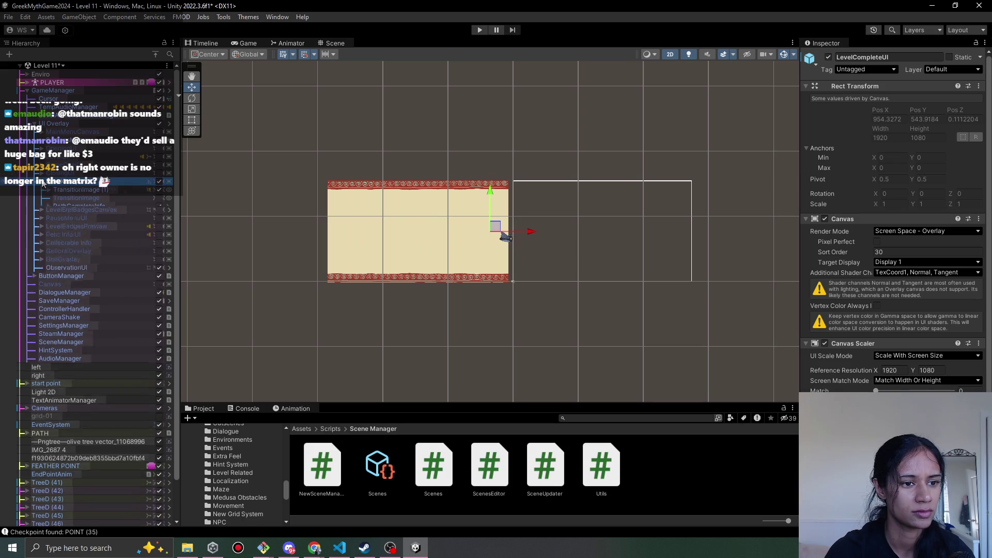
click(49, 206)
Activate the WorldName and PathComplete texts ('- WORLD 1 -', 'PATH 1') and select PathComplete
click(159, 214)
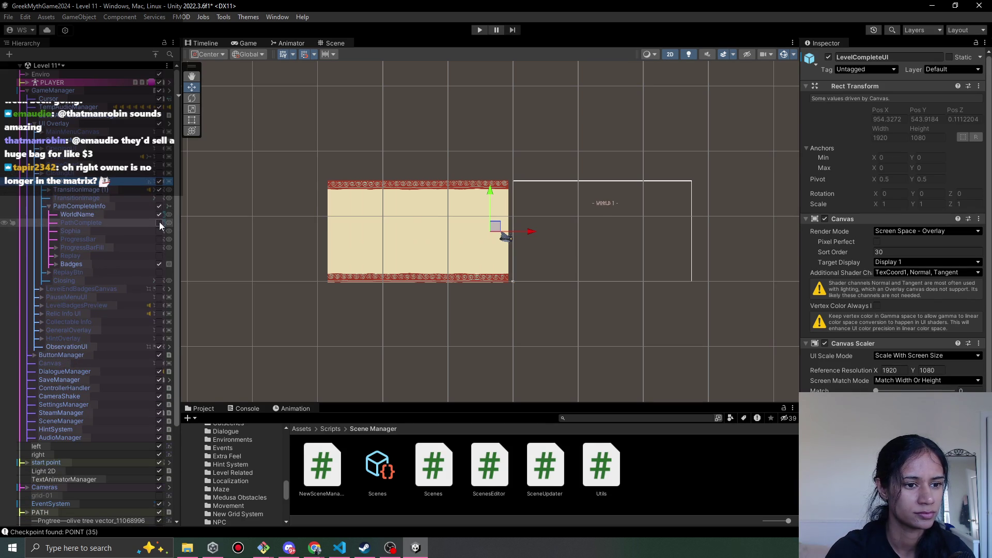
click(160, 223)
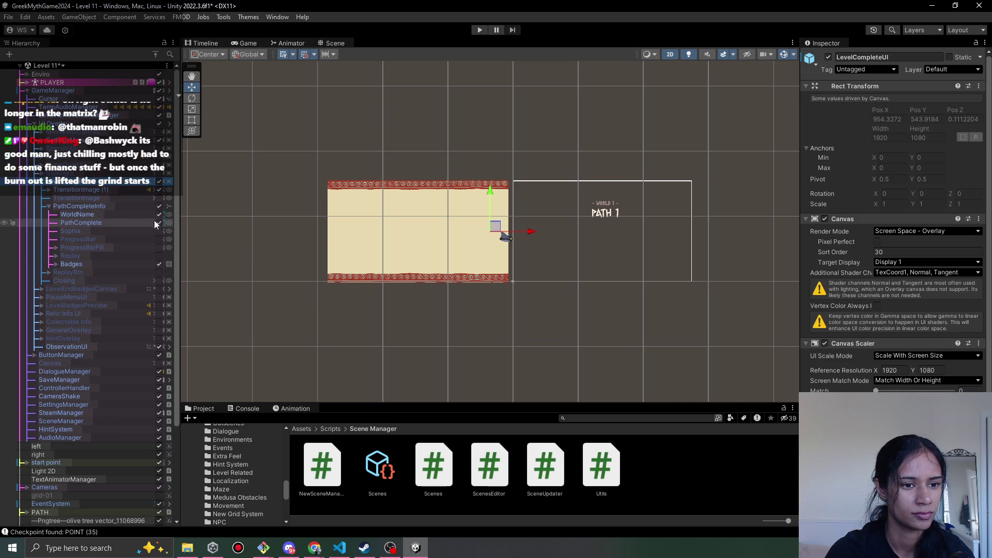
click(159, 223)
click(159, 215)
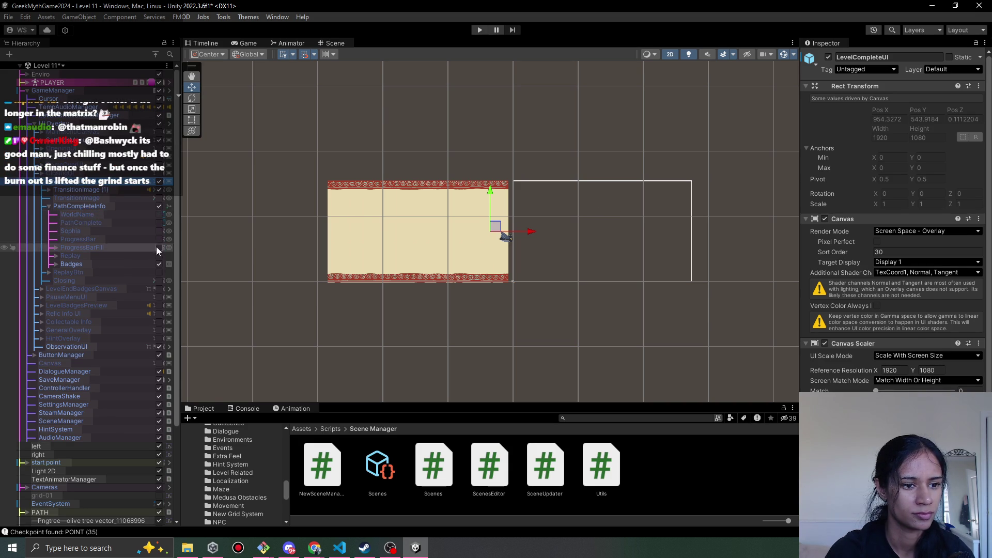
click(159, 215)
click(158, 222)
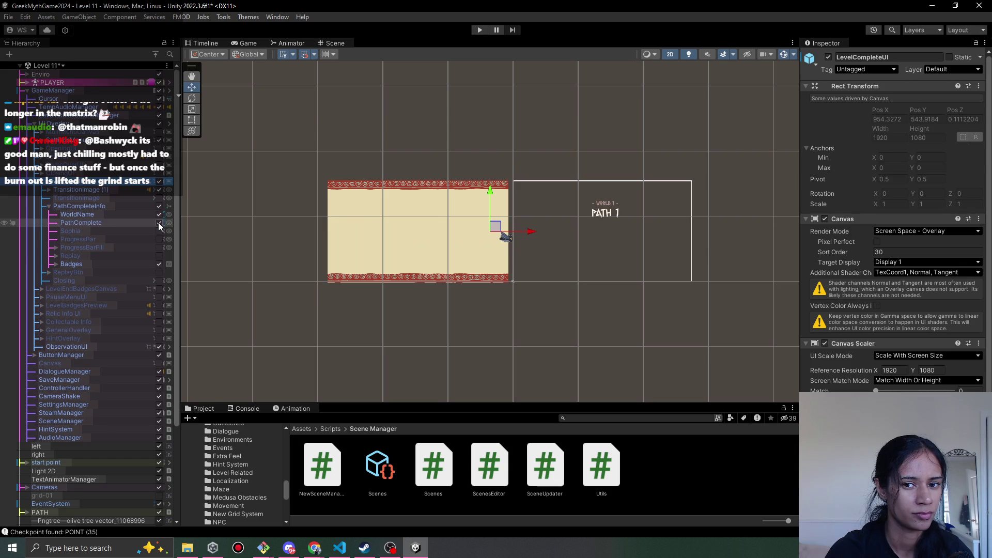
click(125, 222)
Widen the 'PATH 1' text box on both sides, then deactivate PathComplete and PathCompleteInfo
double_click(125, 221)
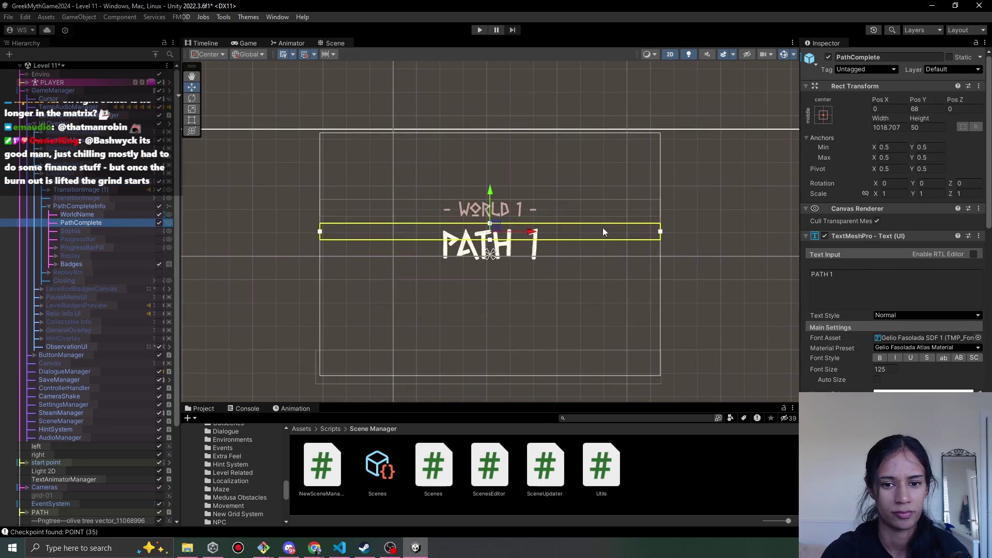
scroll(346, 271, down, 2)
drag(328, 239, 241, 239)
drag(558, 238, 643, 241)
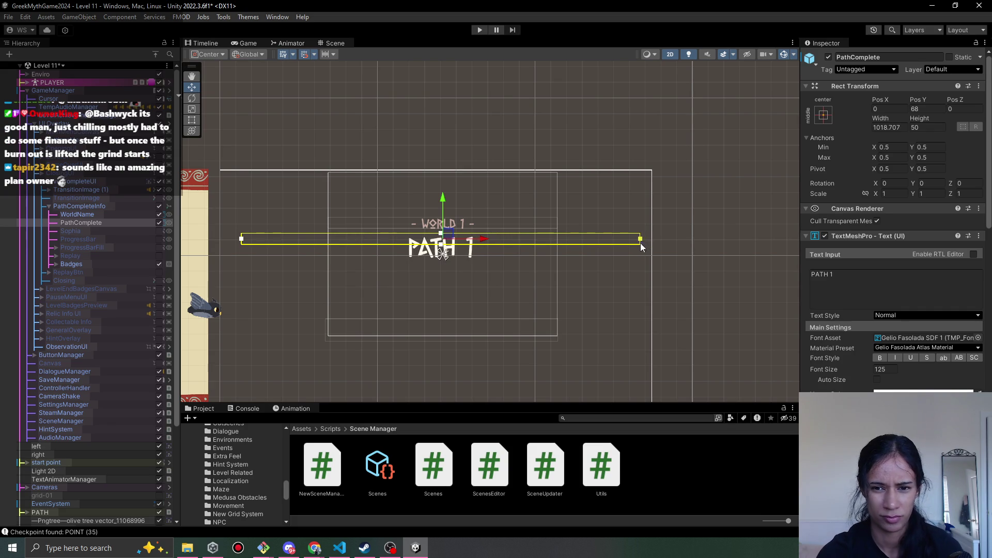
scroll(554, 272, down, 2)
drag(554, 272, 511, 227)
scroll(528, 175, up, 1)
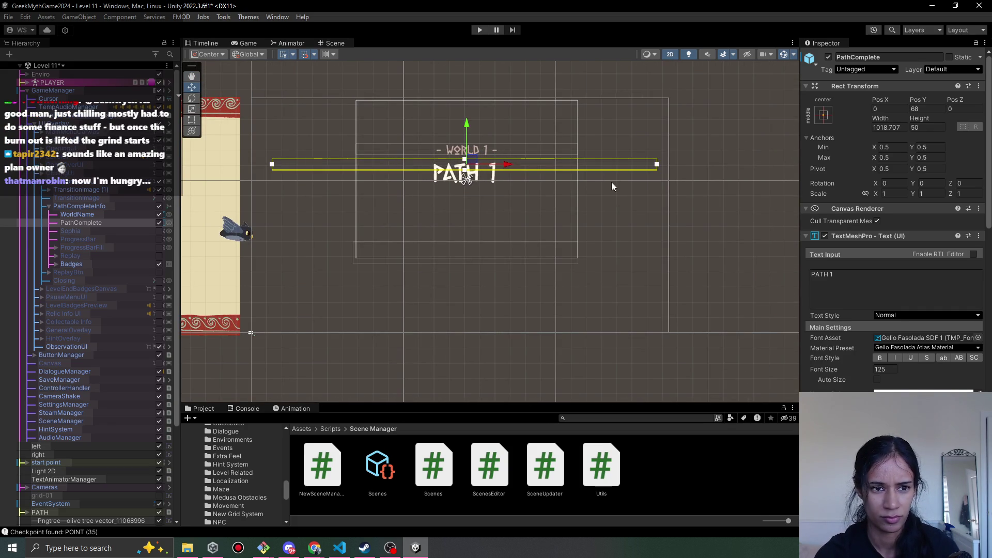
scroll(612, 181, down, 1)
drag(649, 173, 657, 175)
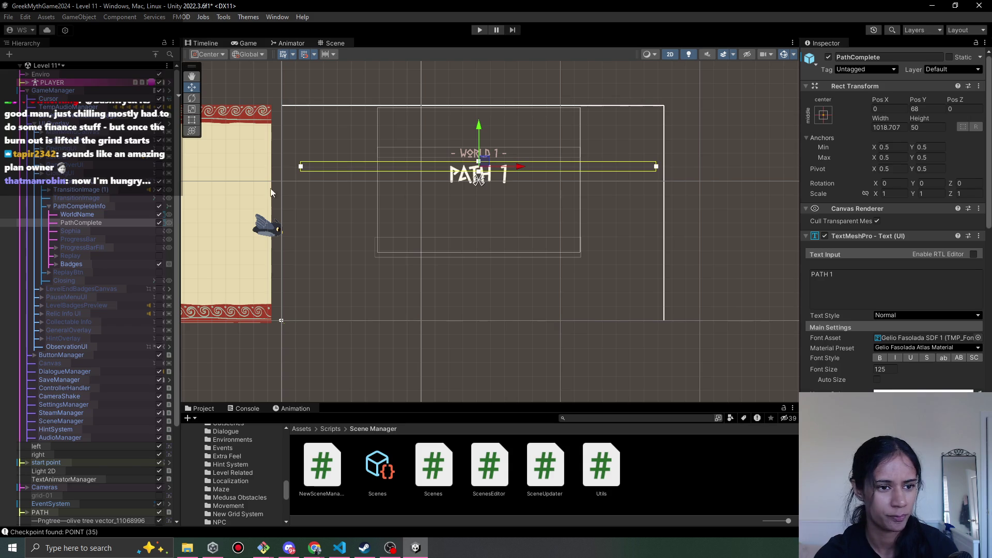
click(159, 222)
click(159, 206)
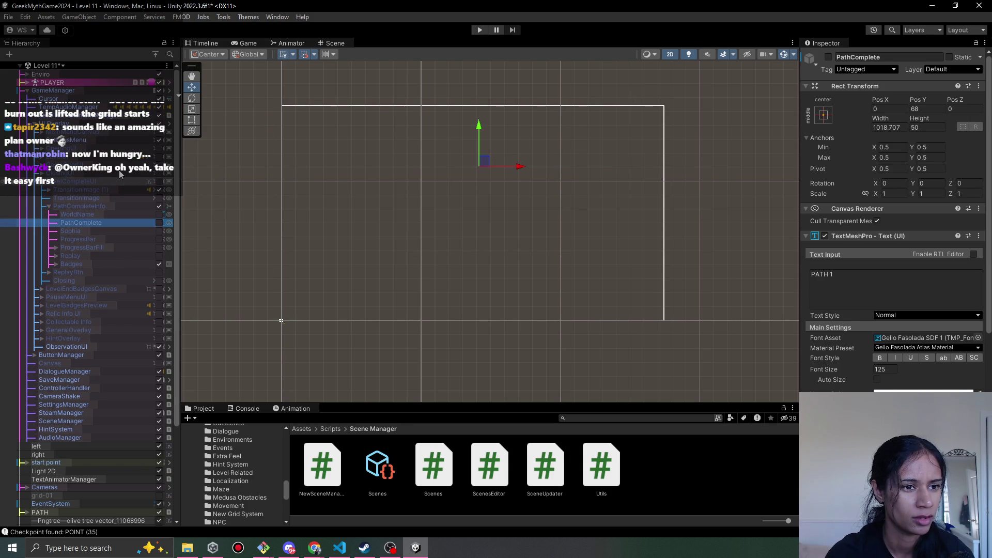
Apply the LevelCompleteUI override to the GameManager prefab
click(119, 91)
click(856, 97)
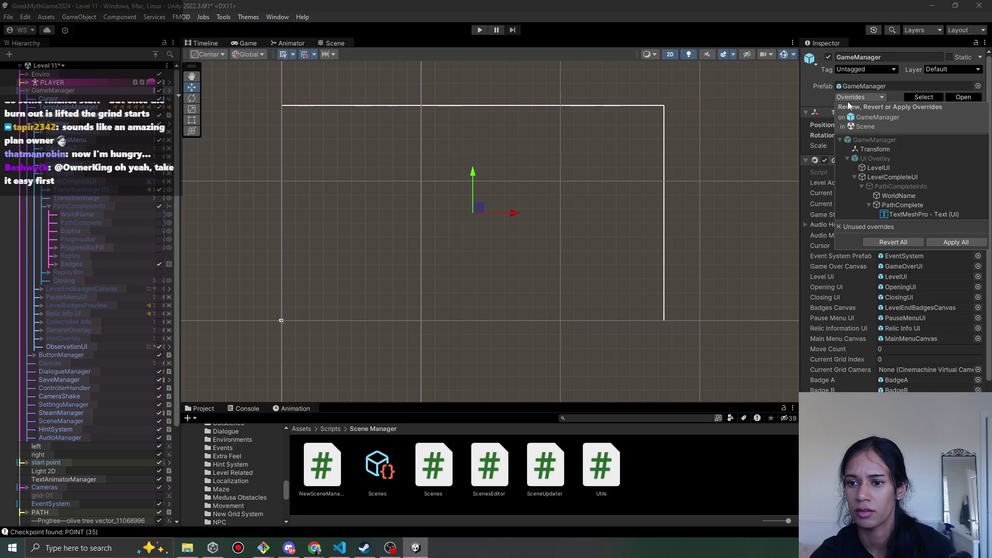
click(909, 178)
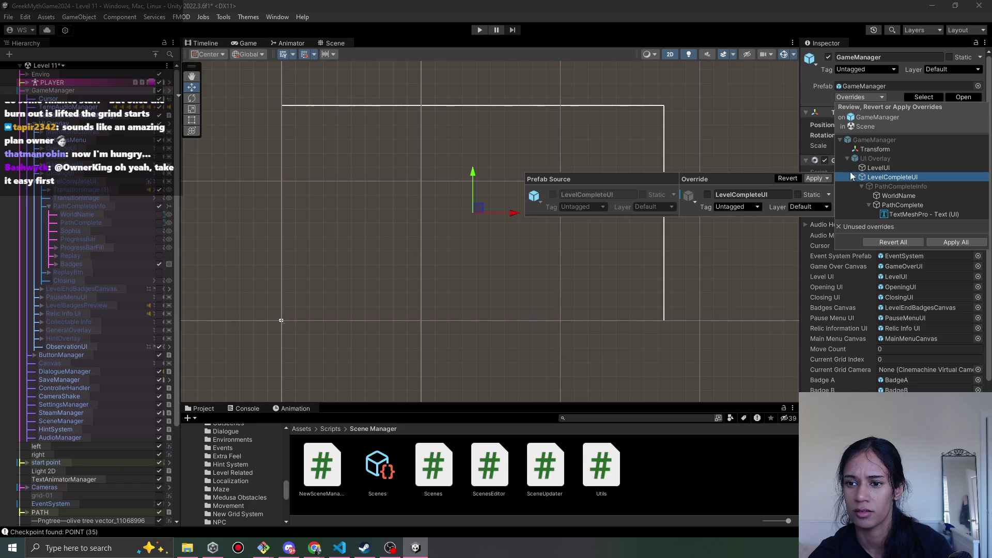
click(873, 169)
click(892, 177)
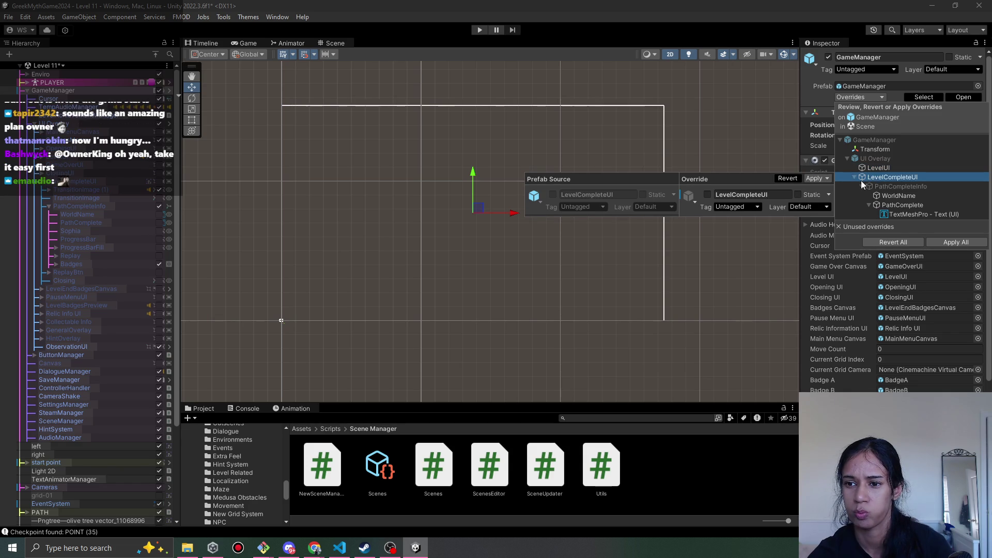
click(816, 179)
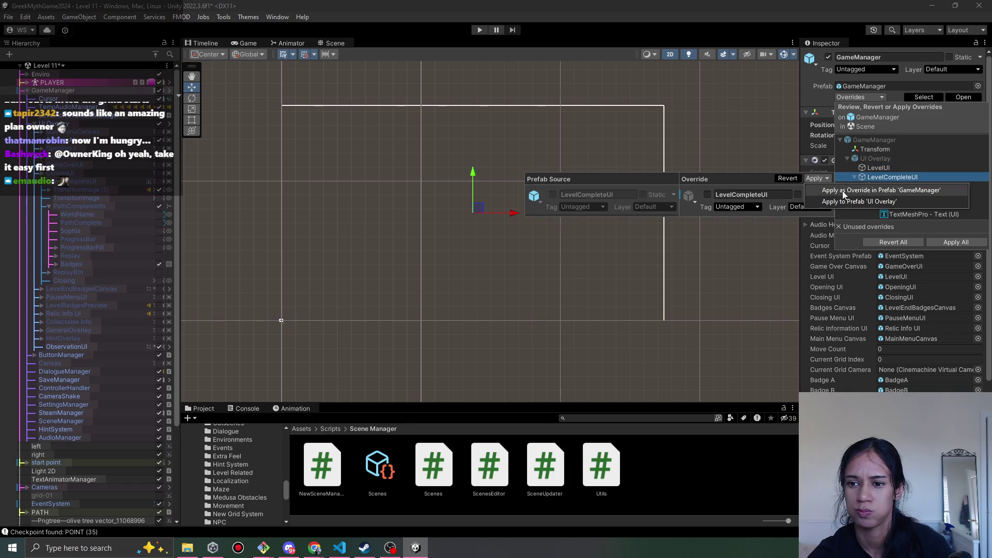
click(858, 190)
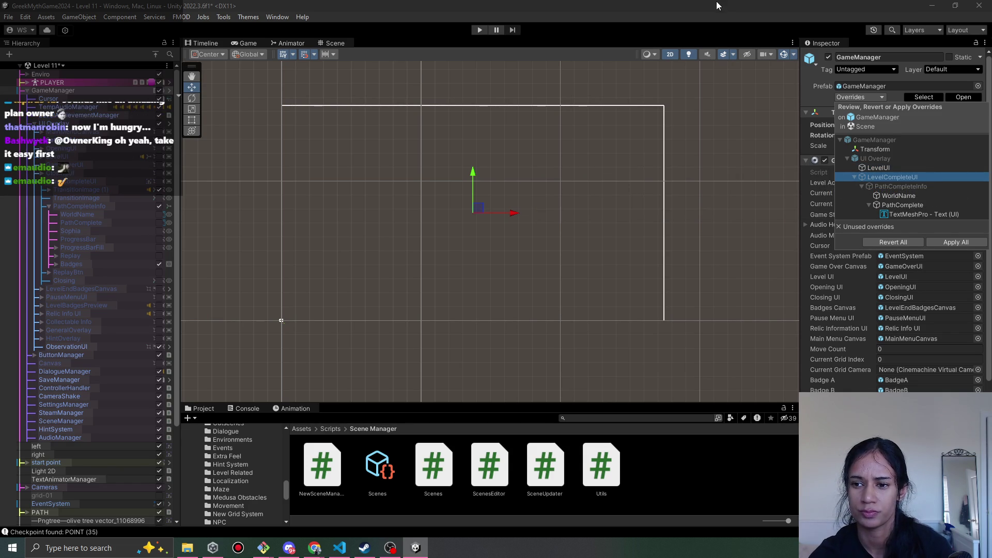
Apply the selected WorldName and PathComplete overrides and start playing Level 11
click(908, 197)
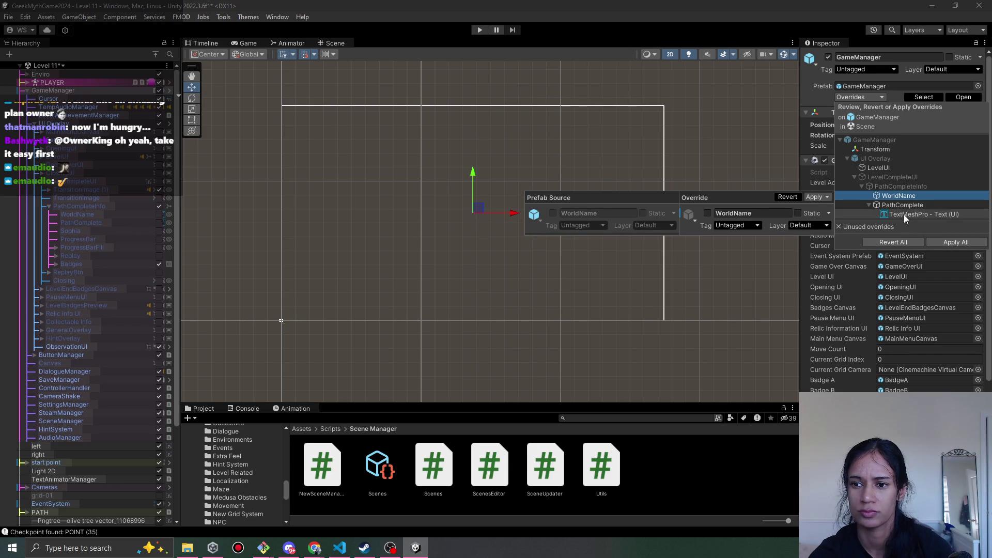
shift+click(904, 213)
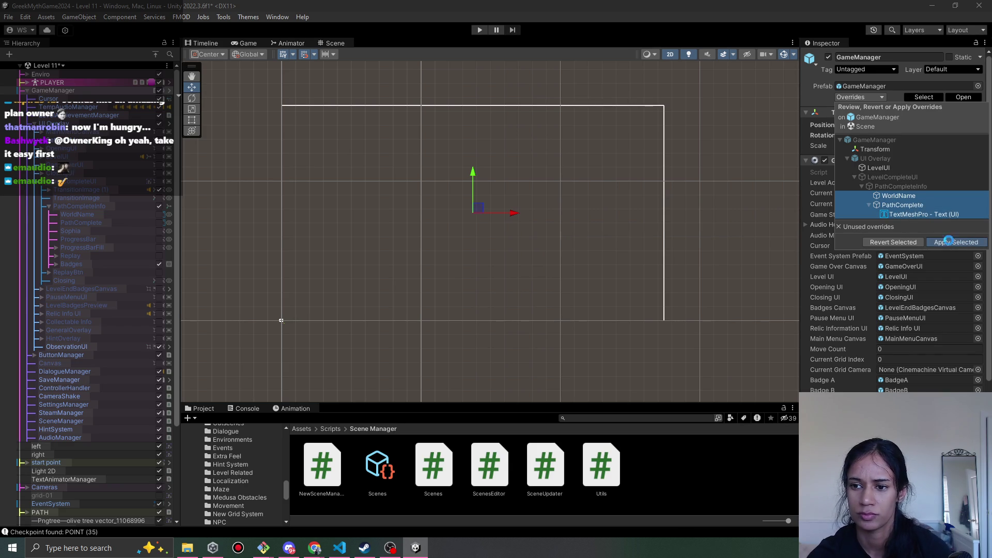
click(480, 30)
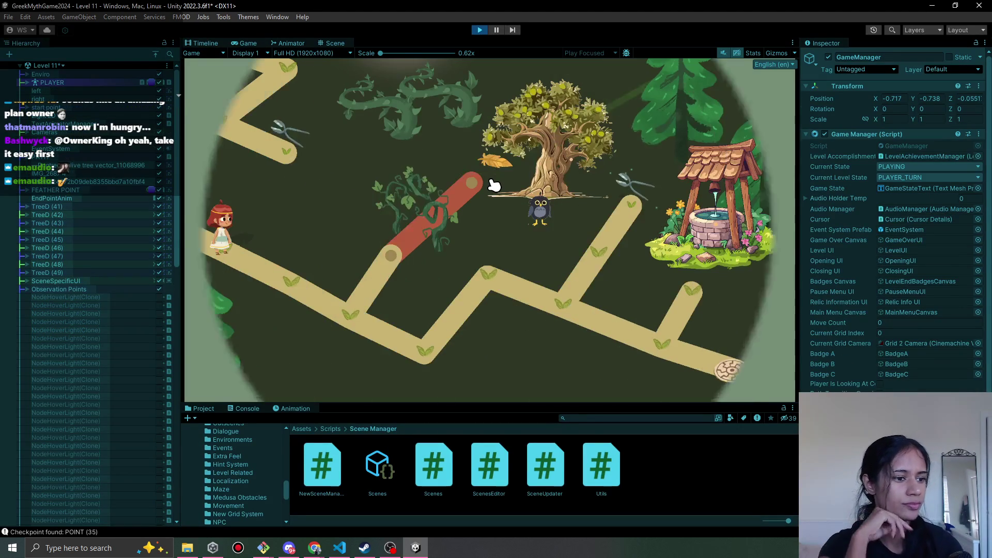
Walk the character across three Level 11 path nodes, then stop play mode
click(354, 305)
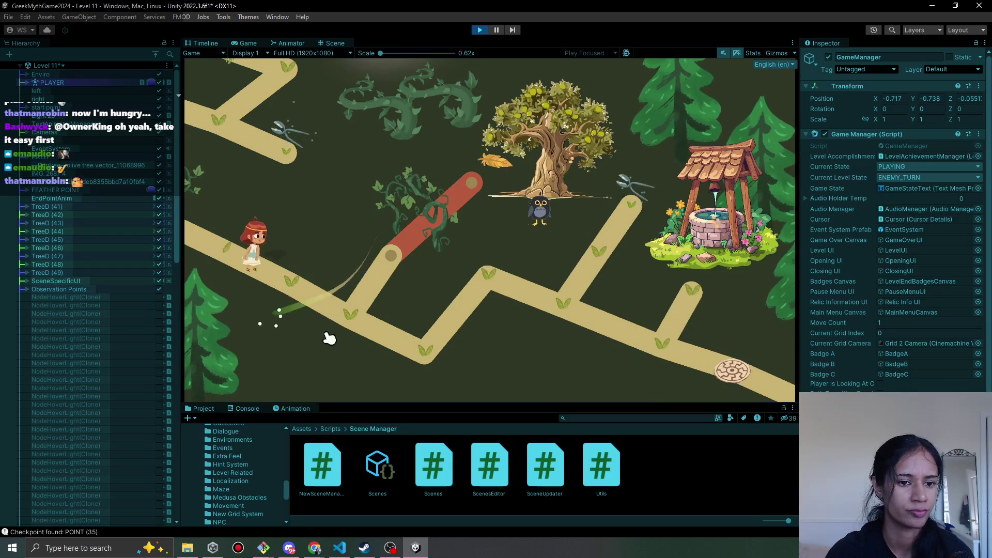
click(478, 274)
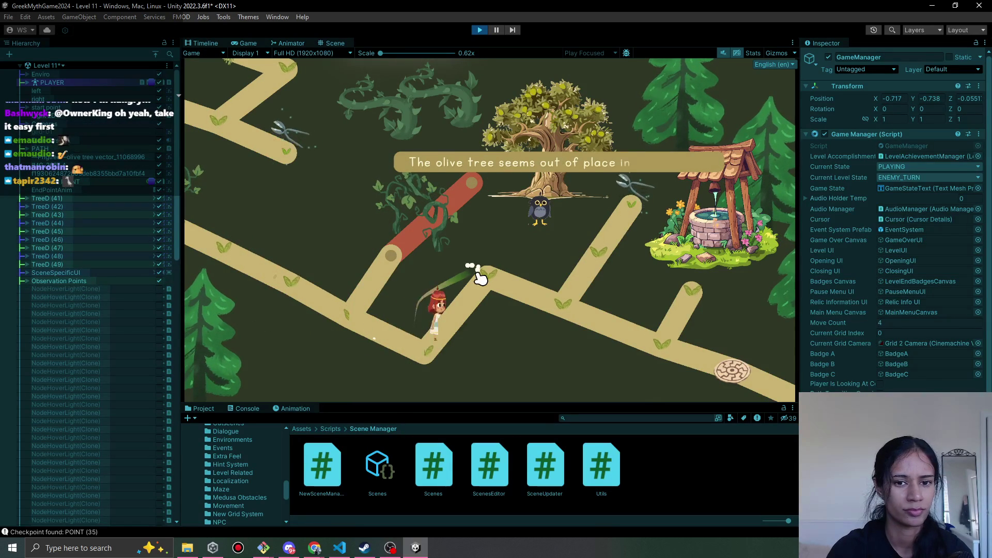
click(587, 313)
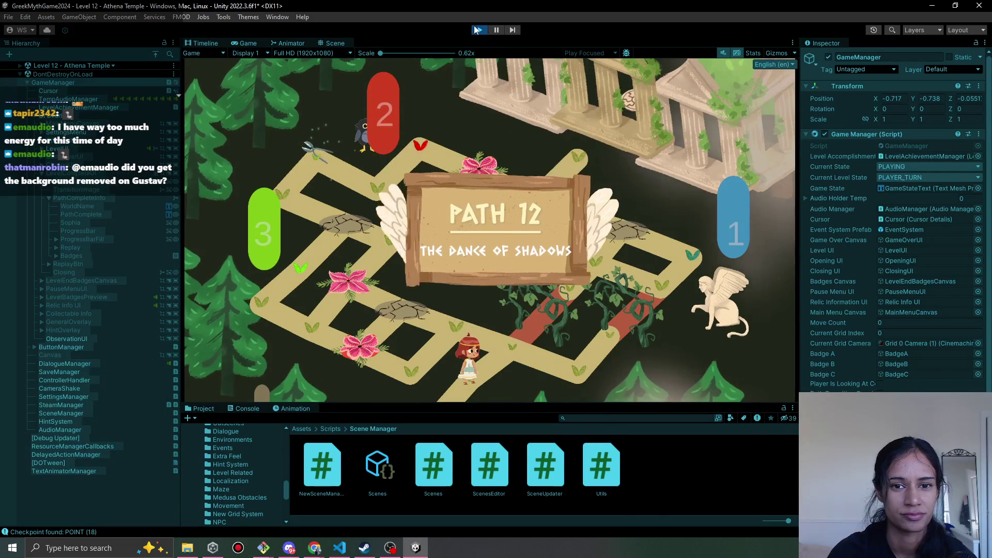
click(480, 31)
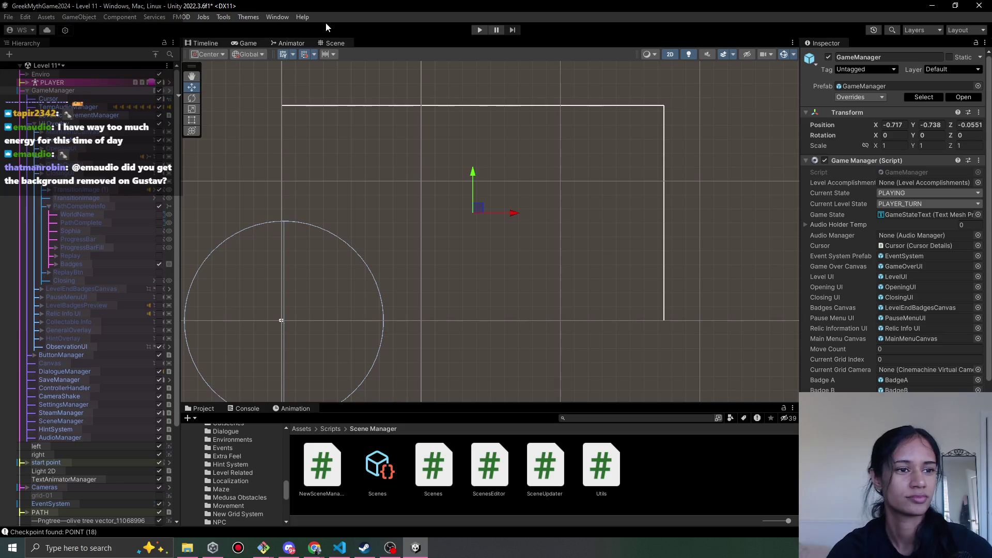
Switch to the Level 8 scene, leaving Level 11, and start play mode
click(62, 65)
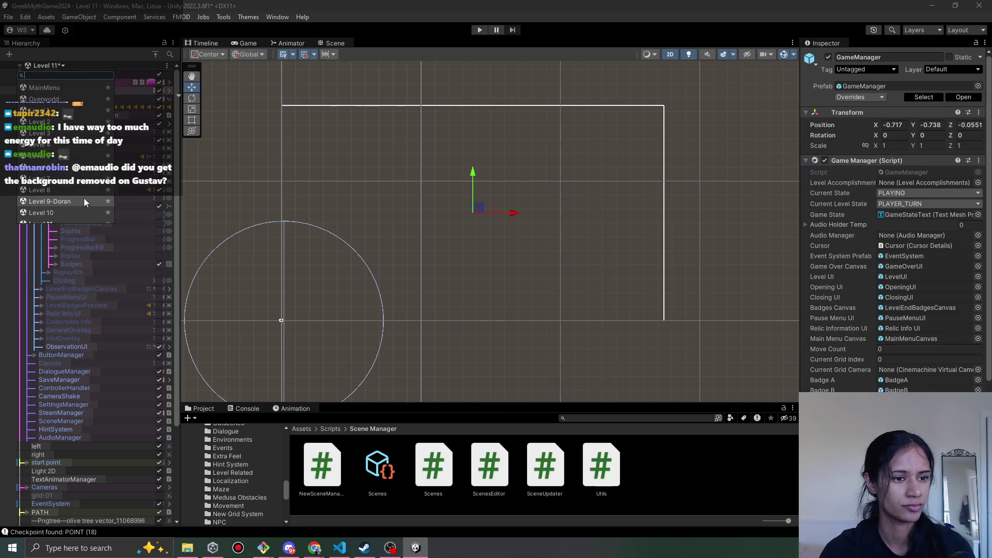
click(76, 191)
click(480, 292)
click(480, 30)
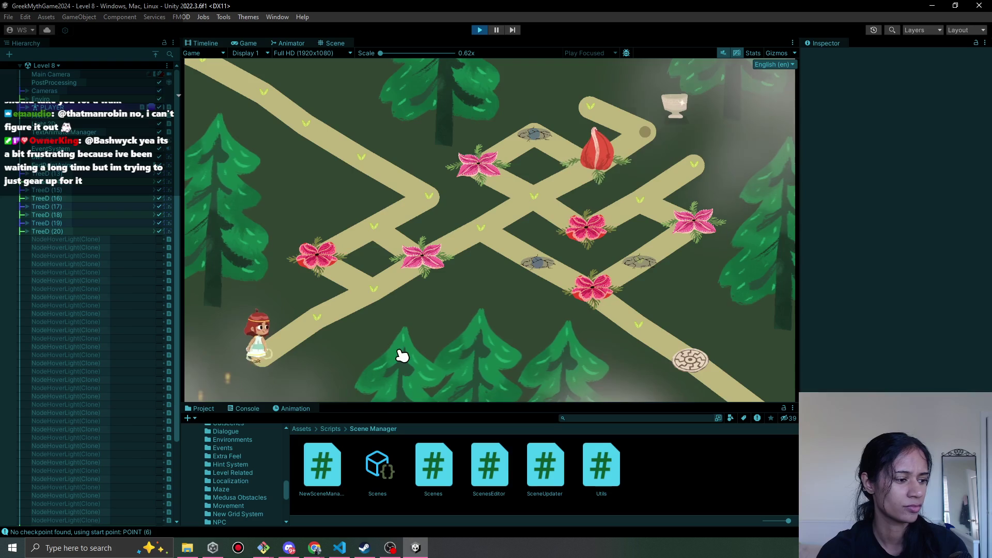
Walk the character through Level 8's path nodes to the spiral exit tile
click(310, 304)
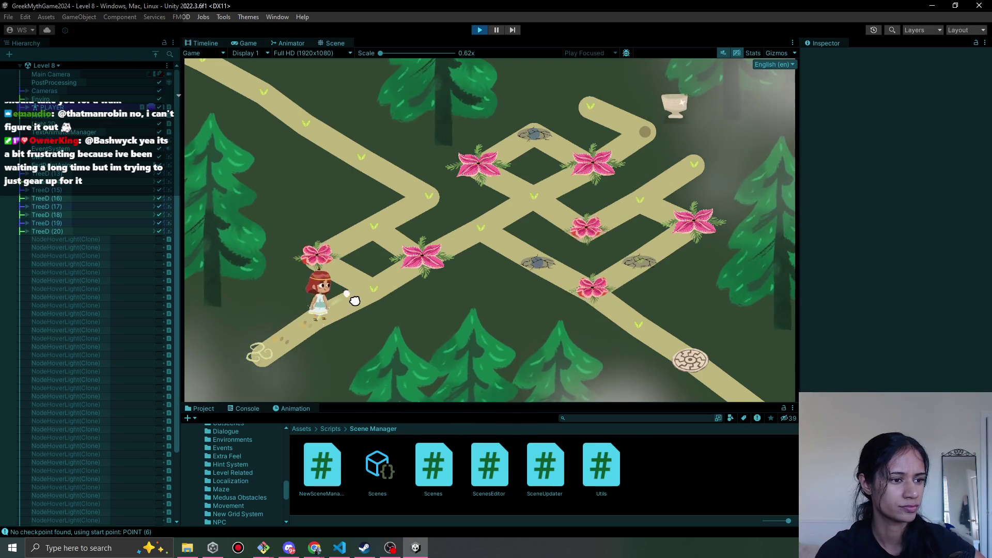
click(385, 232)
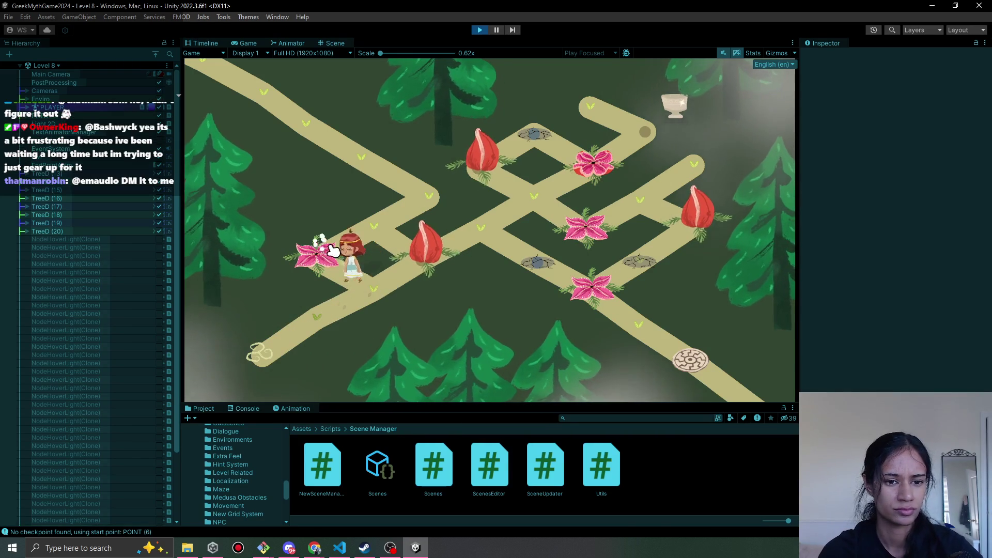
click(405, 252)
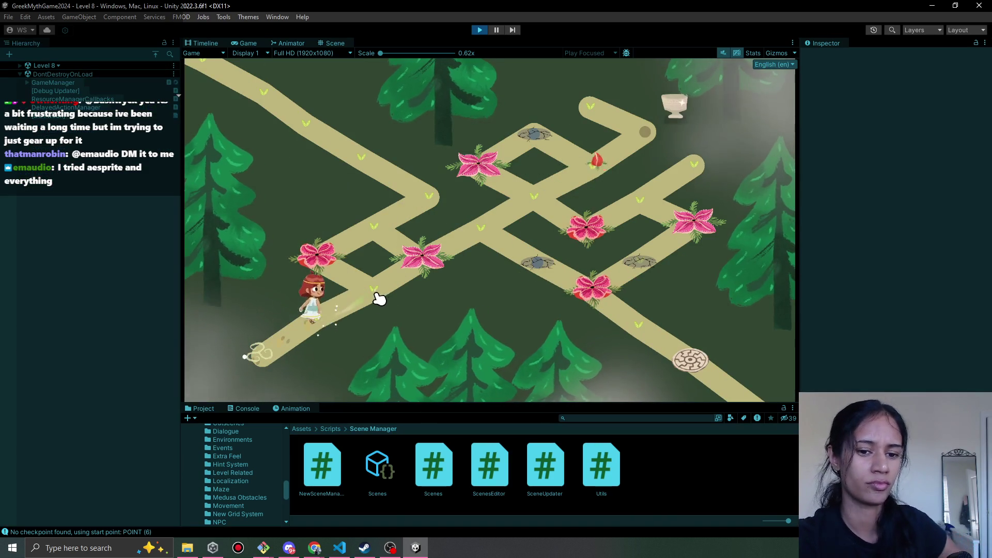
click(372, 228)
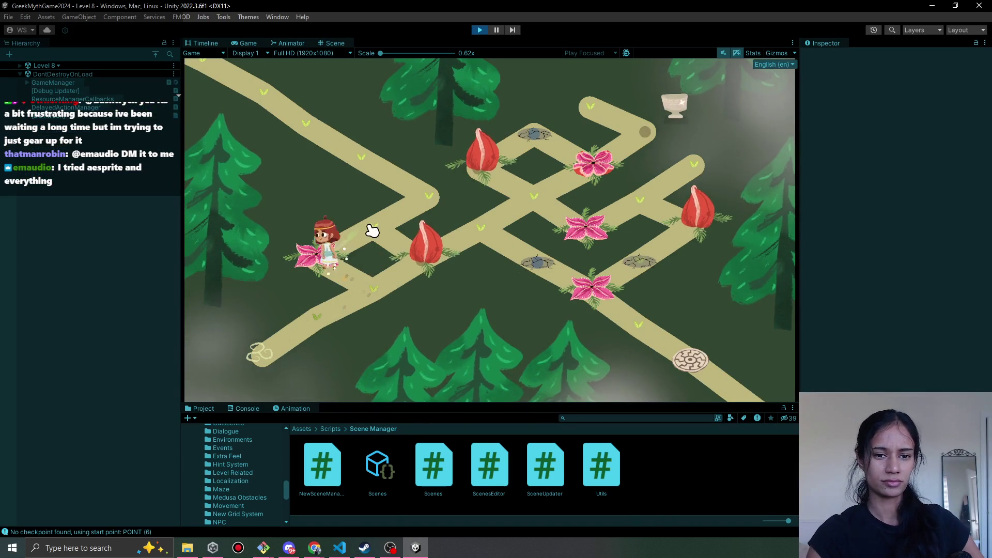
click(367, 238)
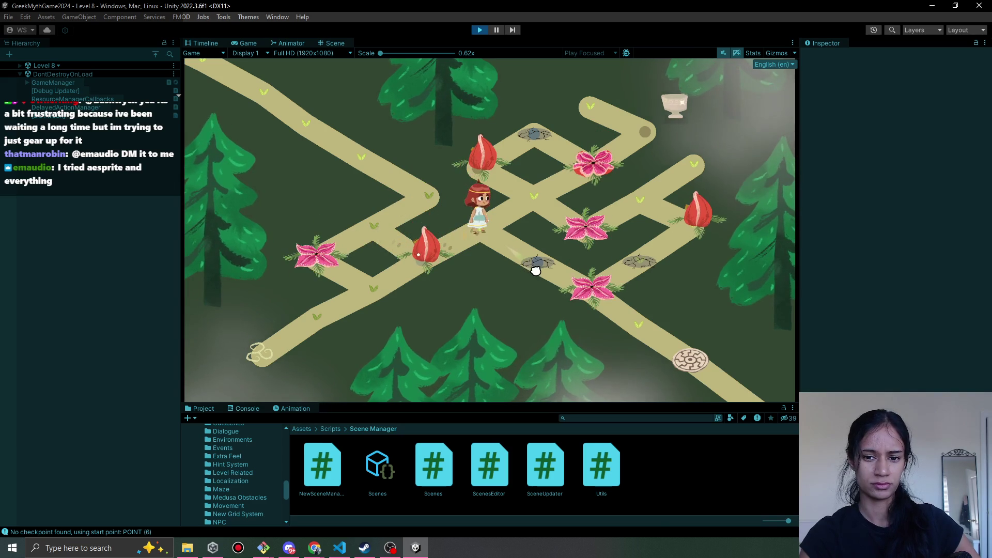
click(536, 271)
click(540, 207)
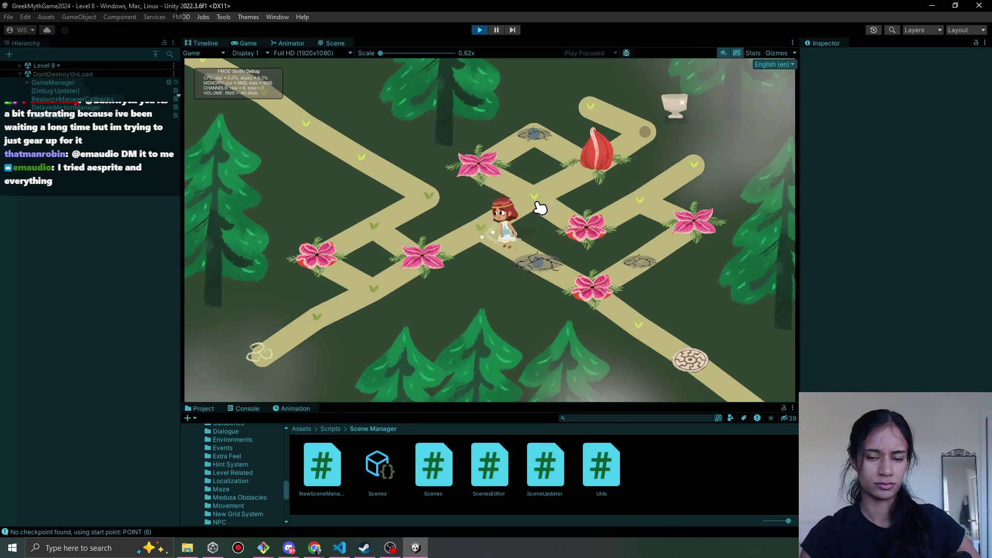
click(654, 206)
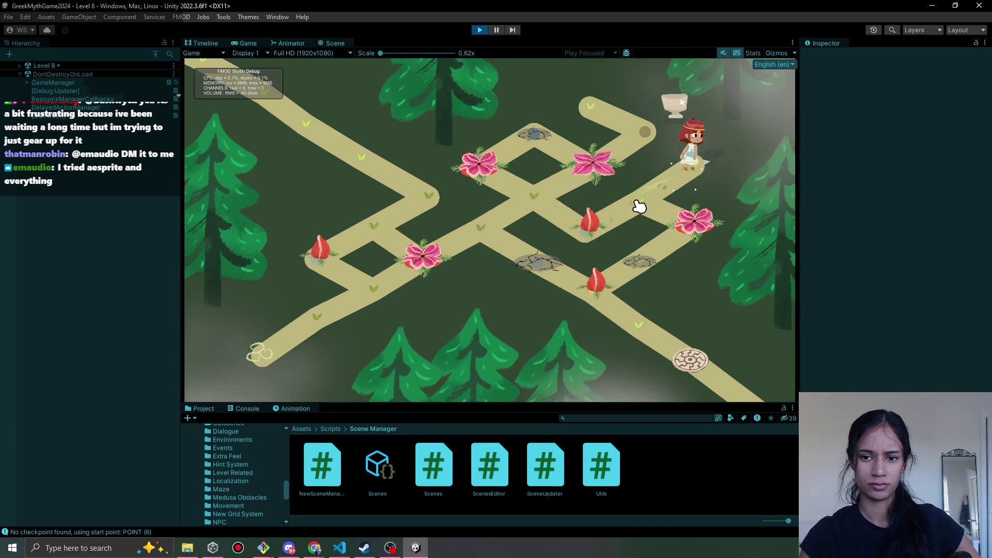
click(649, 266)
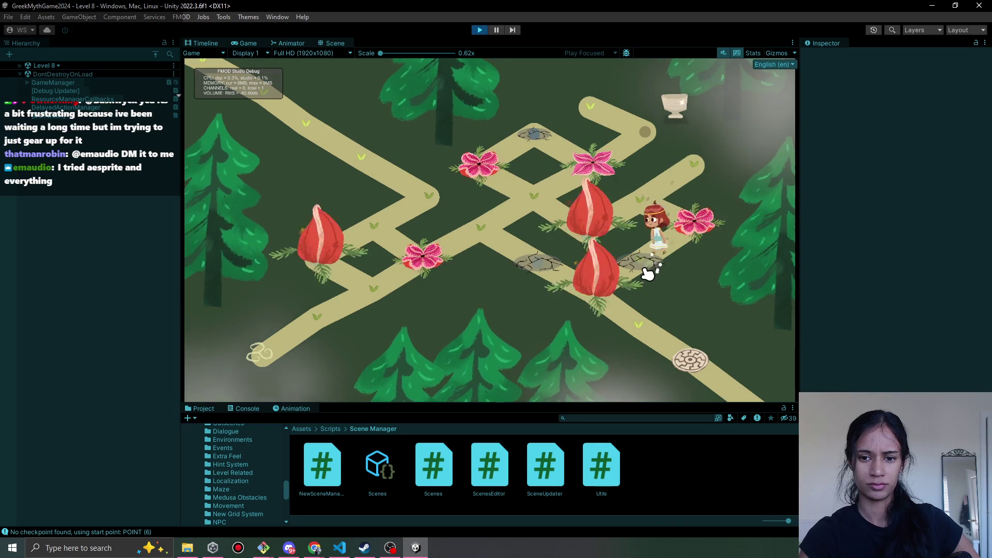
click(623, 317)
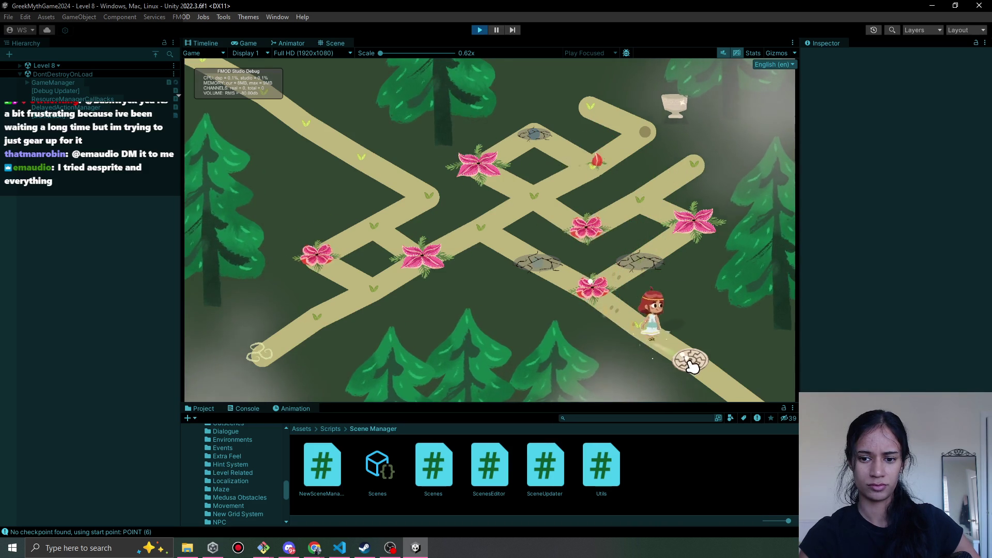
click(693, 365)
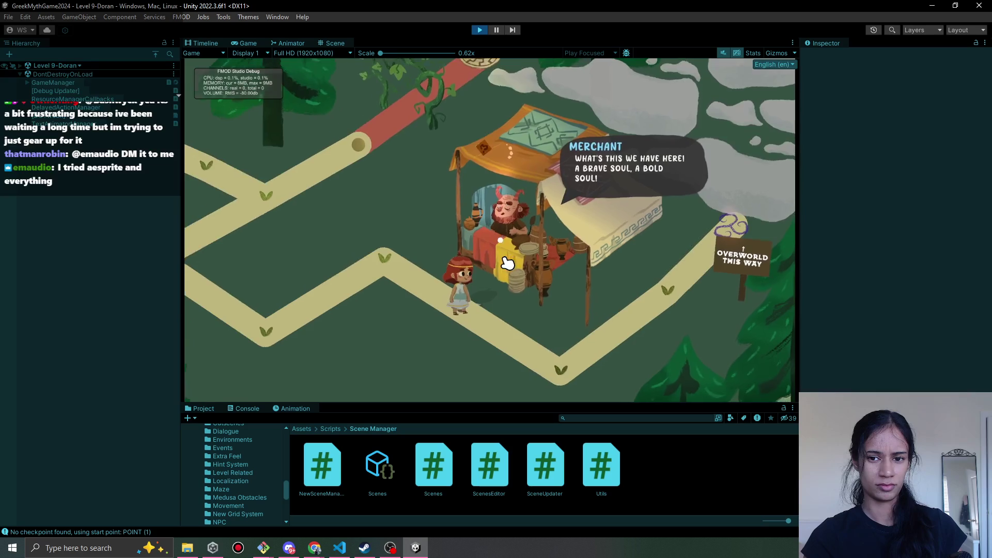
Advance the merchant's dialogue, walk to the exit for the 'A Tangled Bargain' screen, then stop playing
click(483, 219)
click(485, 221)
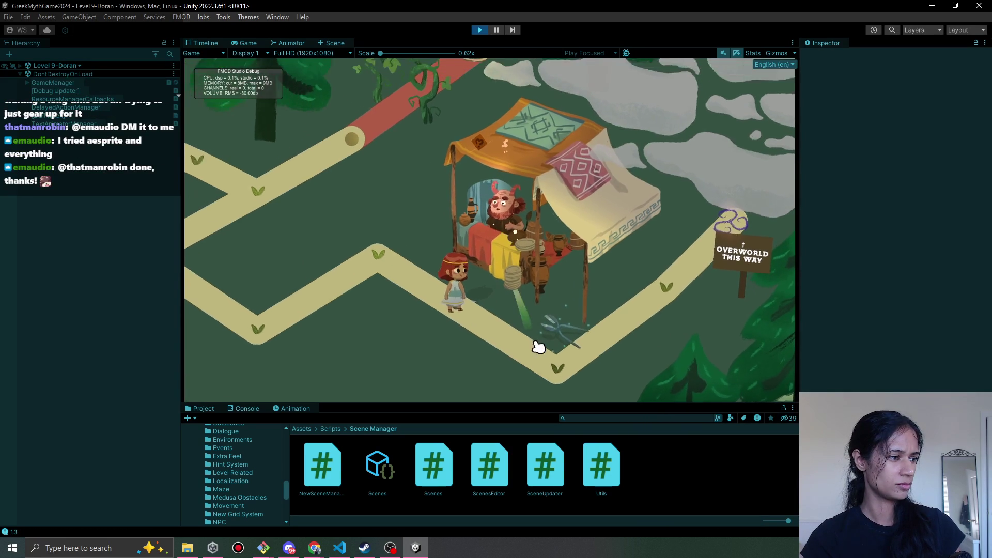
click(551, 370)
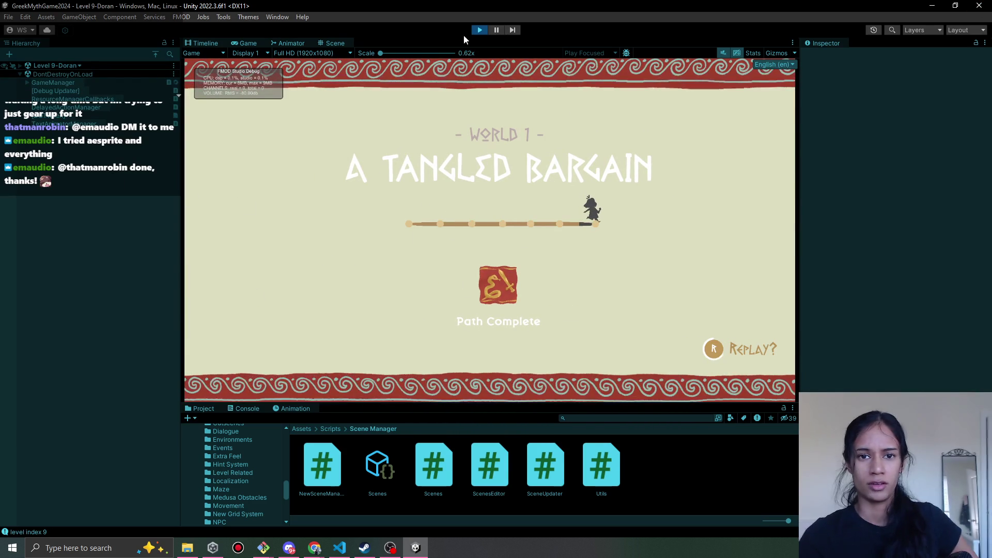
click(479, 31)
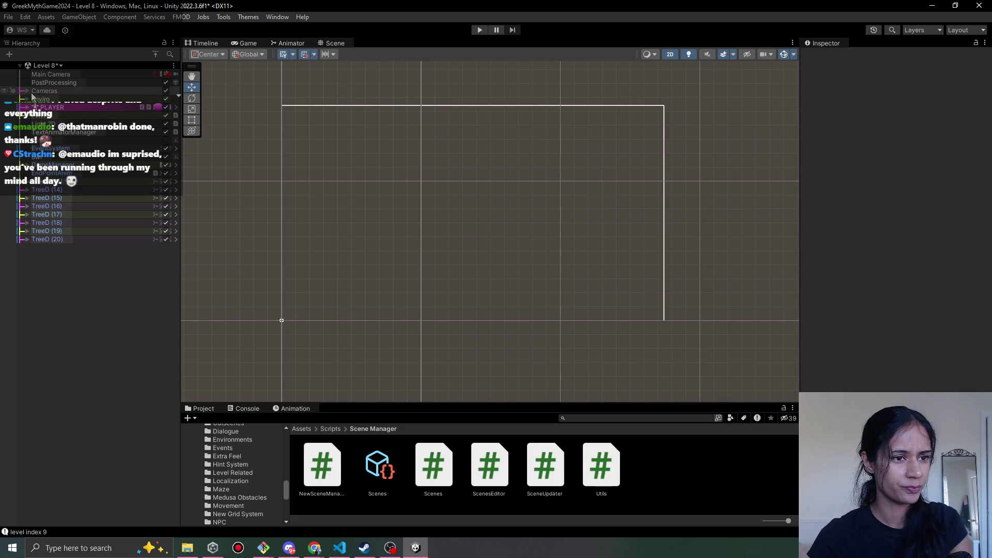
Select GameManager and open its UICanvasManager script from the Inspector in the code editor
click(27, 164)
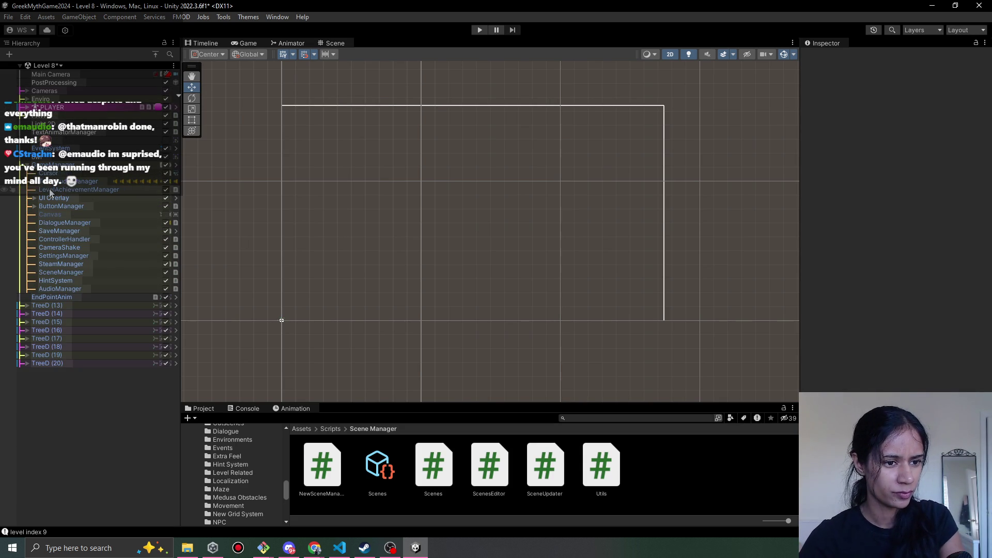
click(34, 198)
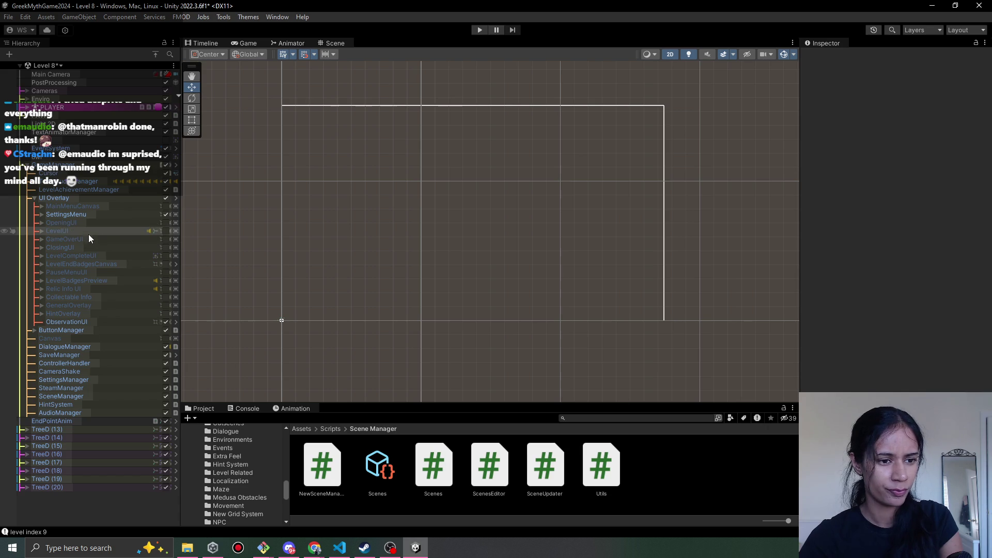
click(70, 198)
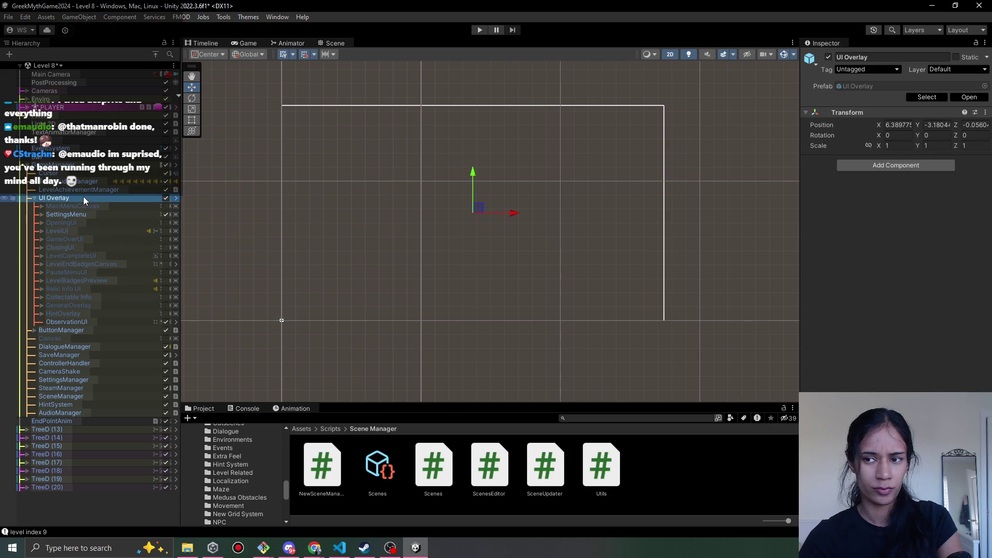
click(62, 165)
scroll(911, 383, down, 5)
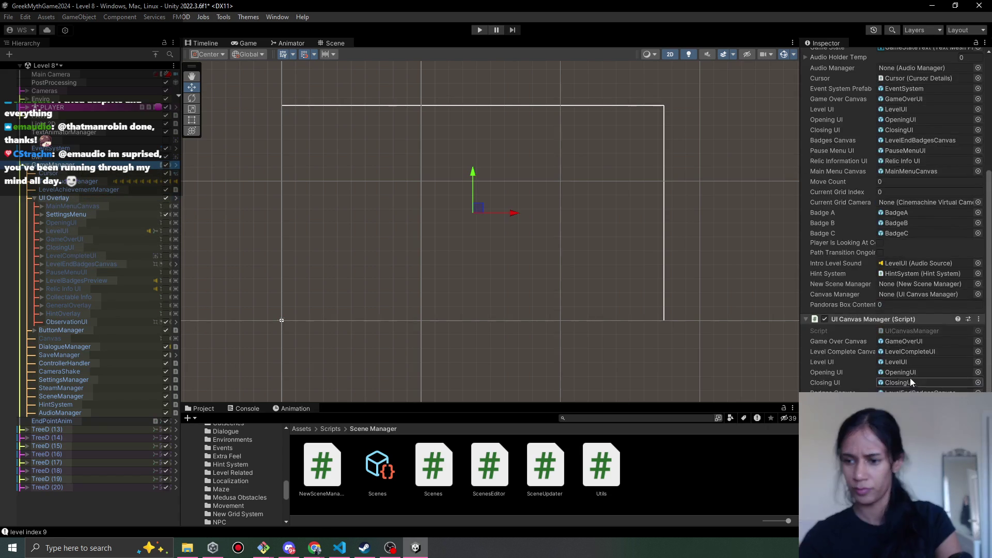
click(910, 331)
double_click(910, 330)
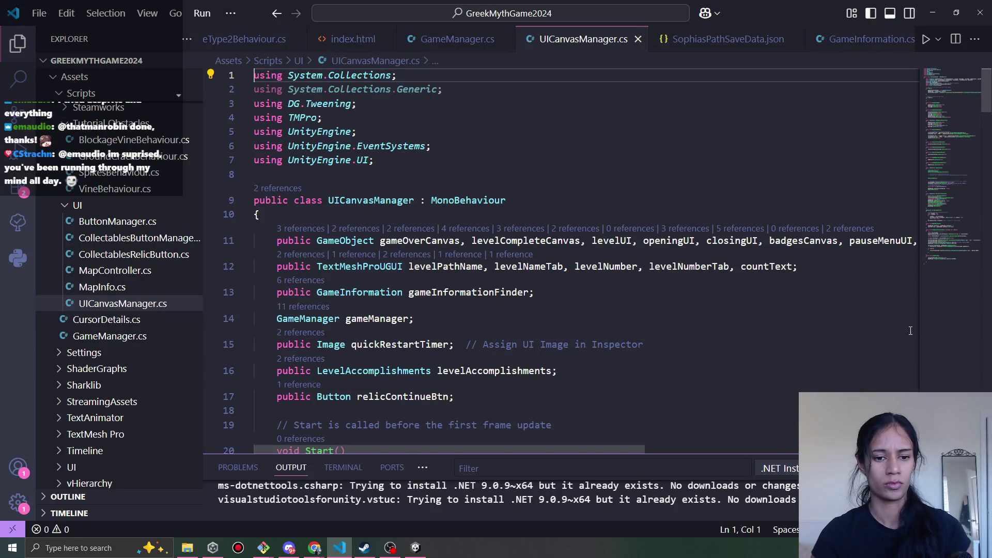
Add a worldLevelNameComplete field after countText on line 12, then return to Unity
scroll(659, 243, down, 2)
click(796, 220)
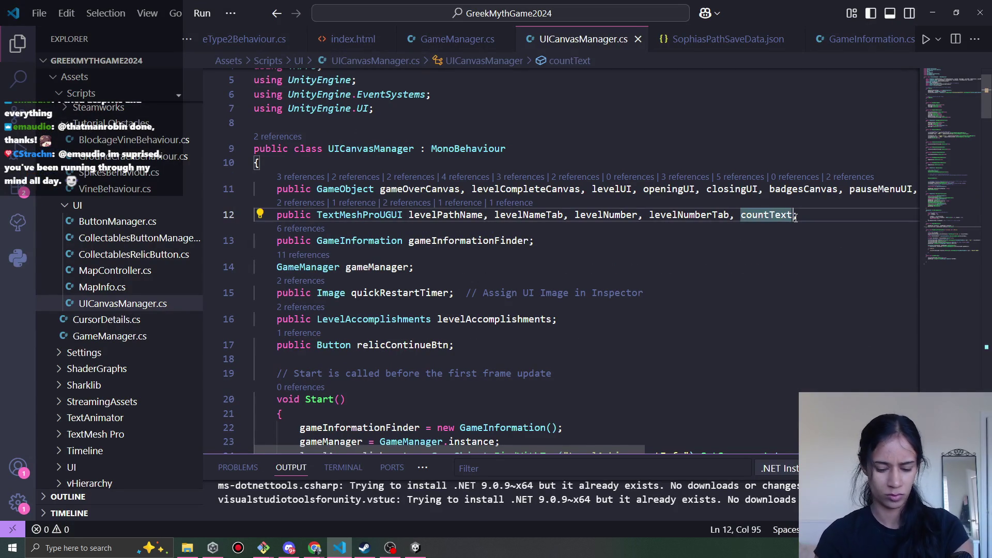
text(, worldLevelName)
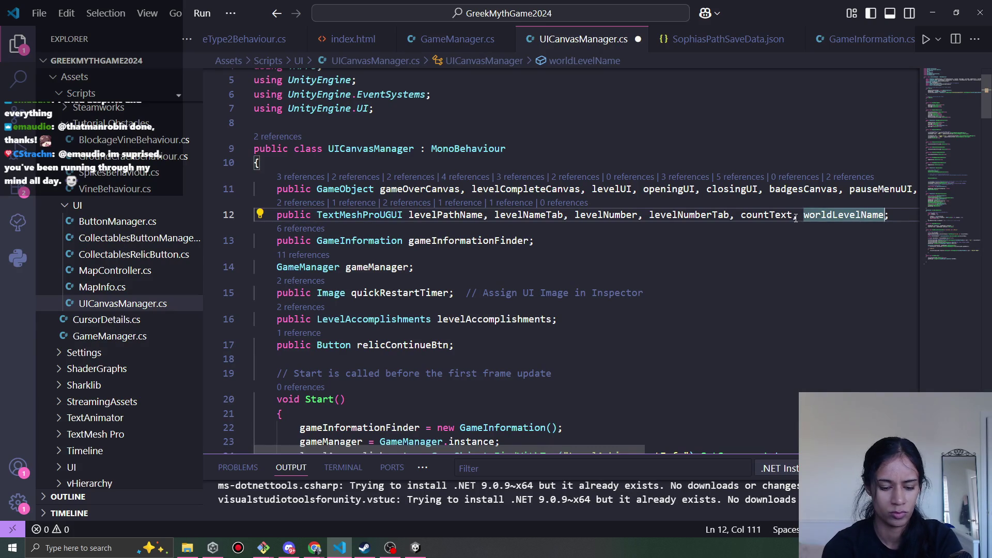
text(Complete)
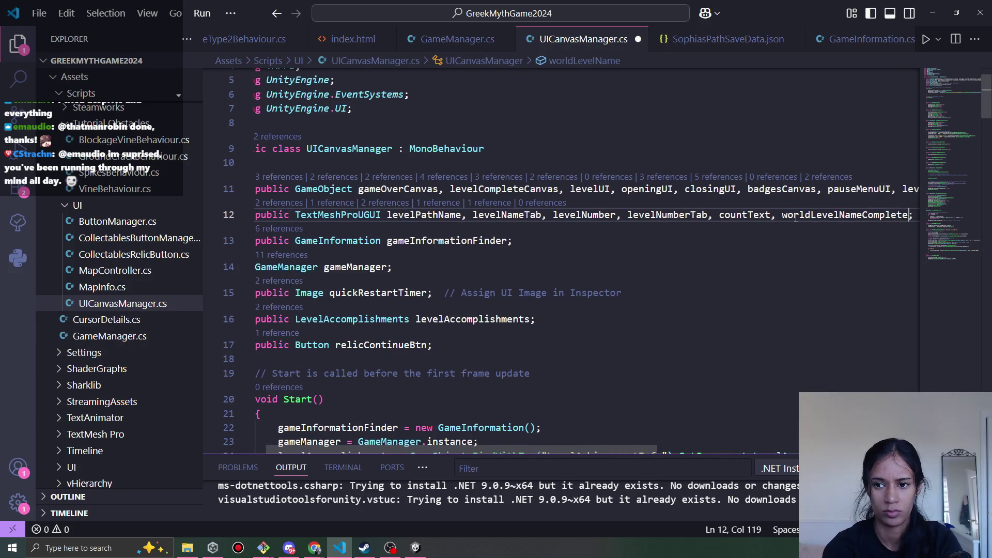
click(933, 13)
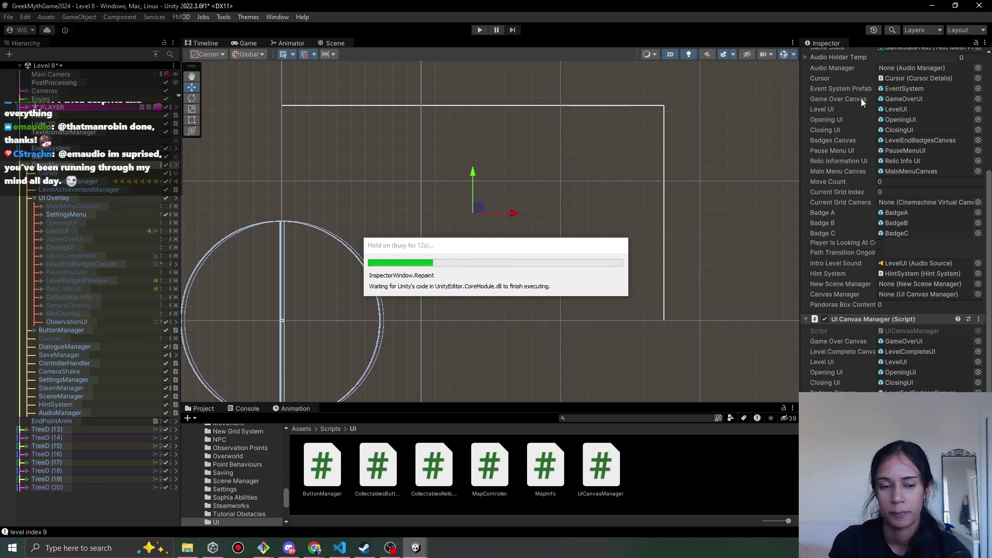
Expand LevelCompleteUI and PathCompleteInfo in the Hierarchy to reveal WorldName through Badges
scroll(938, 92, down, 5)
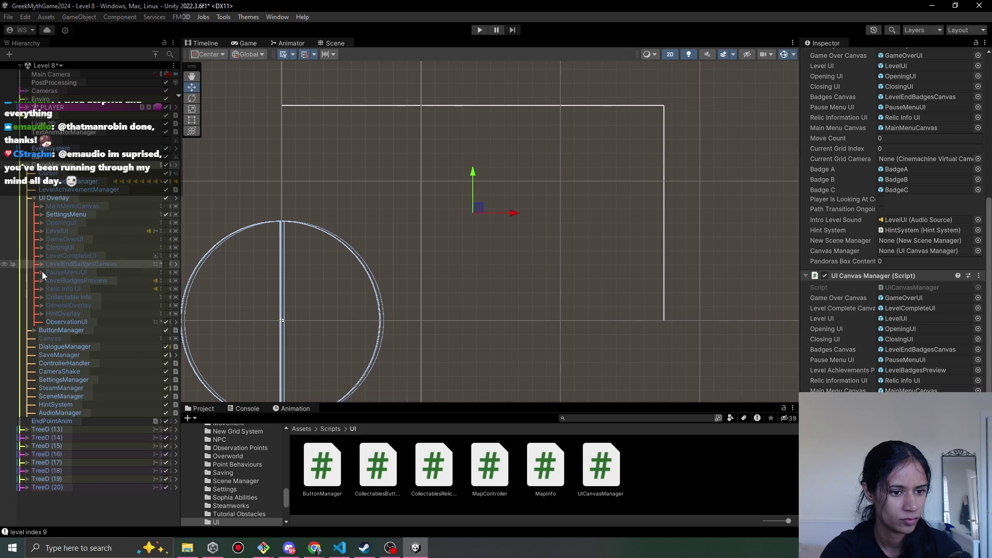
click(42, 256)
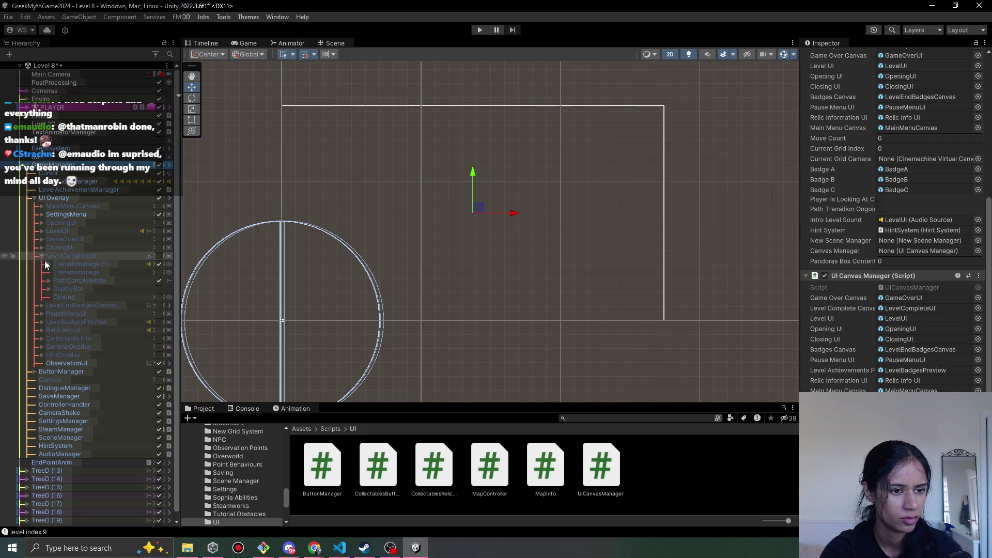
click(49, 280)
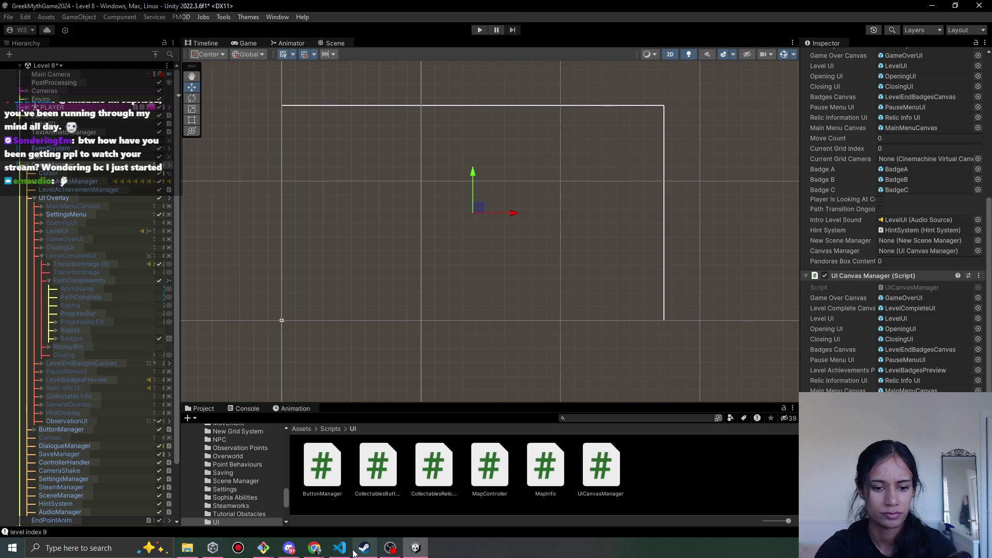
click(339, 548)
Search the script for 'path', then 'compe', to find the level-complete code
scroll(466, 179, down, 10)
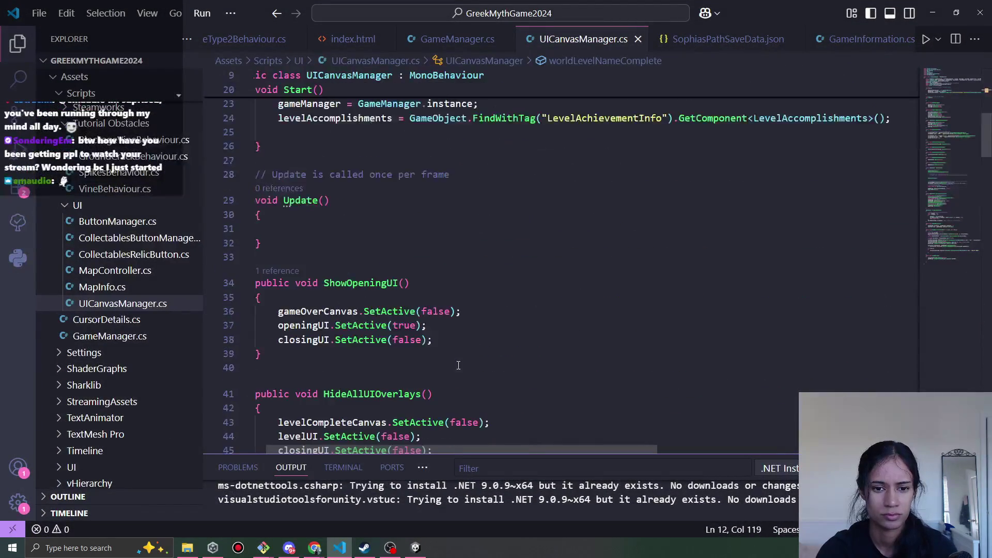
drag(481, 448, 468, 448)
click(415, 340)
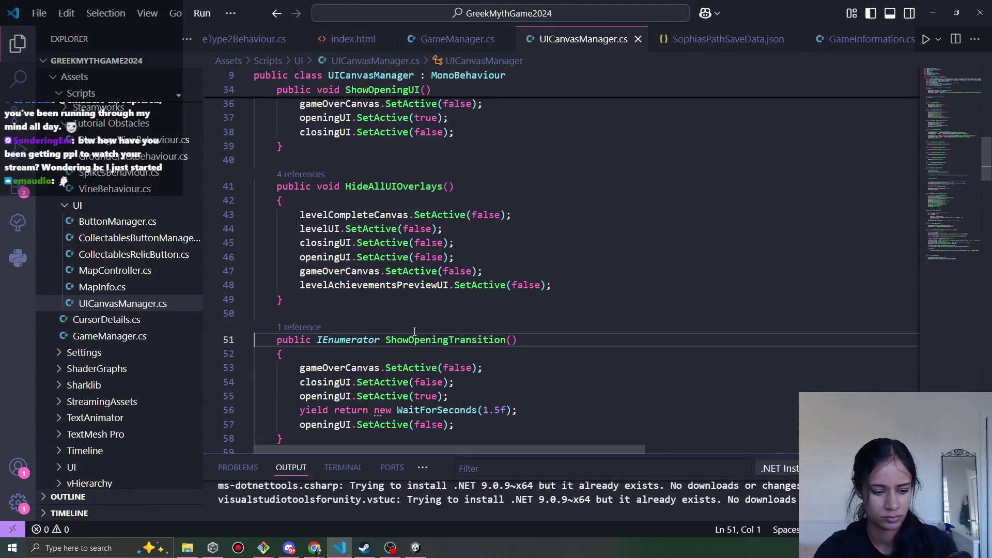
key(ctrl+f)
text(path)
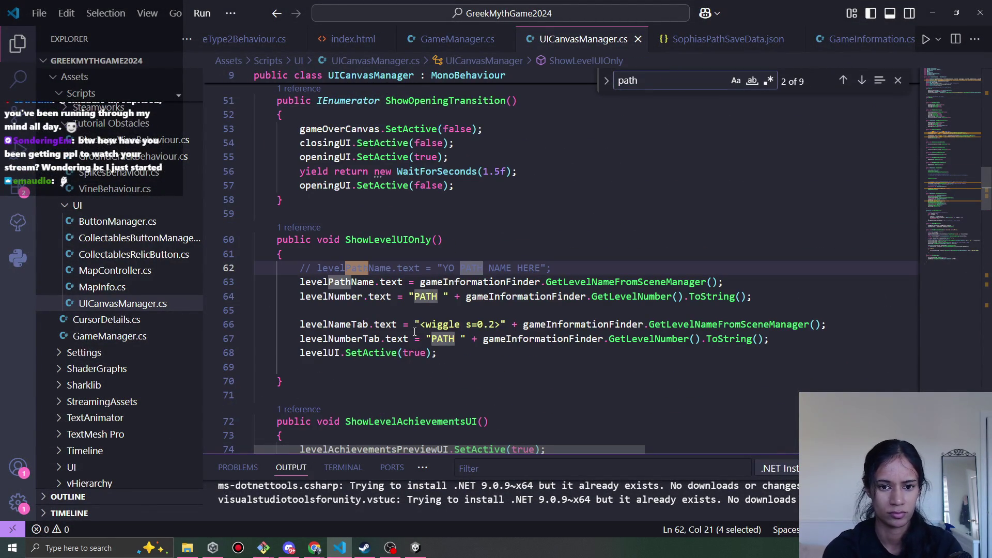
key(BackSpace)
key(BackSpace)
key(BackSpace)
text(compe)
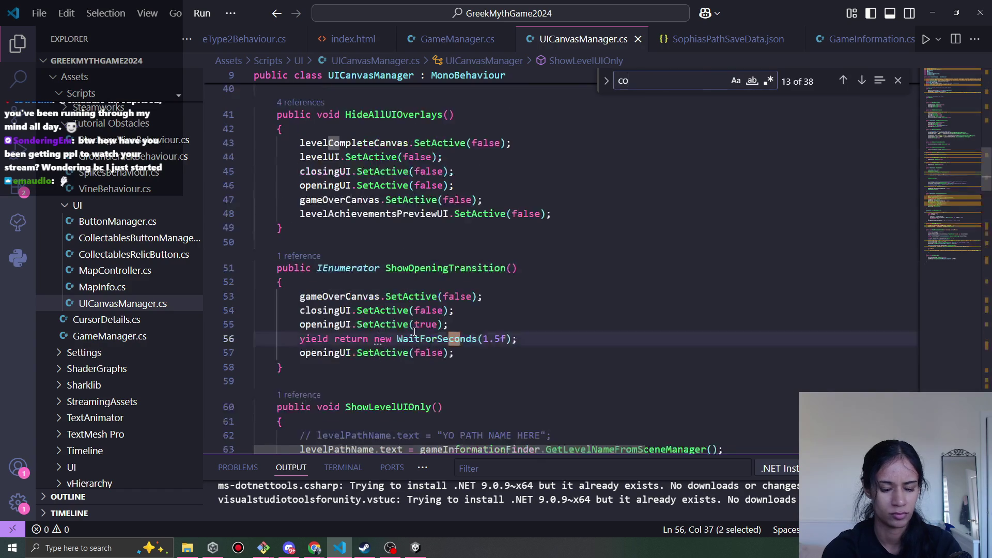
Peek the references to ShowLevelCompleteCanvas and jump into the PresentLevelCompleteScreen definition
click(412, 274)
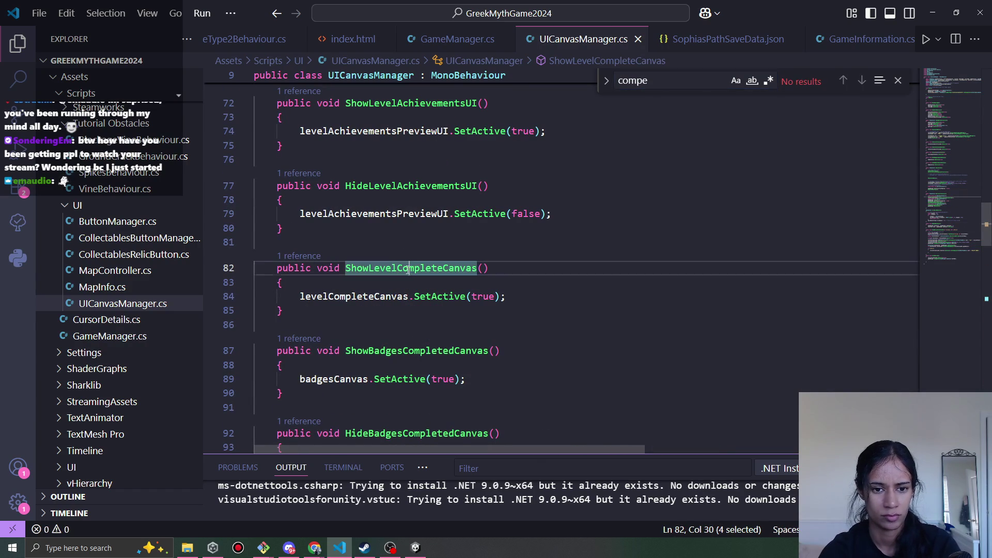
key(shift+F12)
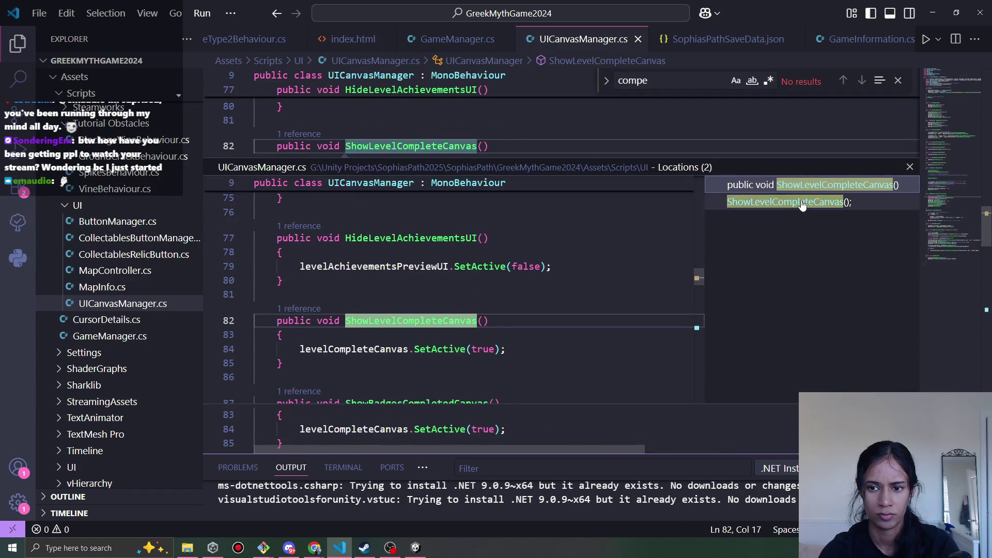
click(800, 204)
key(Down)
scroll(384, 323, down, 5)
scroll(436, 348, up, 4)
scroll(437, 348, down, 3)
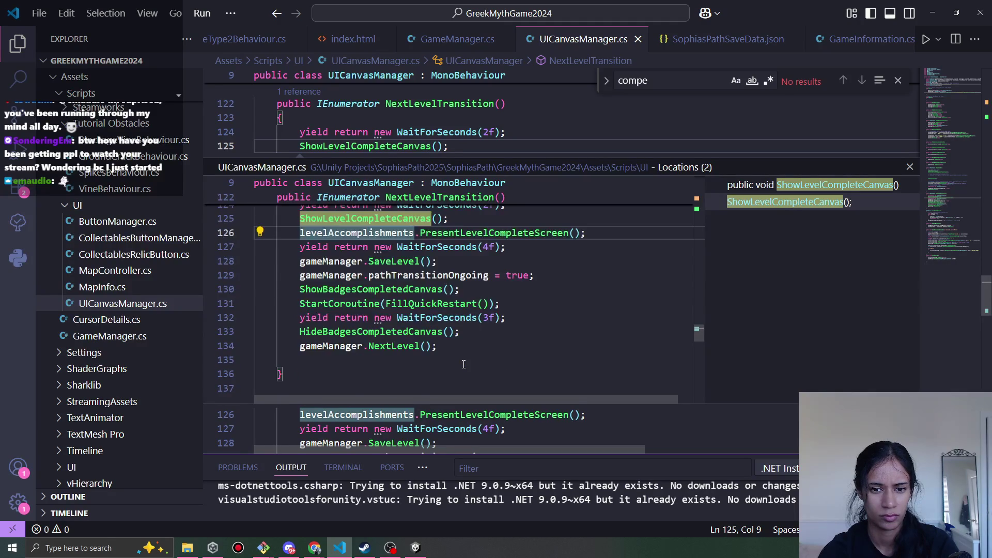
scroll(472, 324, up, 3)
ctrl+click(502, 286)
scroll(442, 336, down, 4)
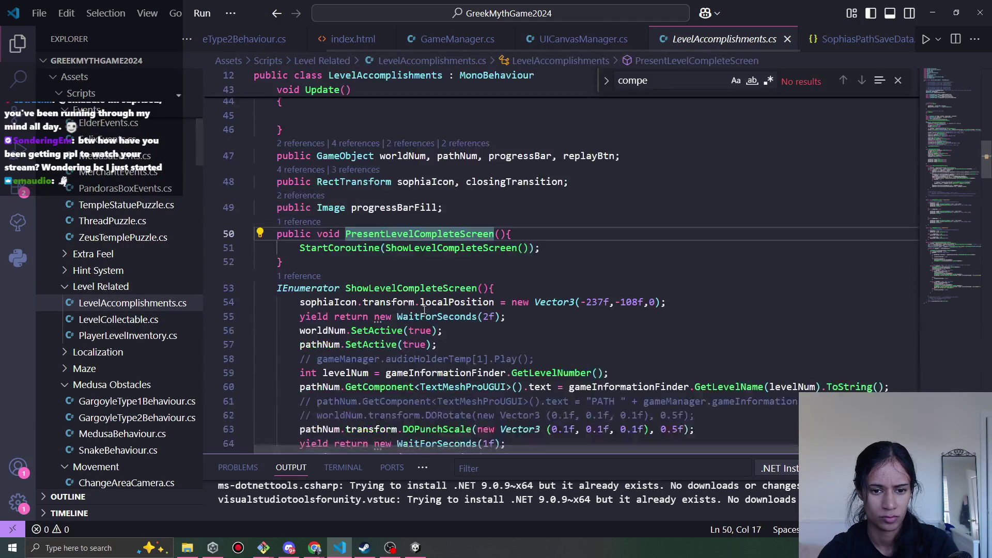
Duplicate the line that sets the pathNum text, comparing it against the UICanvasManager script
click(706, 335)
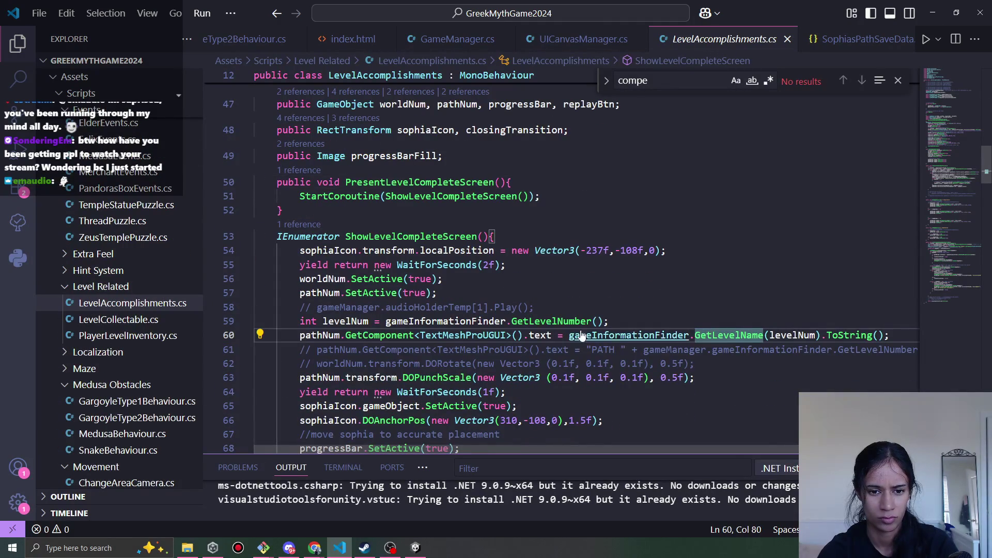
key(shift+alt+Down)
double_click(327, 351)
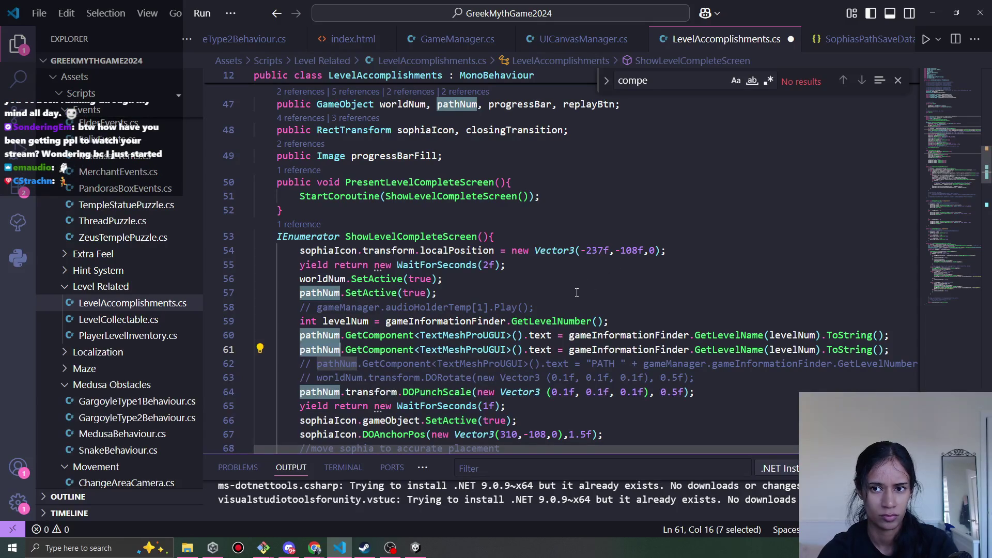
scroll(657, 270, down, 2)
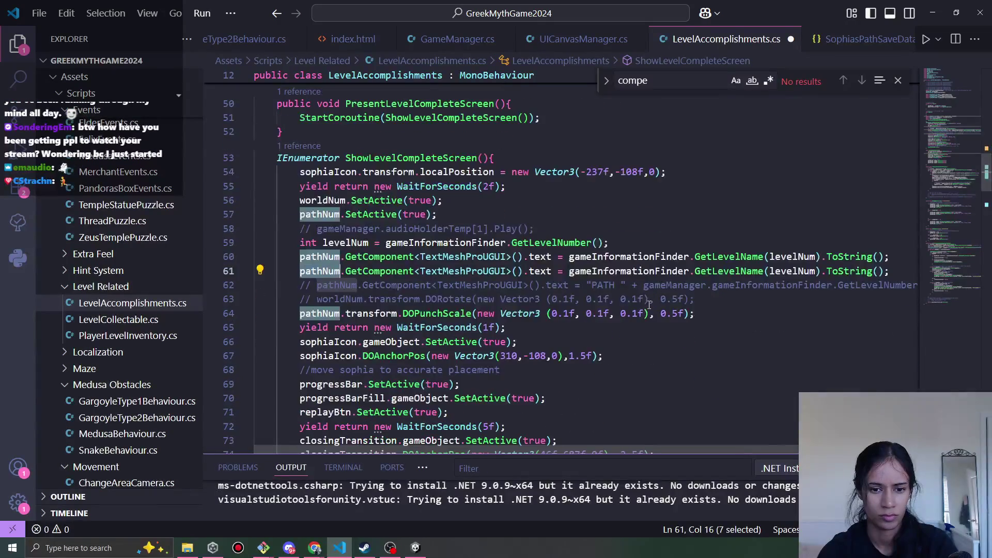
click(569, 41)
scroll(567, 195, up, 2)
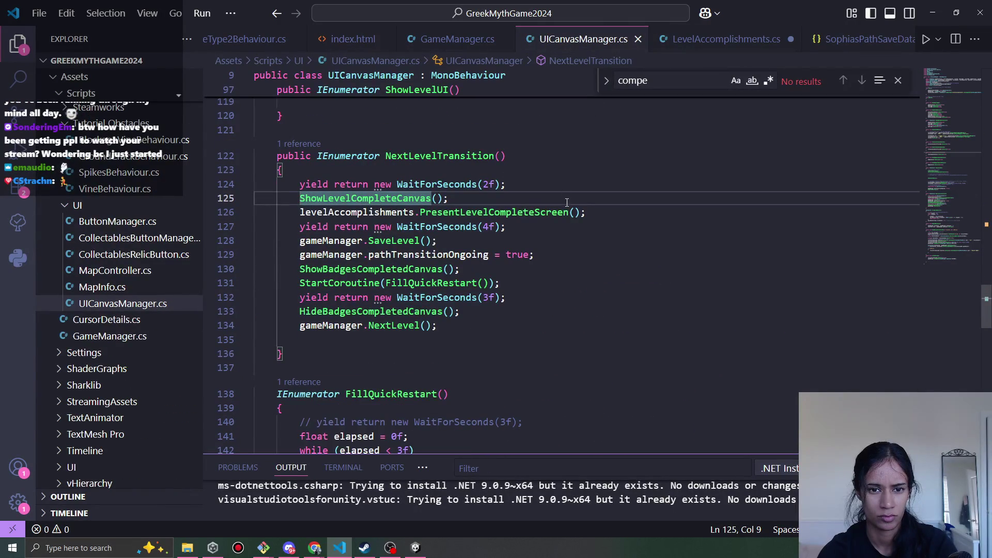
click(686, 40)
scroll(362, 325, down, 2)
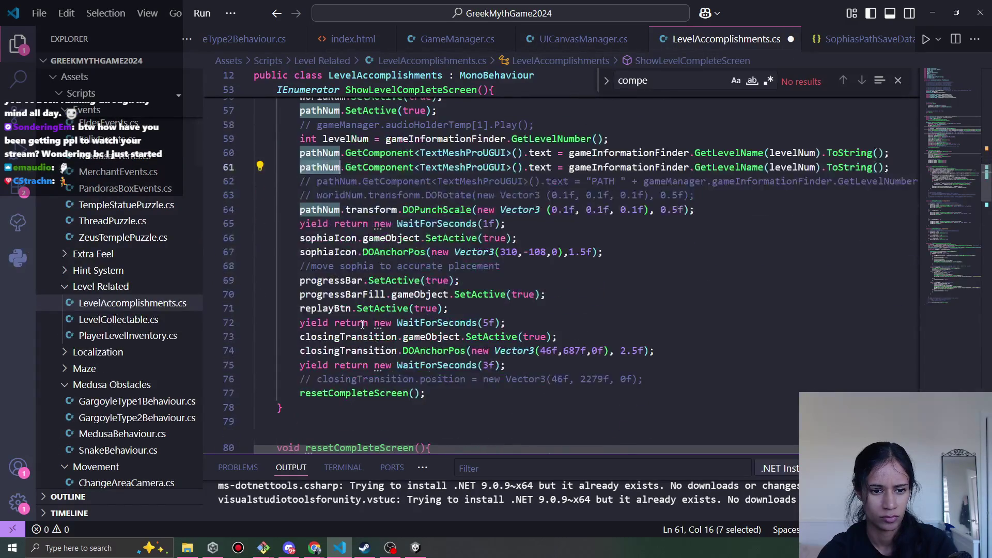
scroll(421, 346, up, 2)
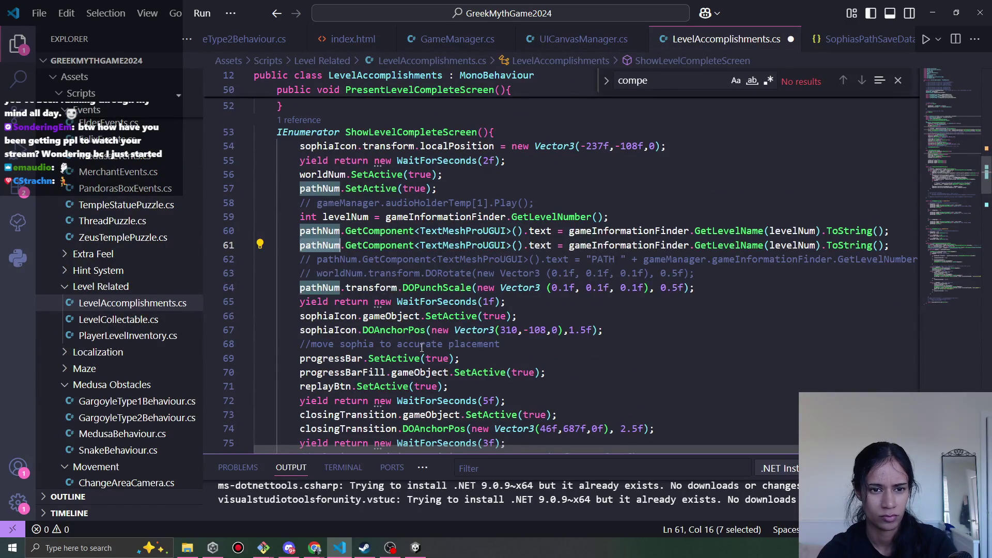
scroll(421, 347, down, 2)
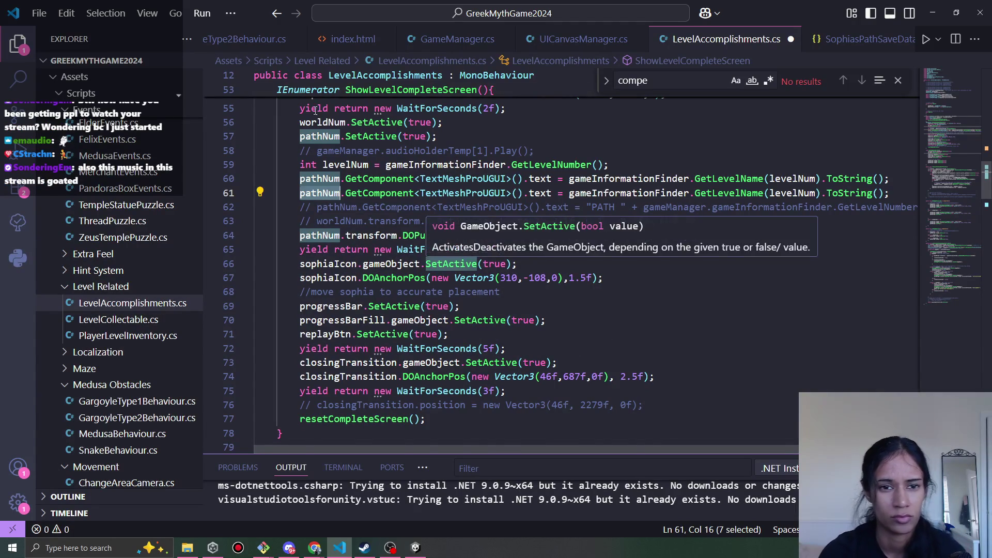
scroll(480, 264, up, 2)
Rename pathNum to worldNum on the duplicated line 61, after checking the worldNum declaration
click(331, 175)
double_click(331, 174)
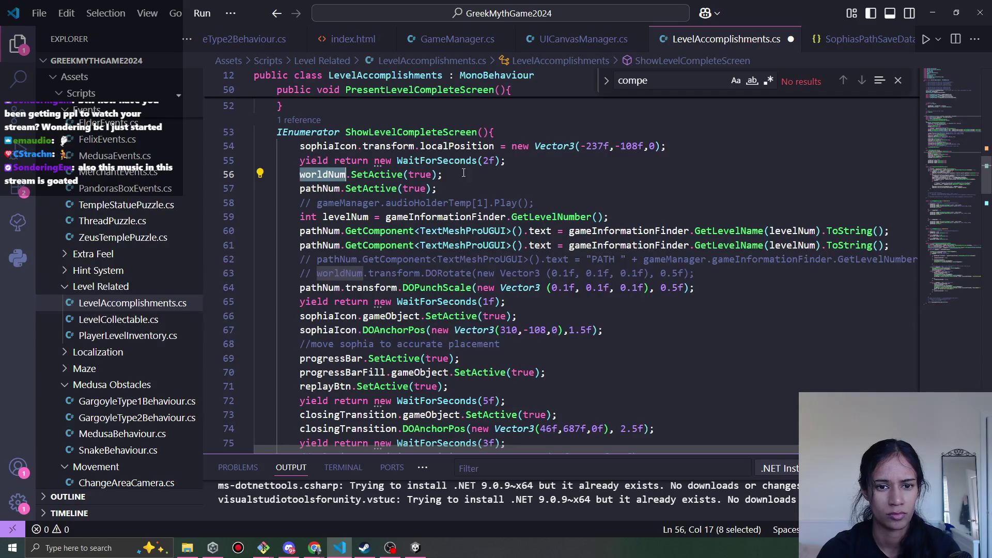
key(Down)
key(End)
scroll(465, 245, down, 1)
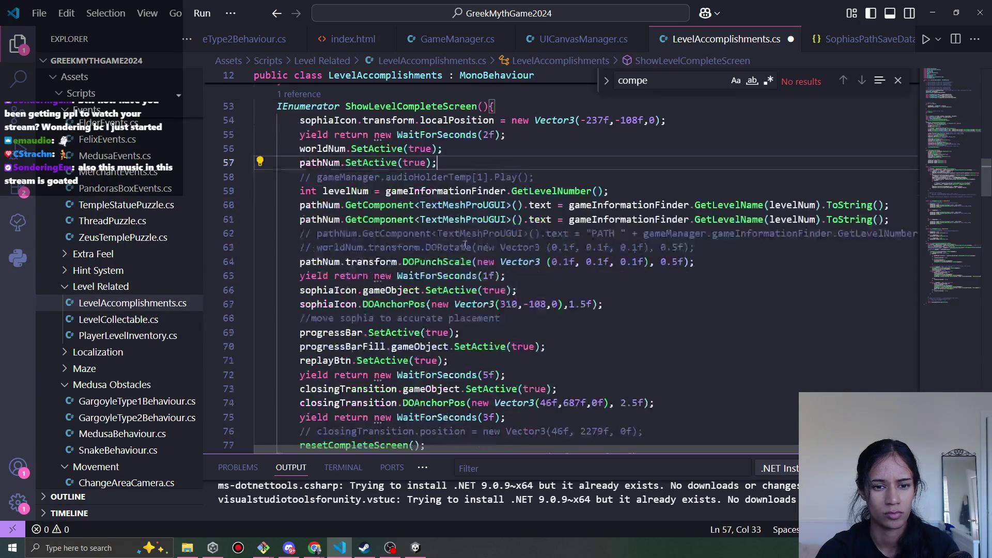
double_click(331, 220)
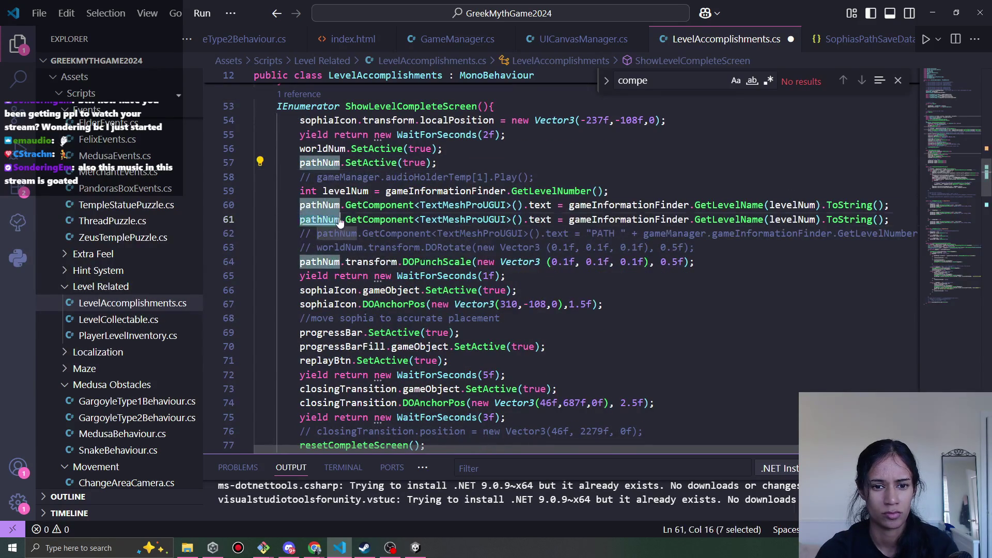
text(worldNum)
double_click(634, 220)
double_click(798, 220)
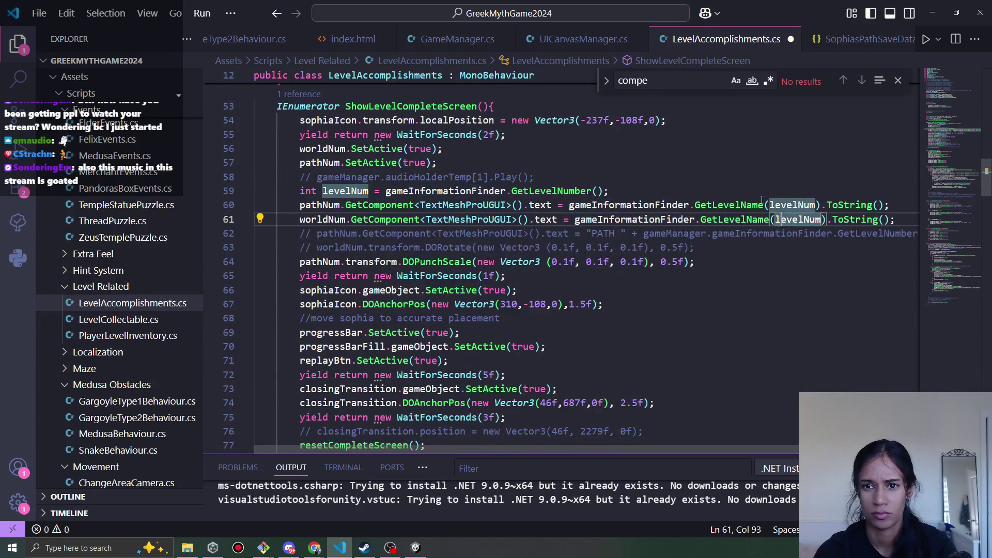
Cross-check the level-complete sequence in UICanvasManager, then return to ToString on line 61
click(583, 39)
key(alt+Left)
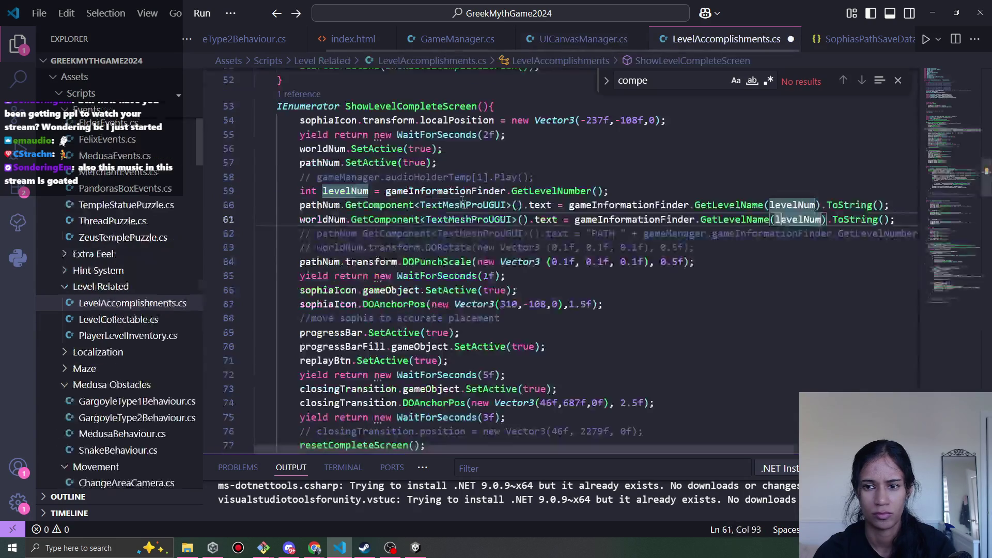
key(alt+Right)
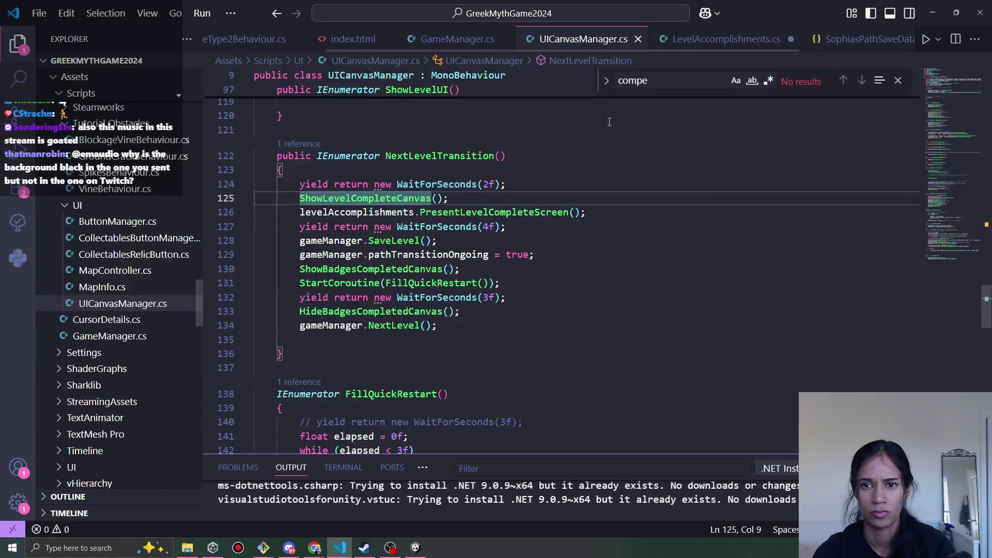
key(alt+Left)
click(849, 220)
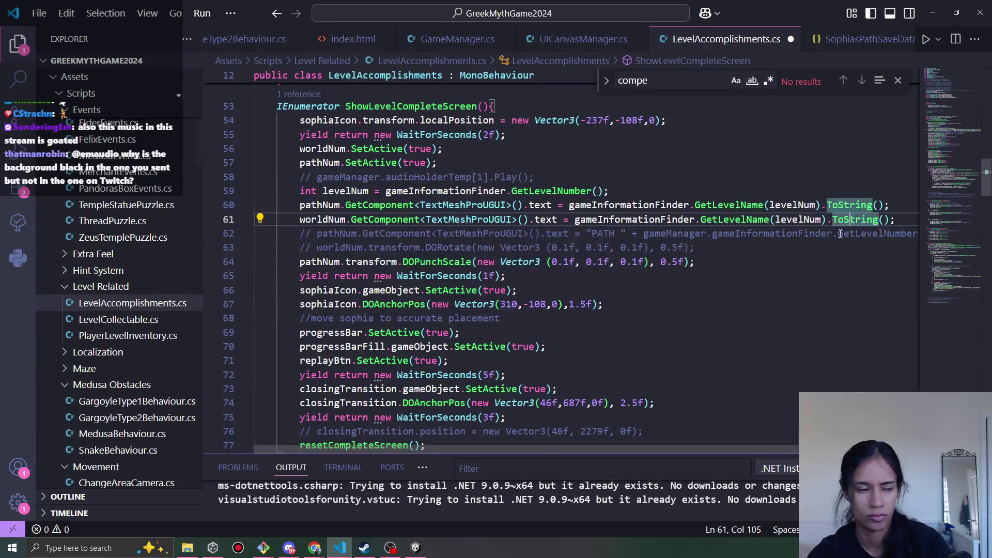
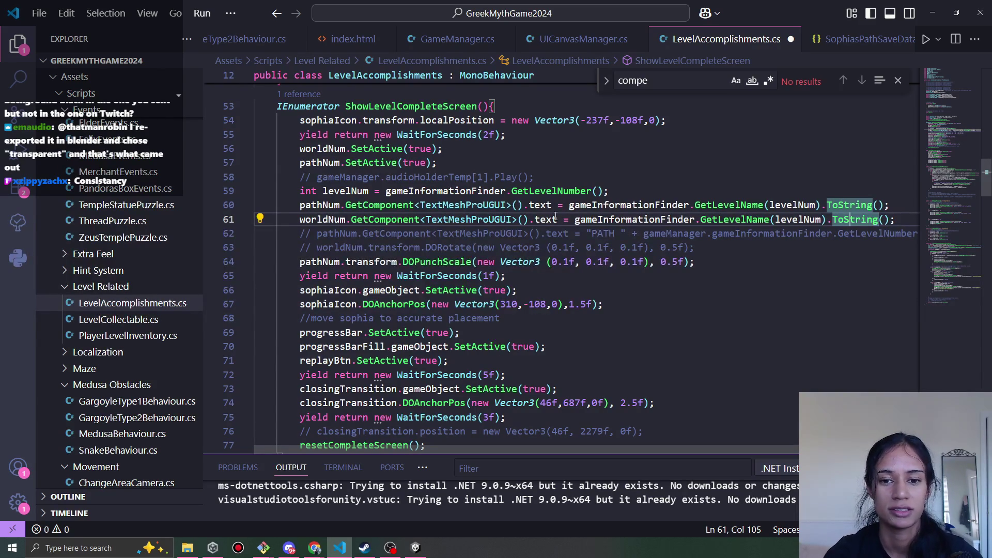
Remove the levelNum argument from the GetLevelName call on line 61
click(612, 219)
double_click(799, 219)
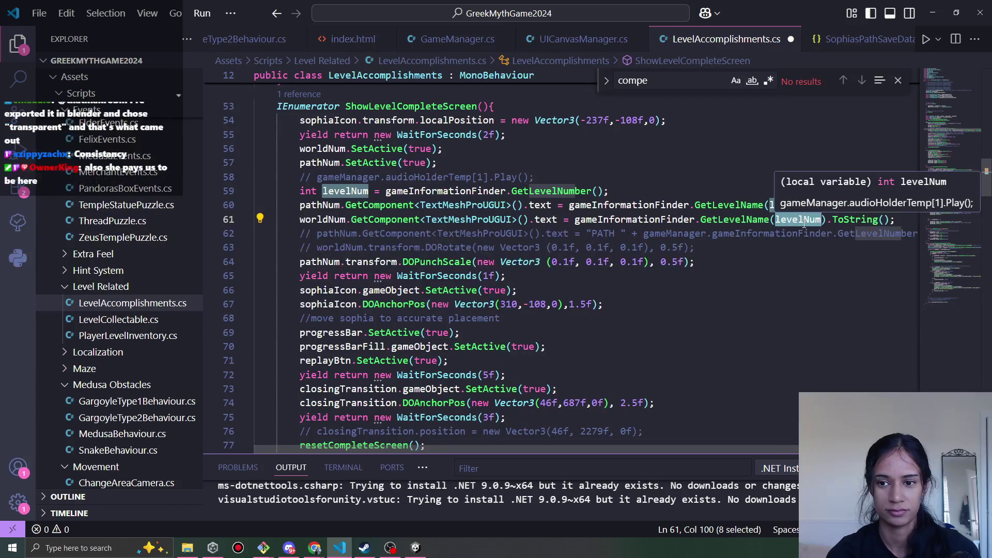
text(world)
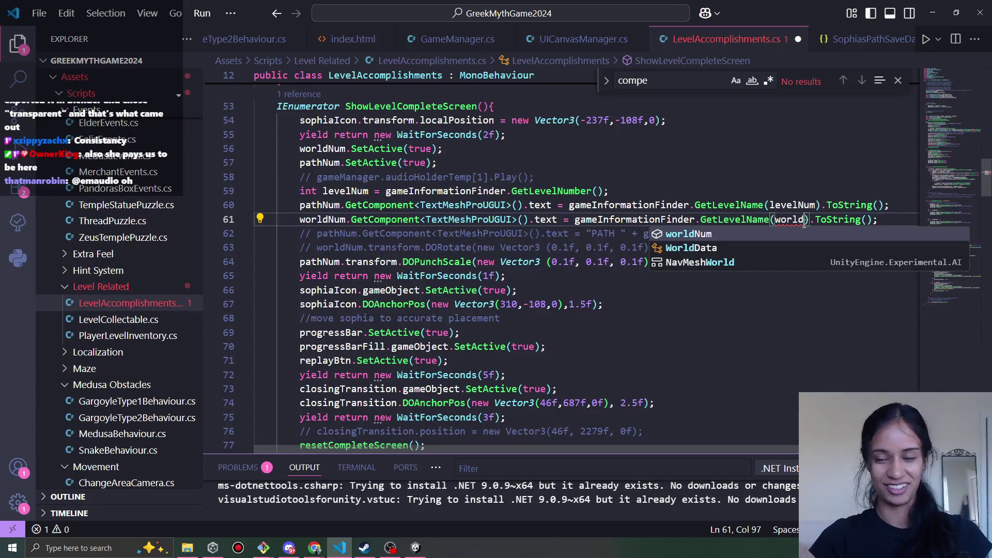
key(BackSpace)
key(BackSpace)
key(BackSpace)
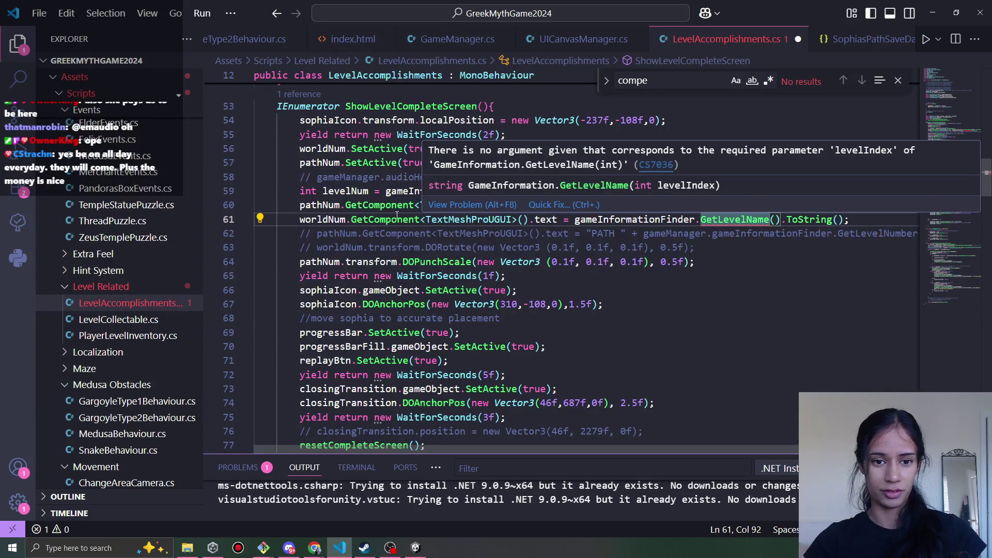
Search LevelAccomplishments.cs for 'world' to find the worldNum usages
ctrl+click(635, 220)
click(514, 309)
key(ctrl+f)
text(world)
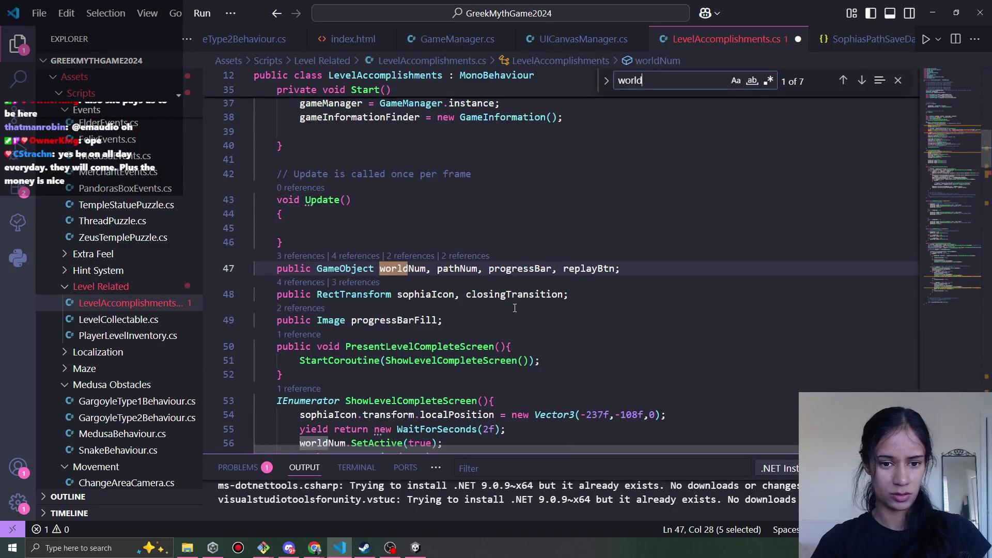
key(Return)
key(Return)
key(Return)
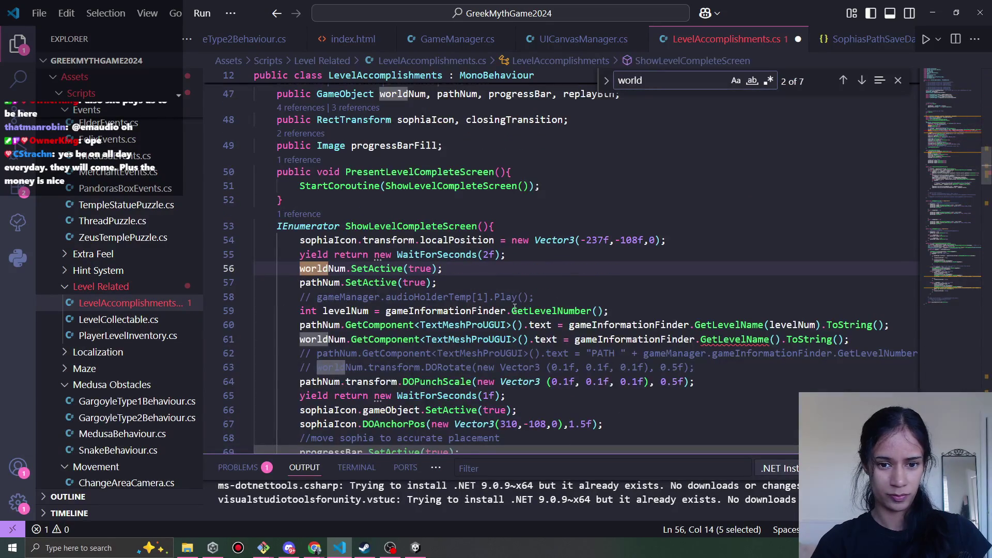
Return to line 61 and open GetLevelName's definition in GameInformation.cs
key(alt+Left)
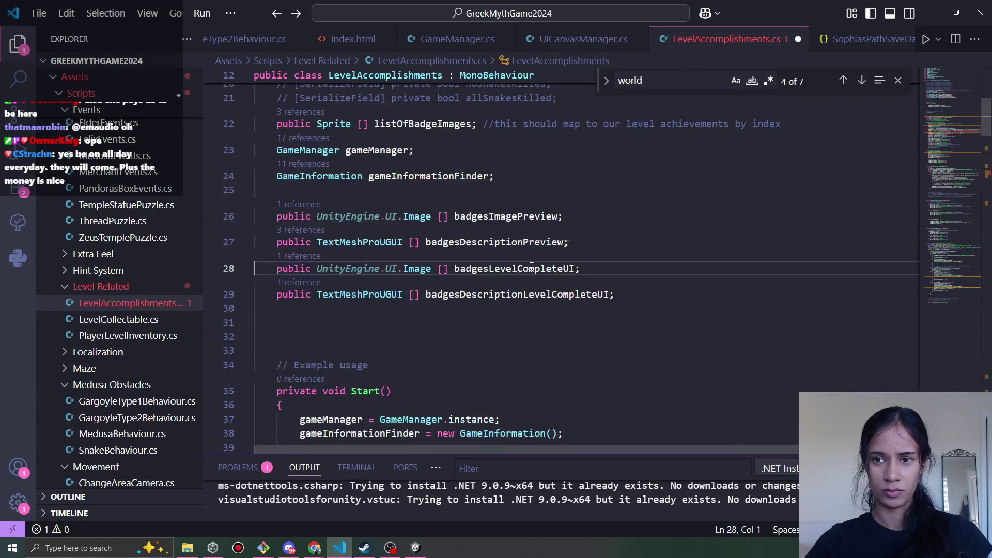
key(alt+Left)
key(alt+Right)
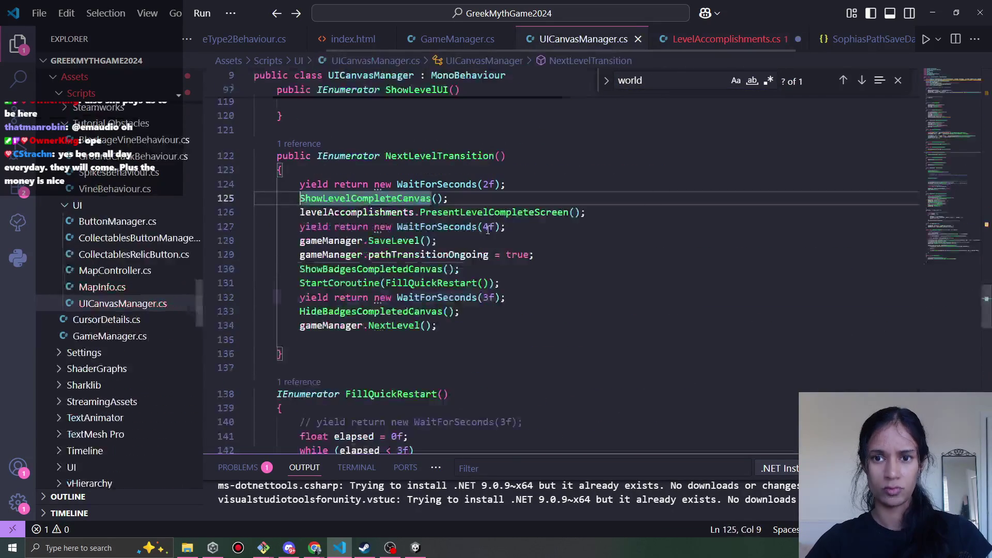
key(alt+Left)
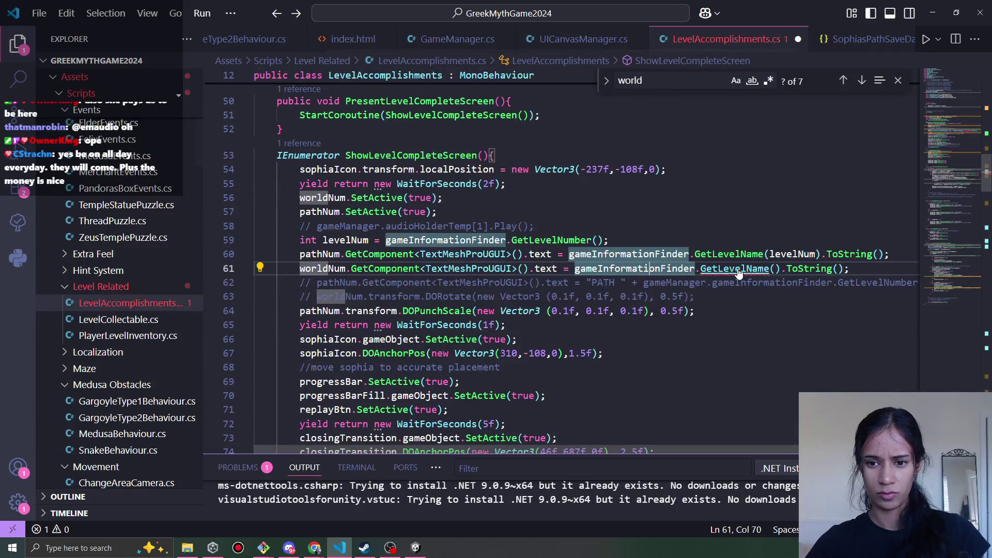
ctrl+click(738, 268)
scroll(739, 268, down, 2)
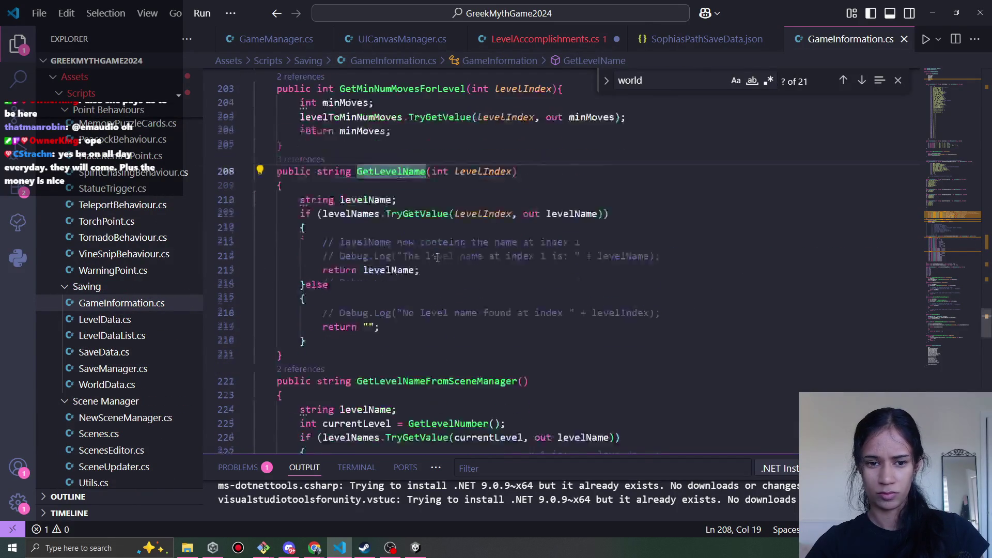
Review the GameInformation members list and scroll to the GetLevelName function
click(581, 188)
scroll(722, 234, up, 2)
scroll(721, 234, up, 2)
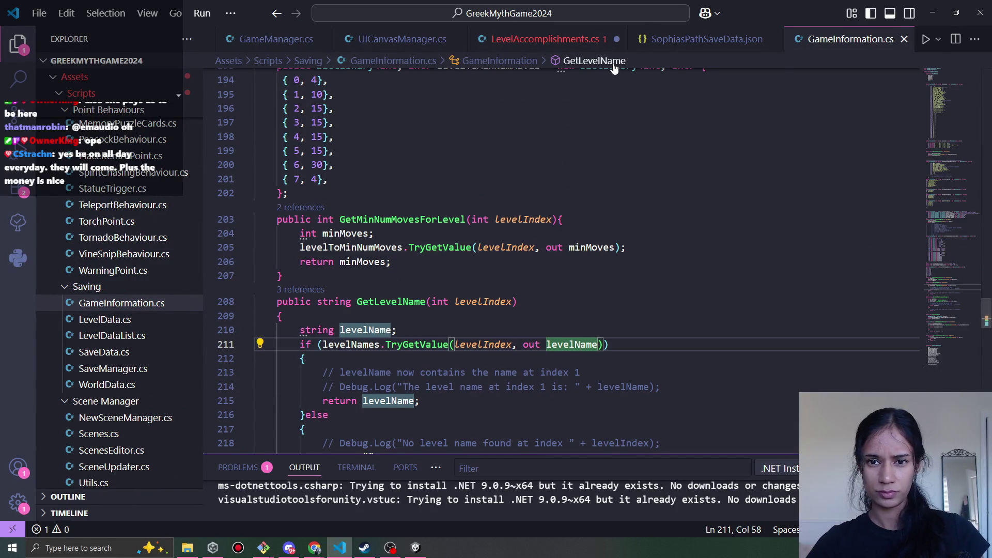
click(595, 61)
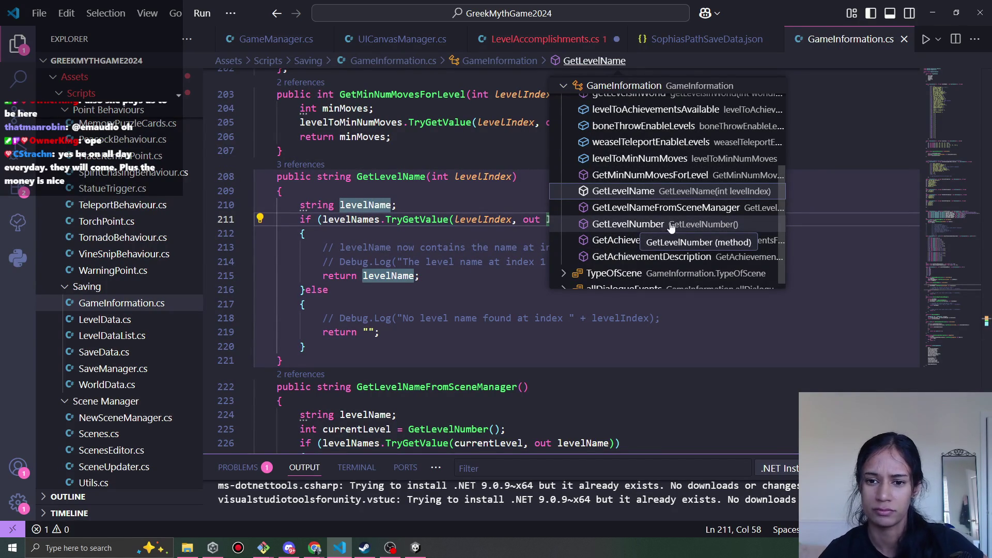
scroll(672, 228, down, 1)
scroll(677, 237, up, 5)
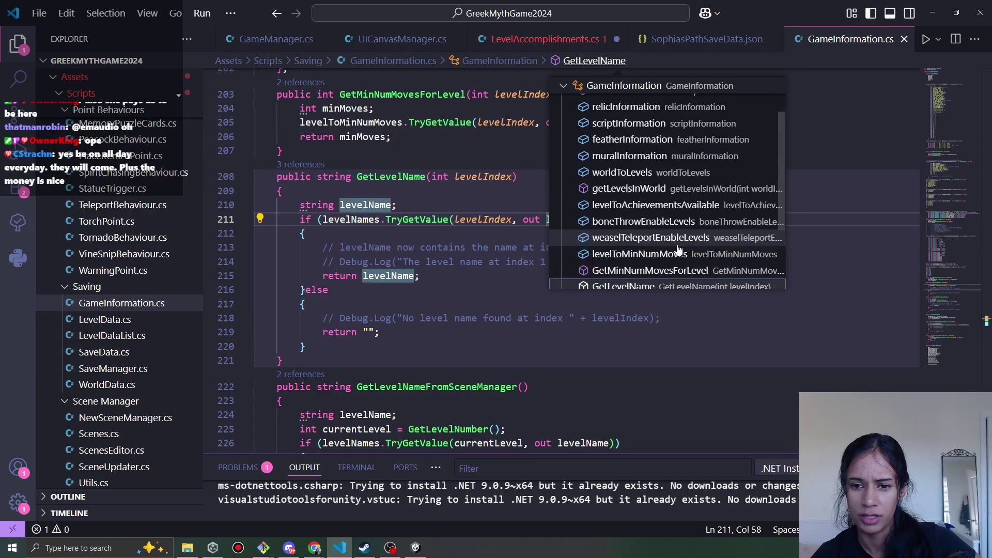
scroll(667, 253, down, 5)
key(Escape)
scroll(366, 288, down, 4)
Copy the GetLevelName function and paste a duplicate directly below it
click(277, 298)
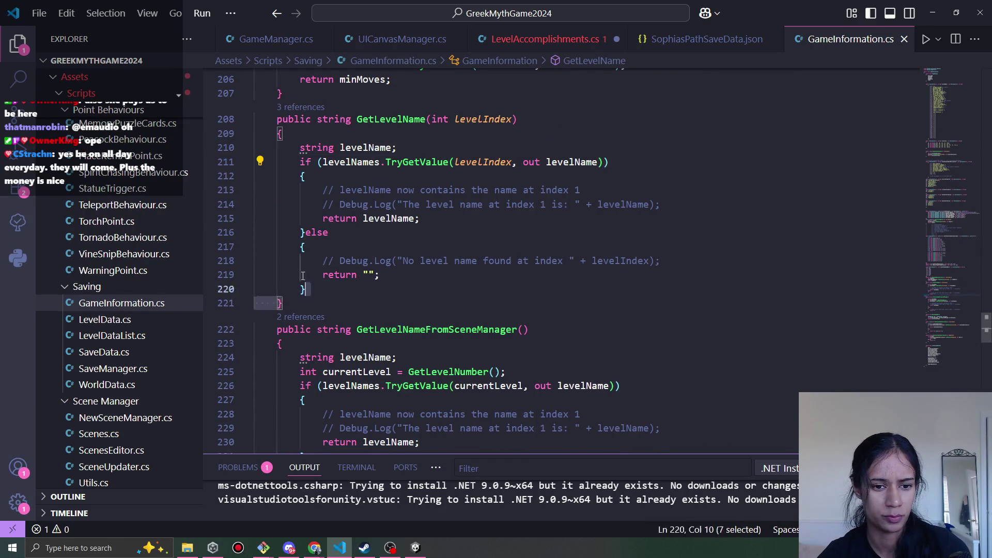
key(shift+Up)
key(shift+Up)
key(shift+Up)
key(ctrl+c)
key(Right)
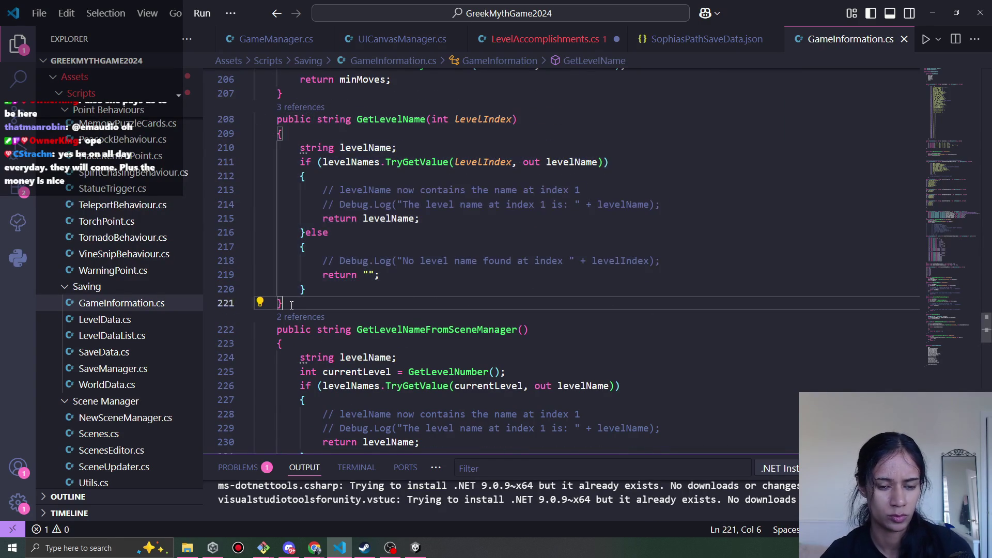
key(Return)
key(ctrl+v)
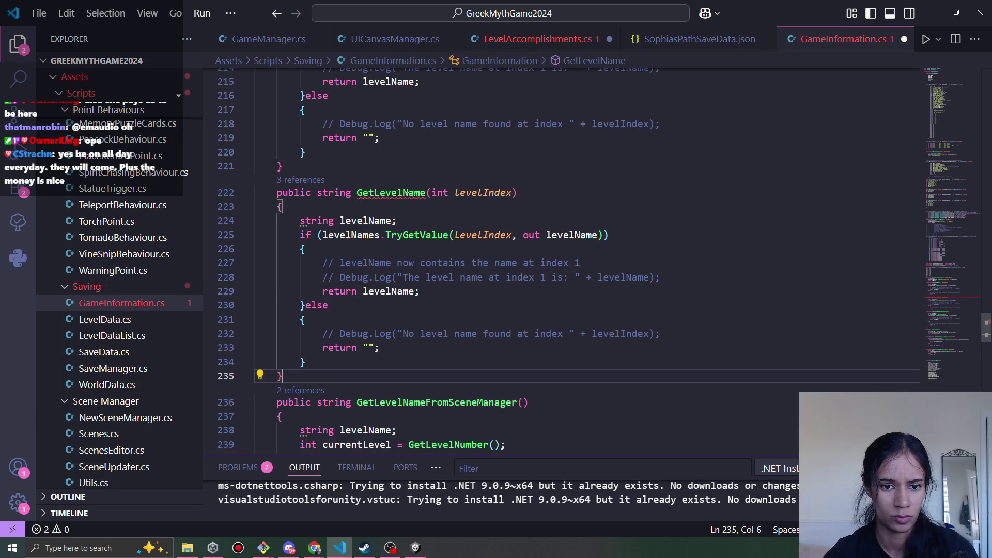
Rename the copy to GetWorldNum and declare int worldNum instead of string levelName
double_click(392, 192)
text(GetWorldNum)
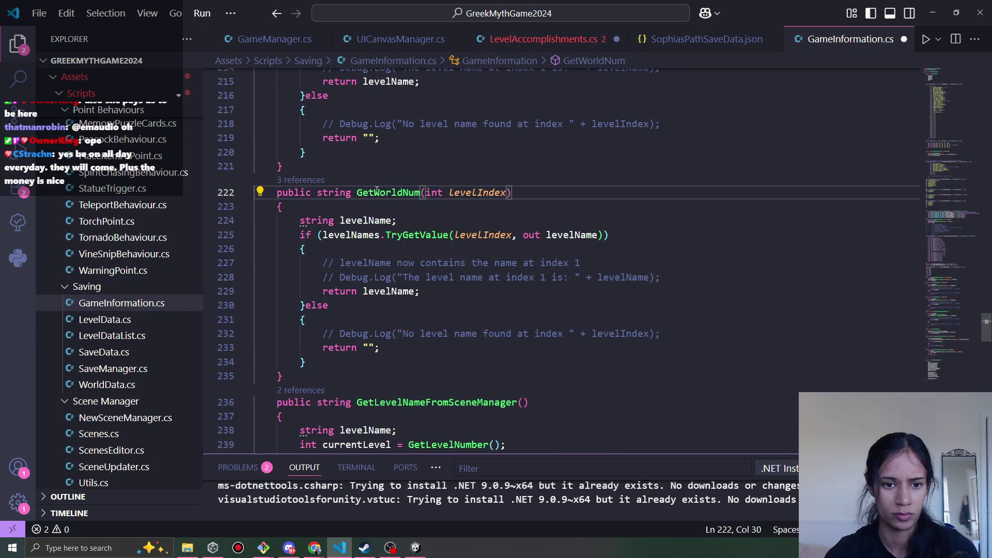
double_click(368, 221)
key(ctrl+BackSpace)
key(ctrl+BackSpace)
text(int worldNum;)
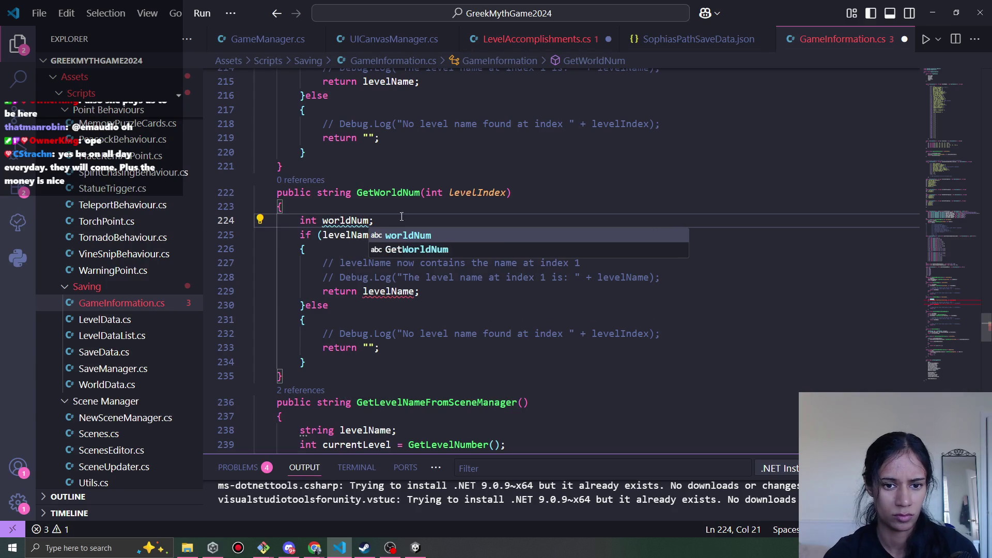
Use worldNum as TryGetValue's out variable, then check the levelNames dictionary definition
click(388, 193)
click(480, 235)
click(586, 235)
double_click(586, 235)
key(BackSpace)
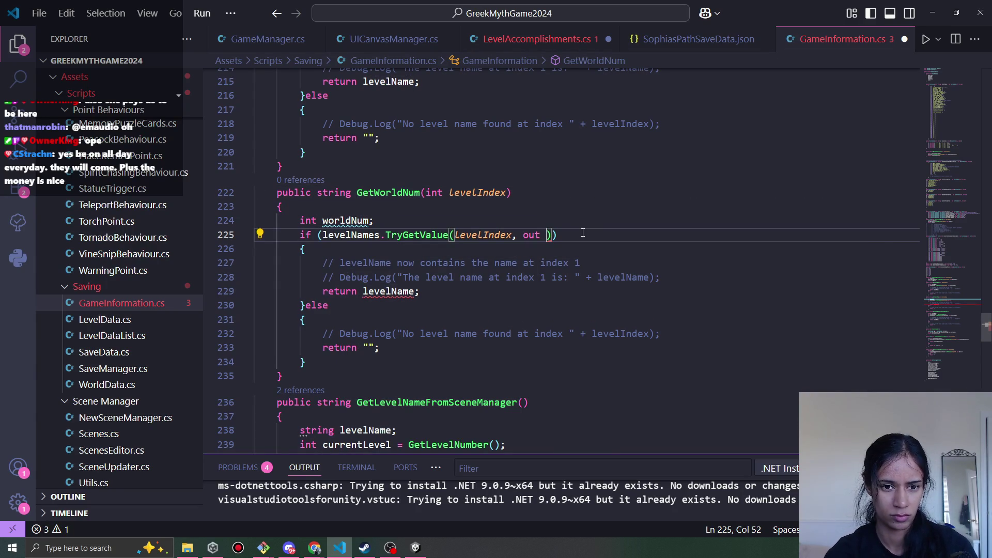
text(worldNum)
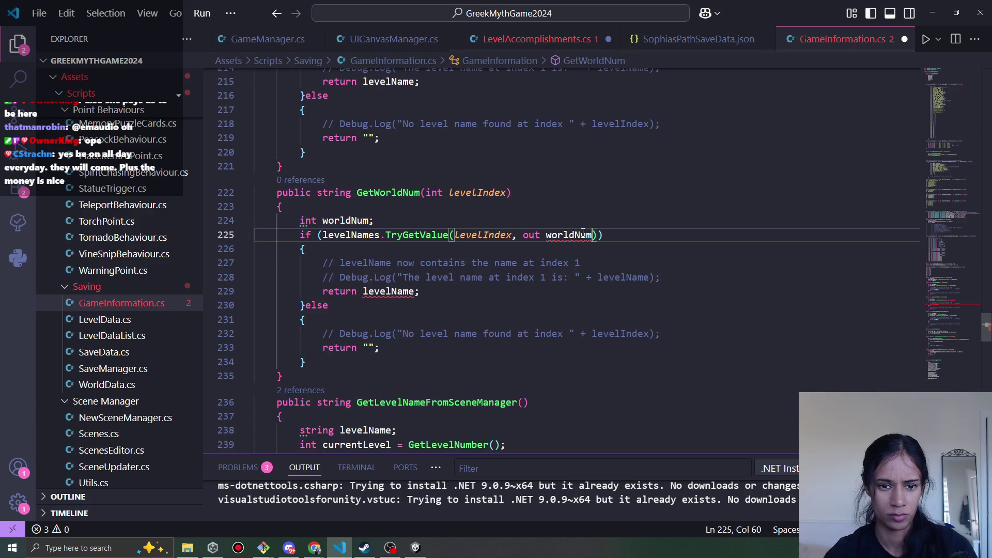
click(387, 291)
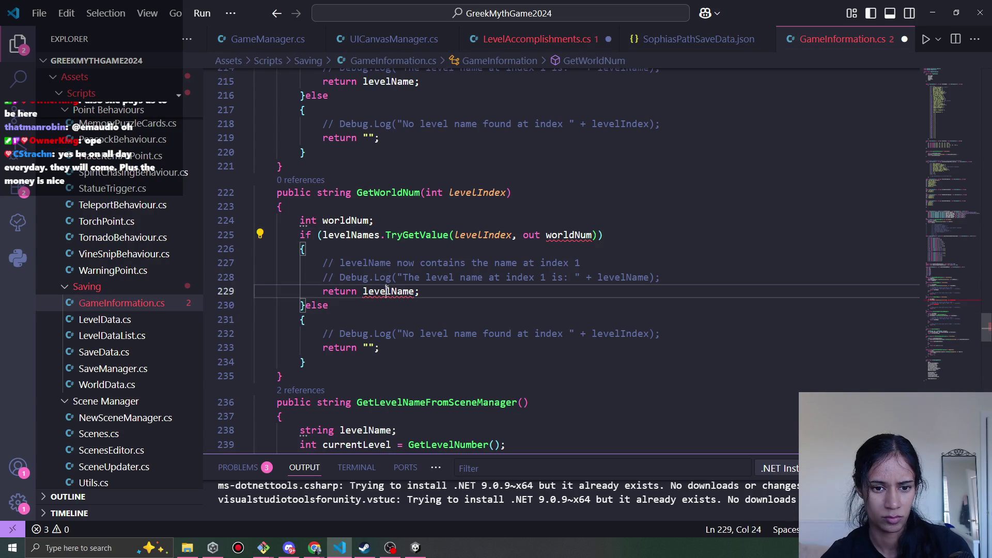
ctrl+click(351, 236)
scroll(540, 291, down, 8)
scroll(541, 291, down, 20)
scroll(541, 390, down, 16)
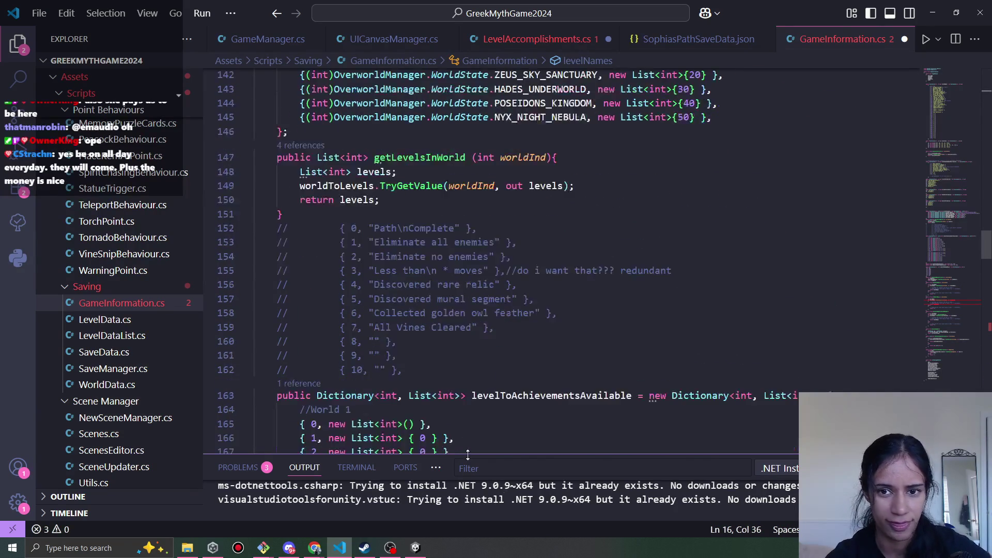
scroll(627, 268, up, 4)
double_click(539, 215)
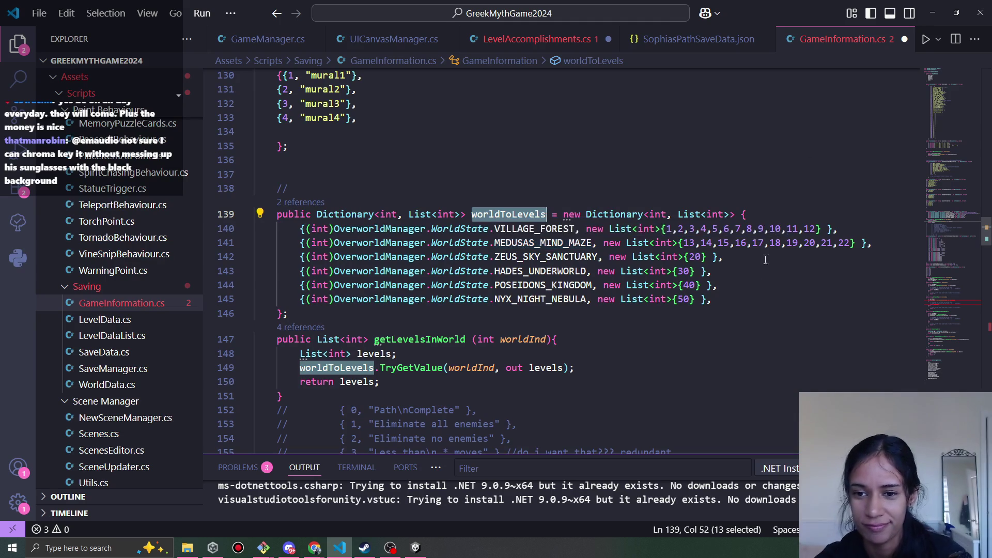
click(764, 289)
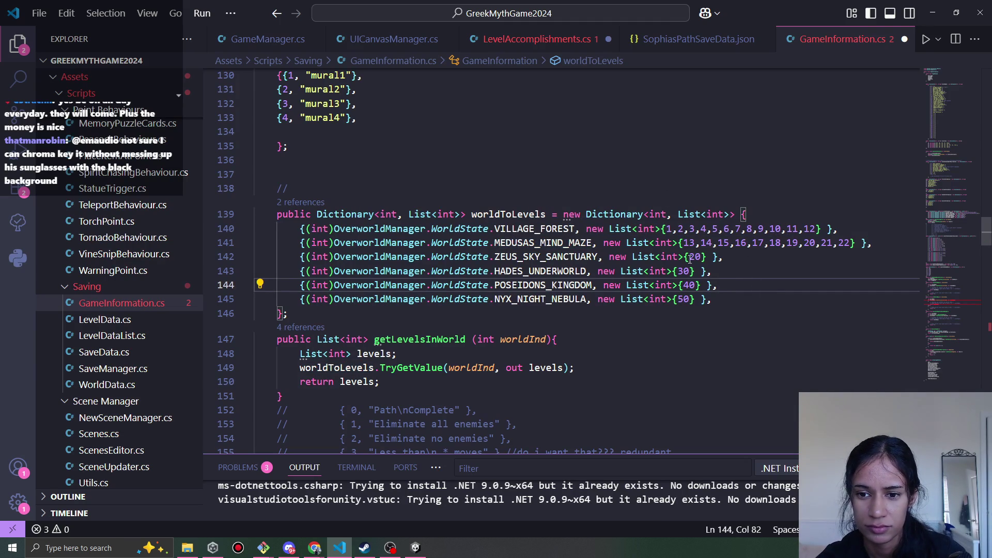
mouse_move(712, 300)
mouse_down()
mouse_move(516, 256)
mouse_move(296, 229)
mouse_up()
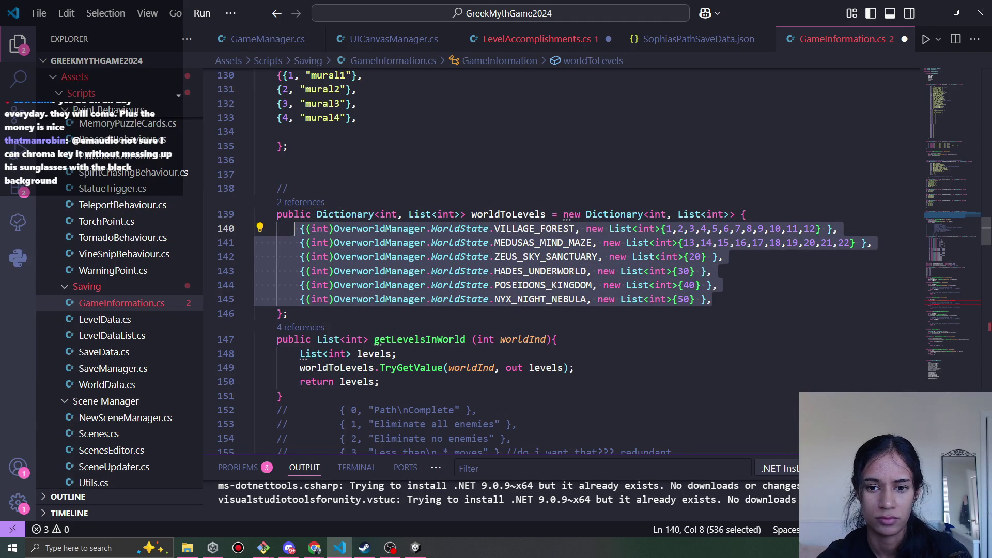
key(alt+Left)
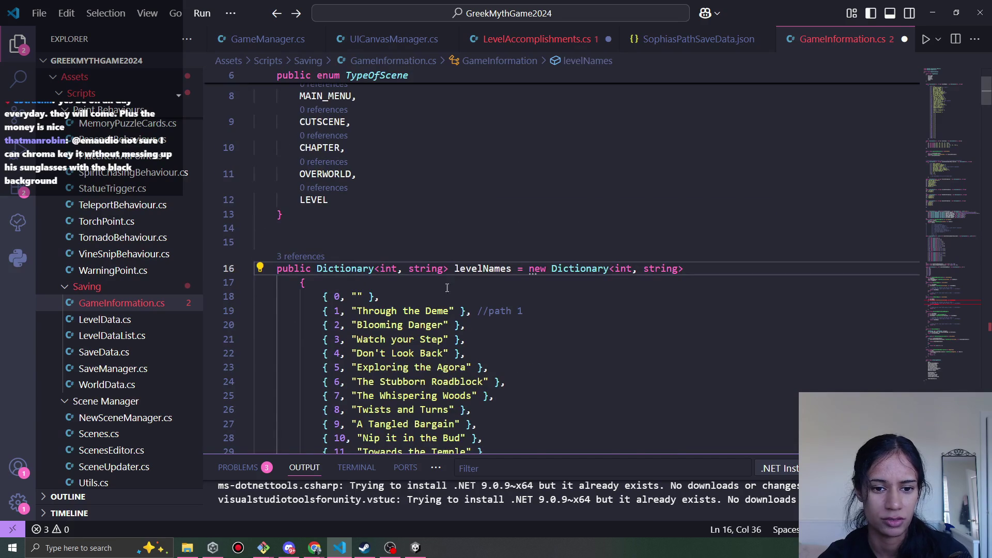
key(alt+Right)
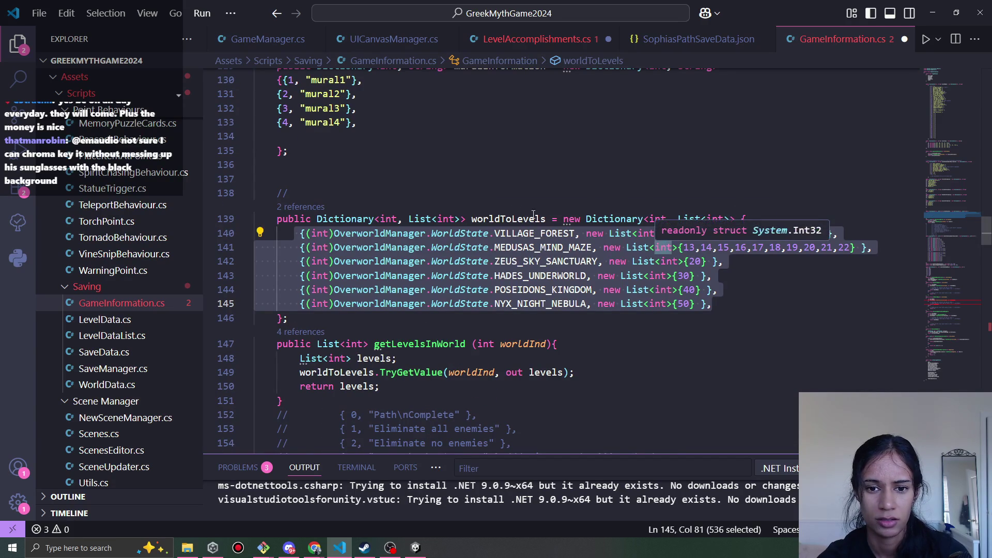
Replace GetLevelName with GetWorldNum on line 61 and save
double_click(744, 267)
text(getW)
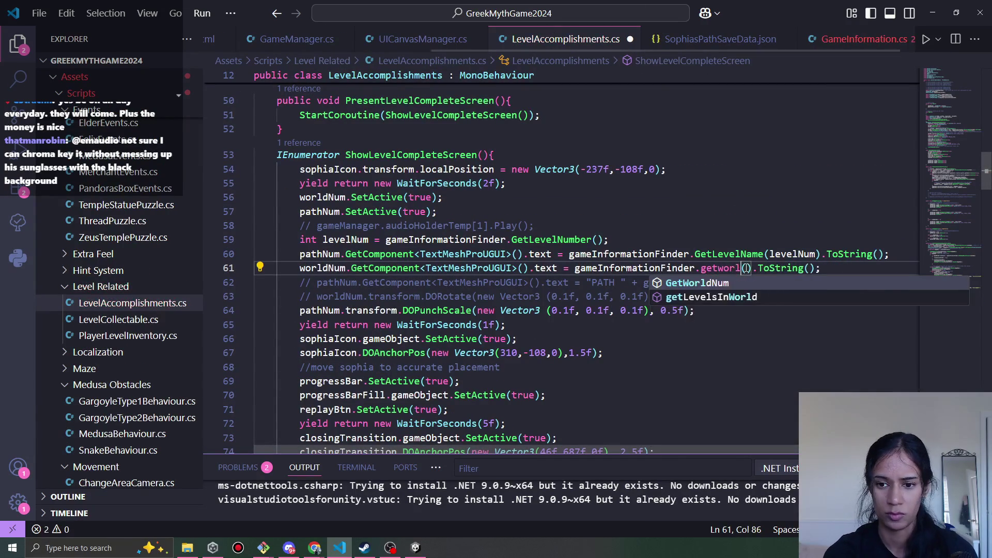
key(Tab)
key(ctrl+s)
Pass levelNum into GetWorldNum on line 61 and save LevelAccomplishments.cs
double_click(814, 269)
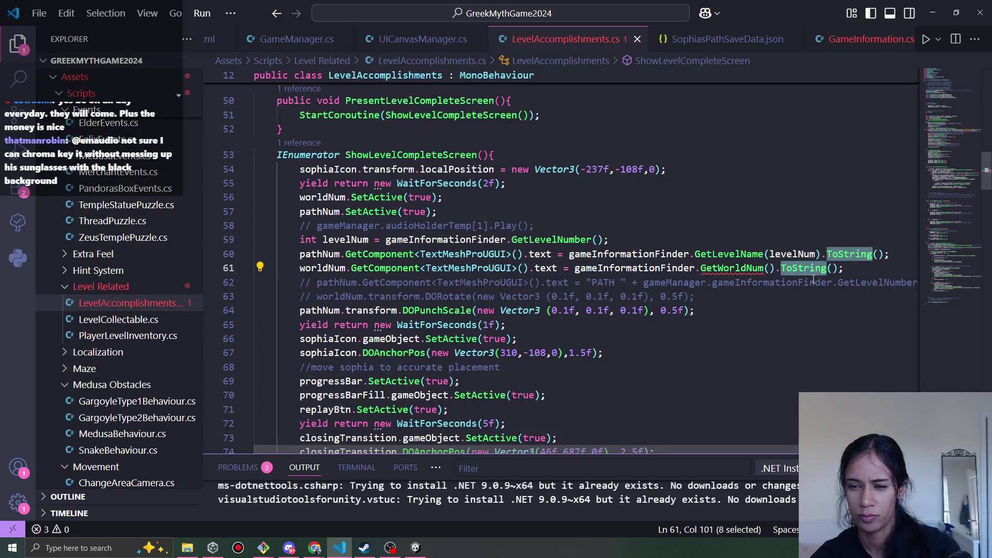
mouse_move(748, 271)
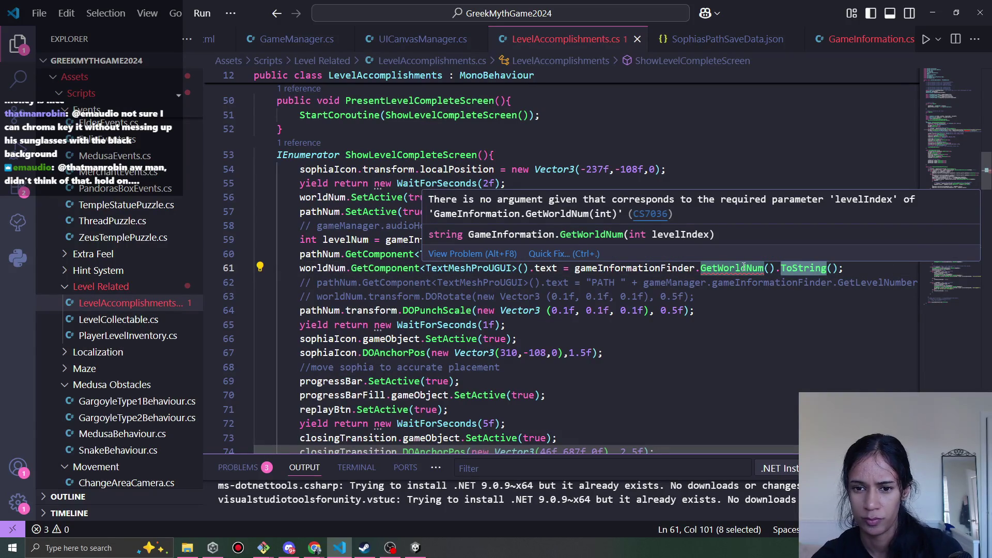
click(772, 269)
text(levelNum)
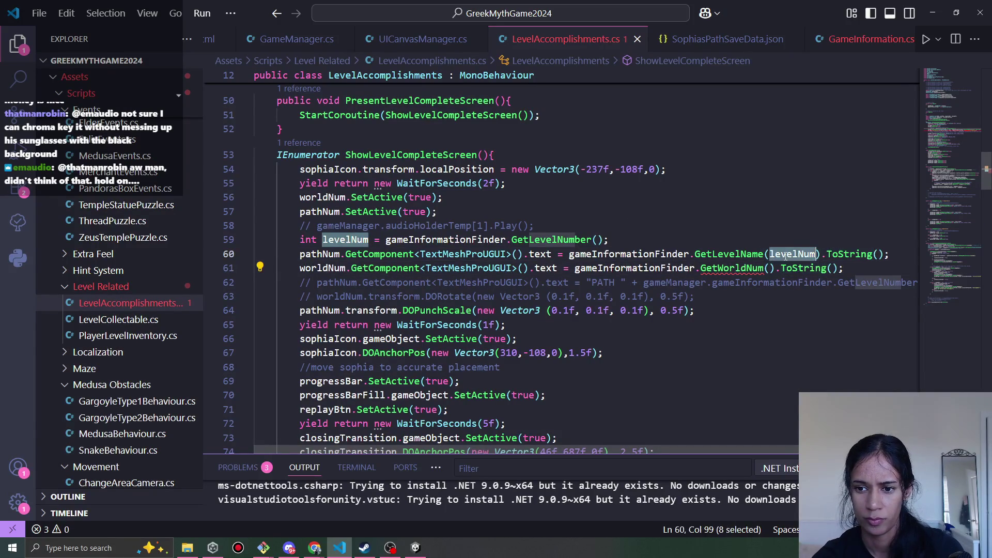
key(ctrl+s)
click(734, 269)
In GetWorldNum's definition, replace levelNames with worldToLevels and save GameInformation.cs
ctrl+click(734, 269)
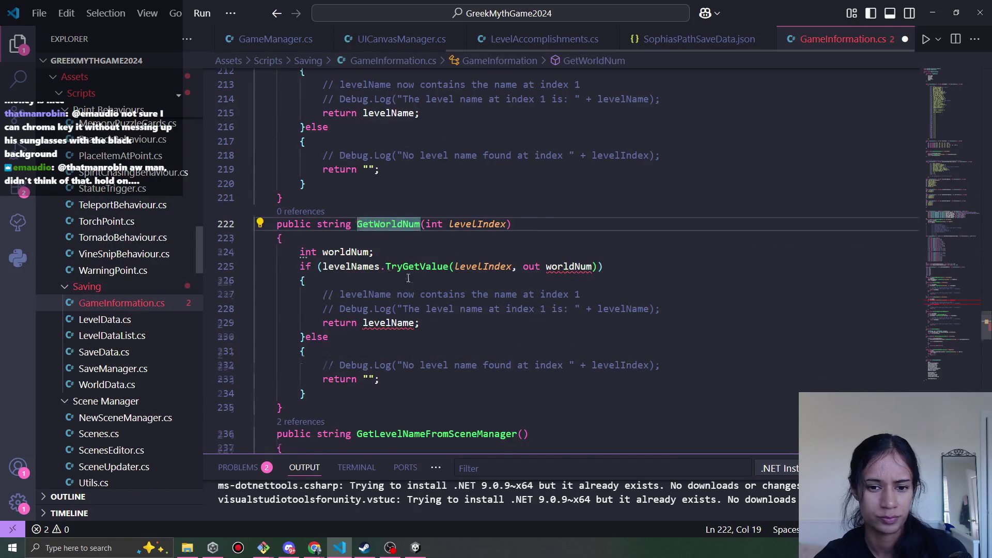
scroll(568, 217, down, 1)
double_click(567, 214)
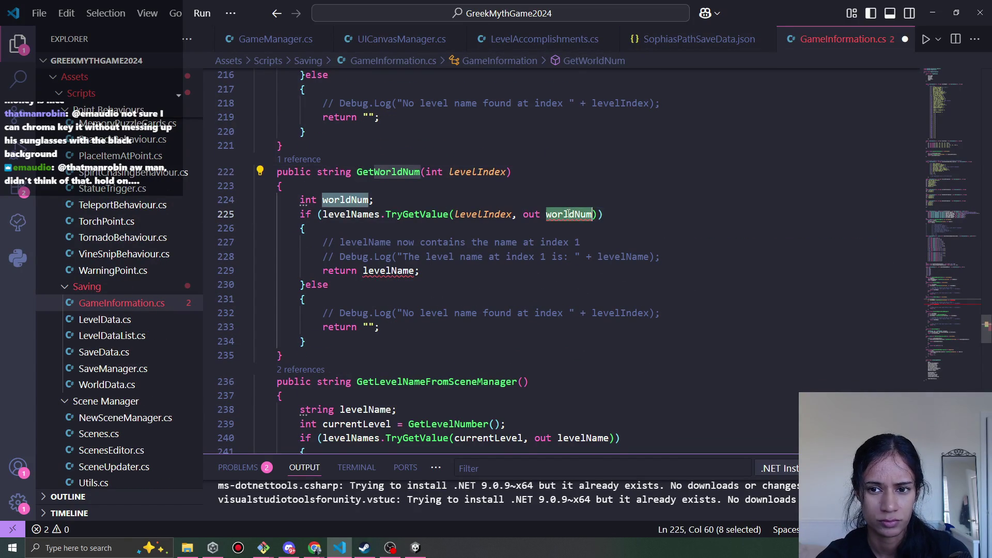
click(396, 213)
double_click(352, 214)
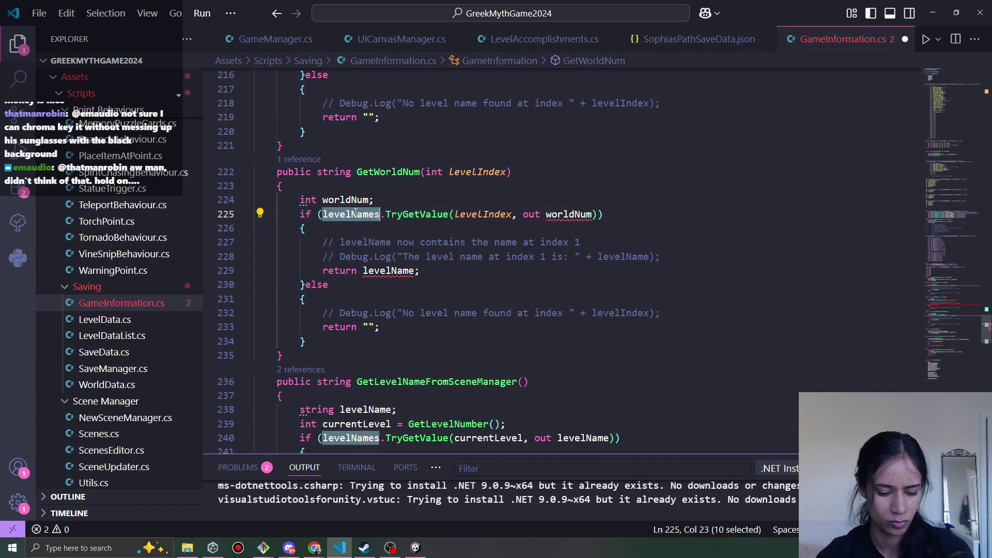
text(worldto)
key(Tab)
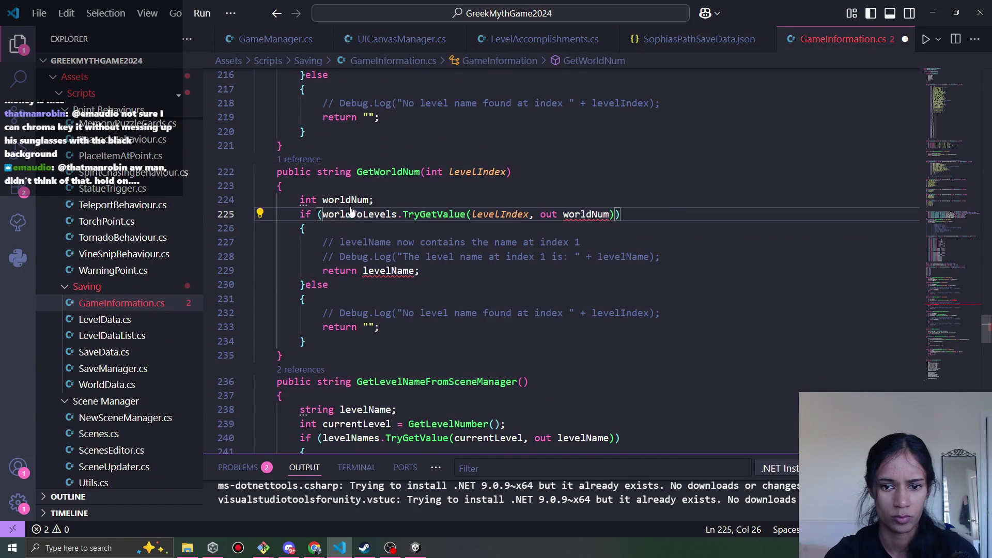
key(ctrl+s)
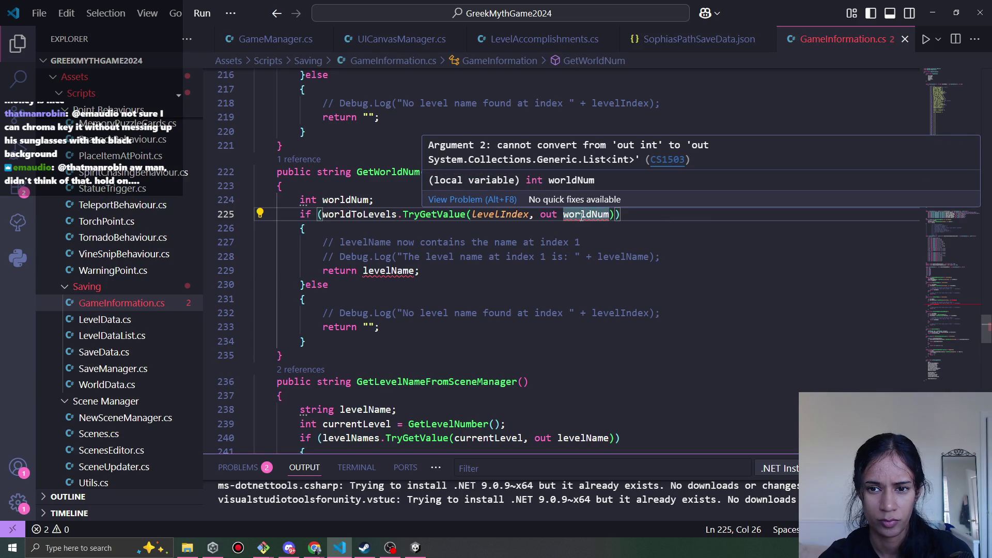
Comment out the whole if/else lookup block and add blank lines below it
click(587, 214)
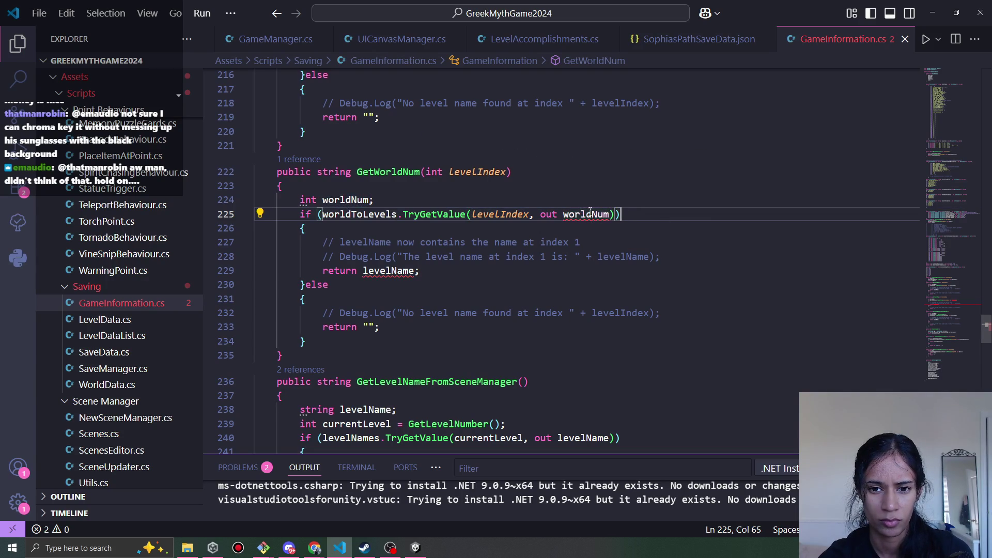
click(362, 214)
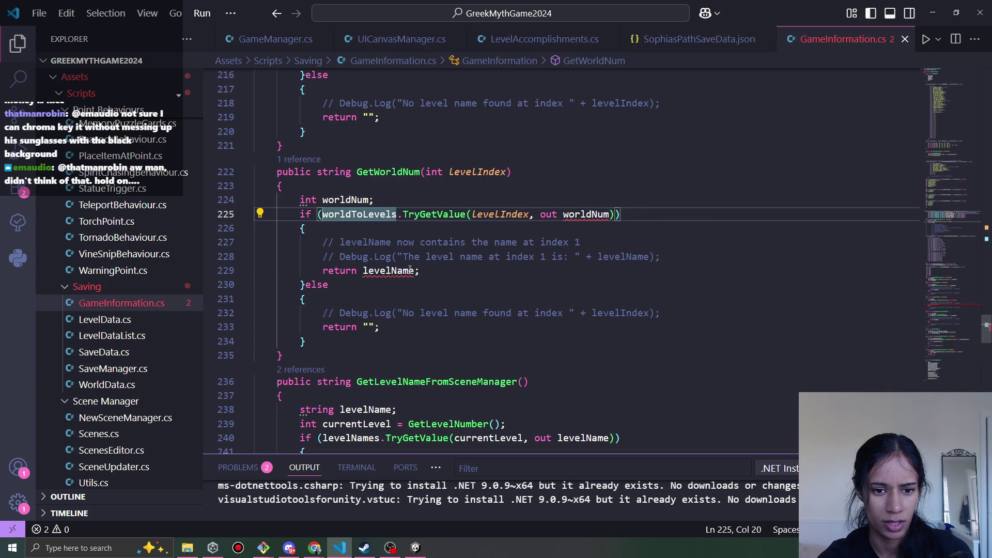
drag(310, 342, 293, 214)
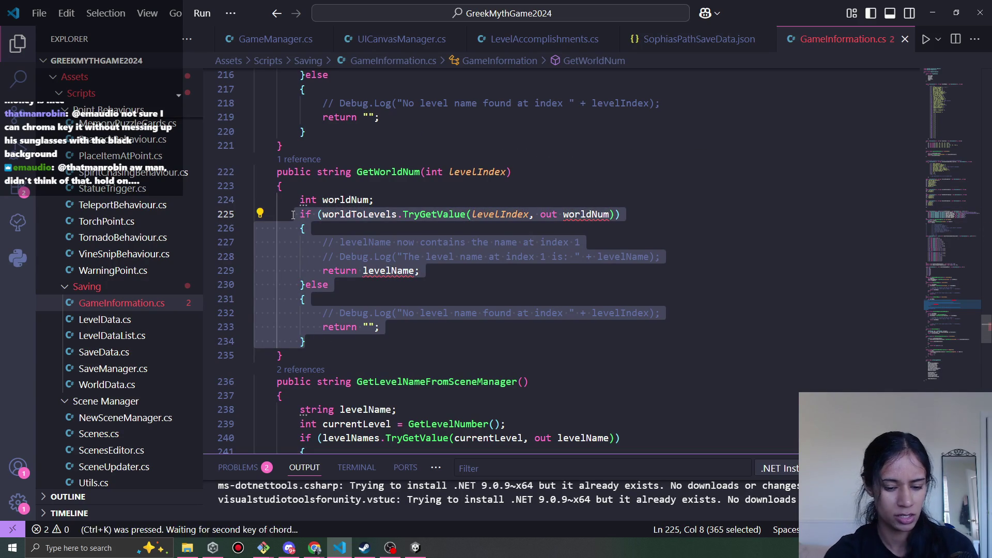
key(ctrl+slash)
click(331, 339)
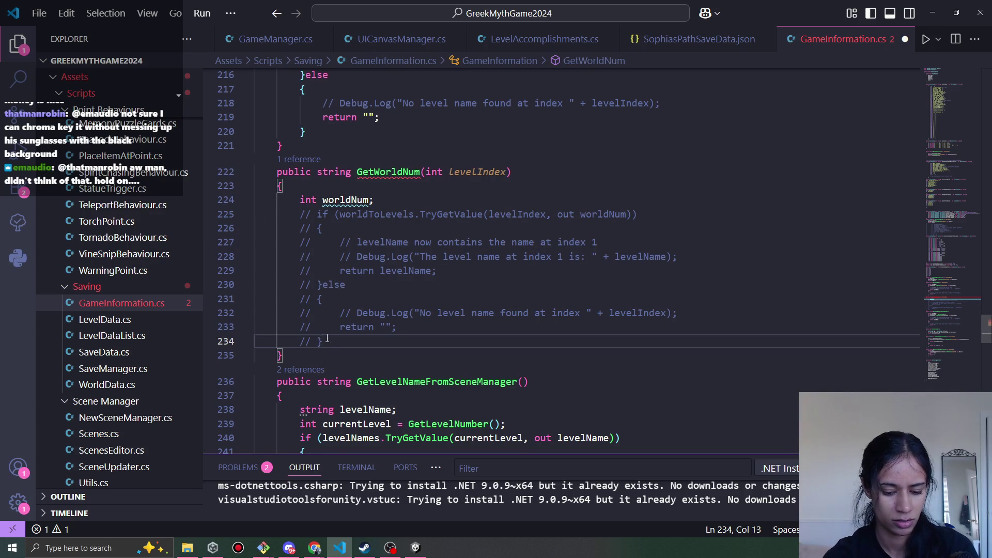
key(Return)
key(Return)
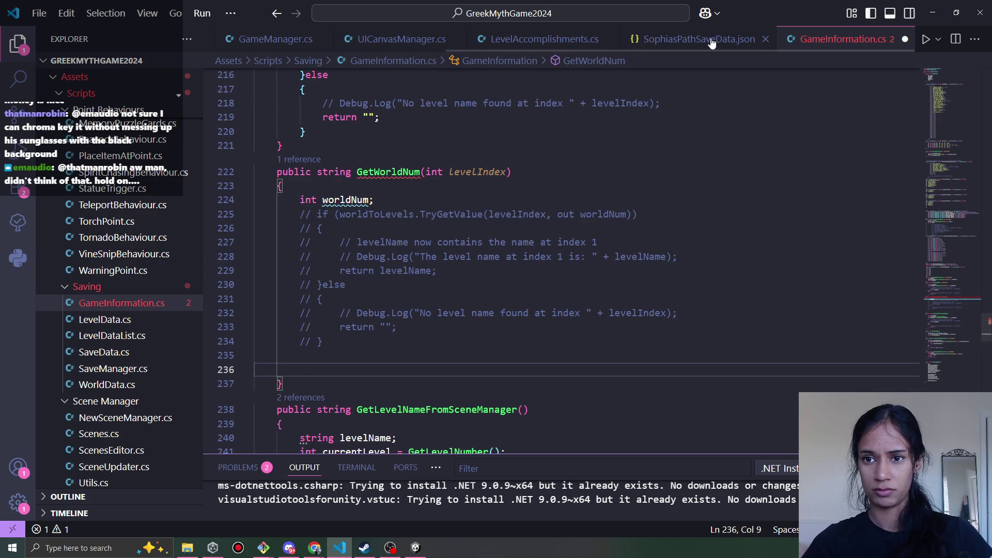
click(583, 46)
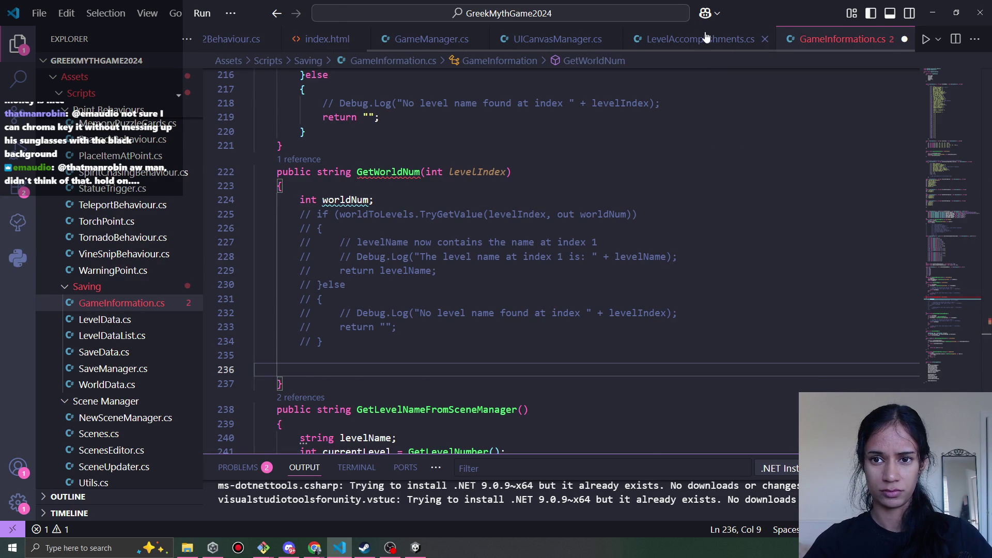
click(872, 39)
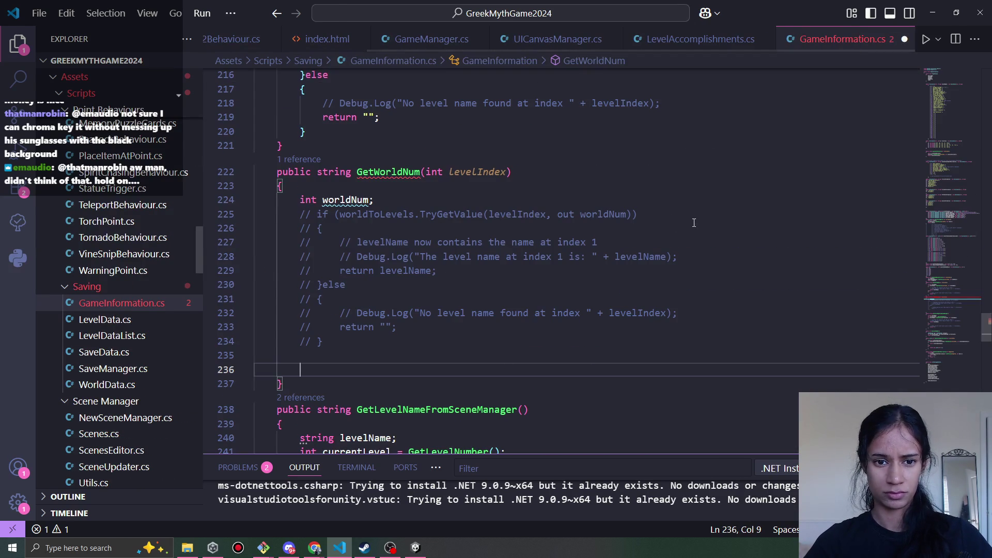
On line 235, write a foreach () statement with an empty { } body
click(398, 228)
click(392, 215)
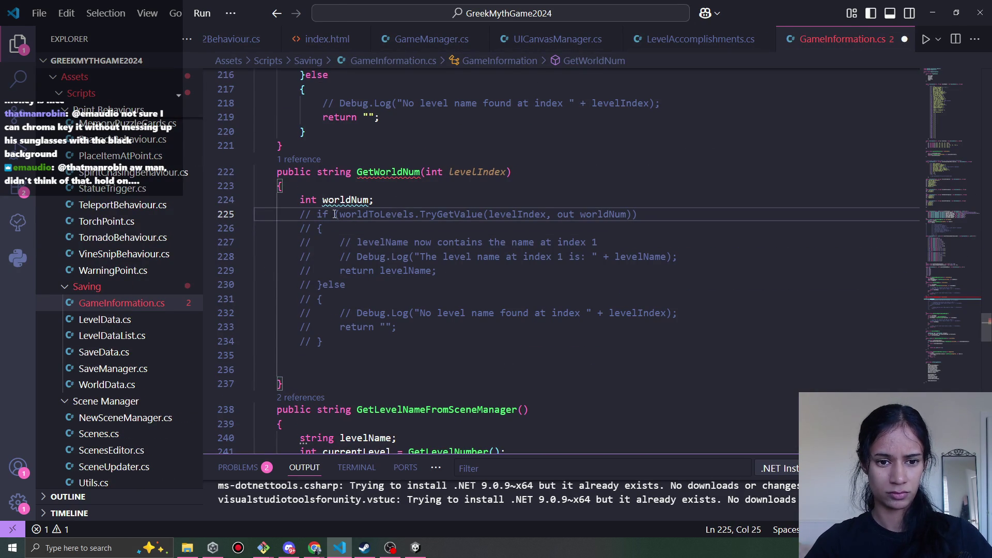
double_click(362, 214)
click(356, 355)
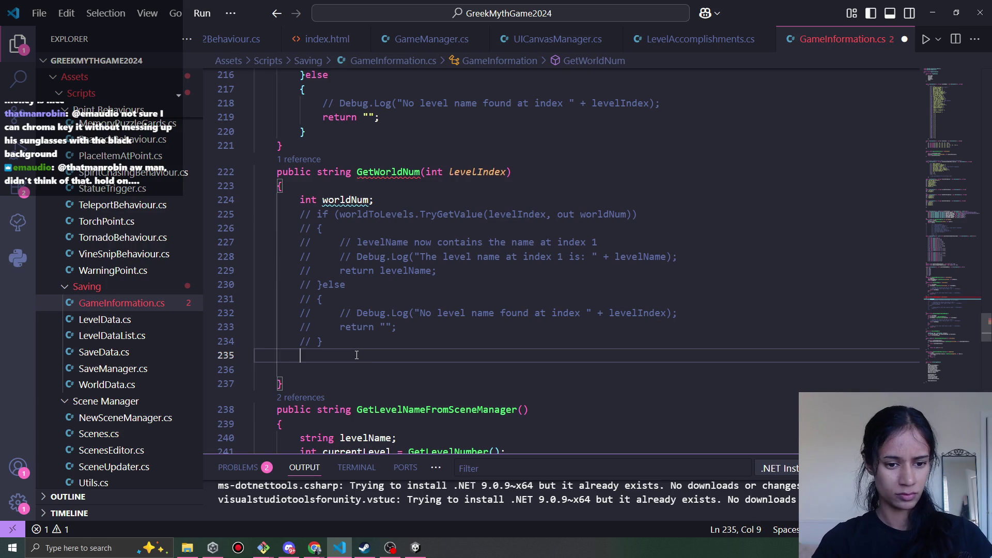
text(for each)
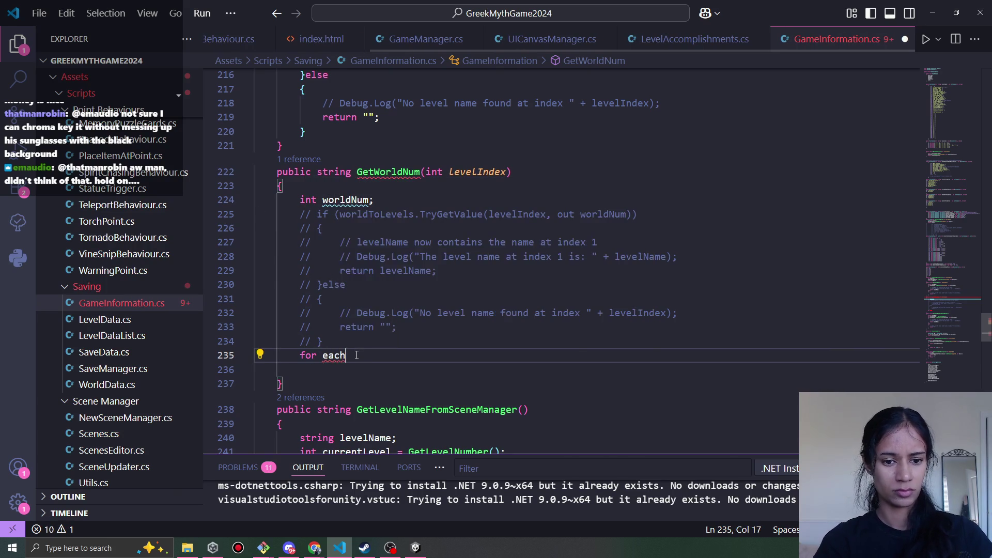
key(BackSpace)
key(BackSpace)
key(BackSpace)
key(BackSpace)
key(BackSpace)
text(each)
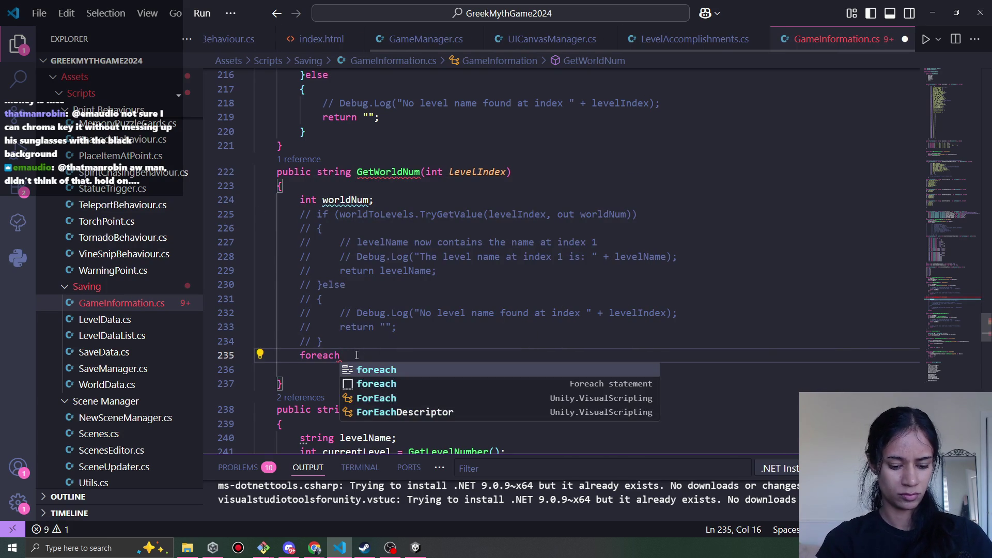
text( ()
key(End)
key(Return)
text({)
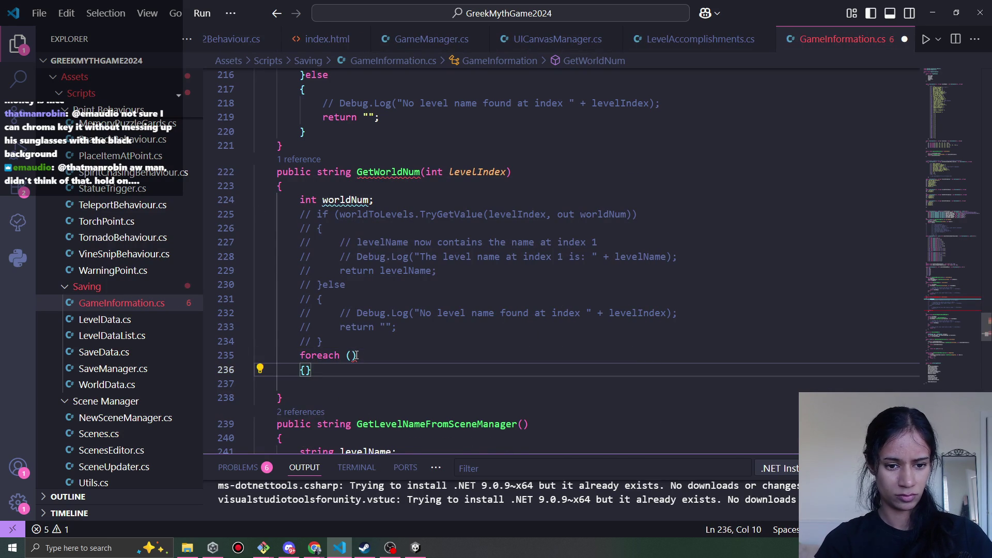
key(Return)
Fill the loop header as int x in worldToLevels
click(352, 348)
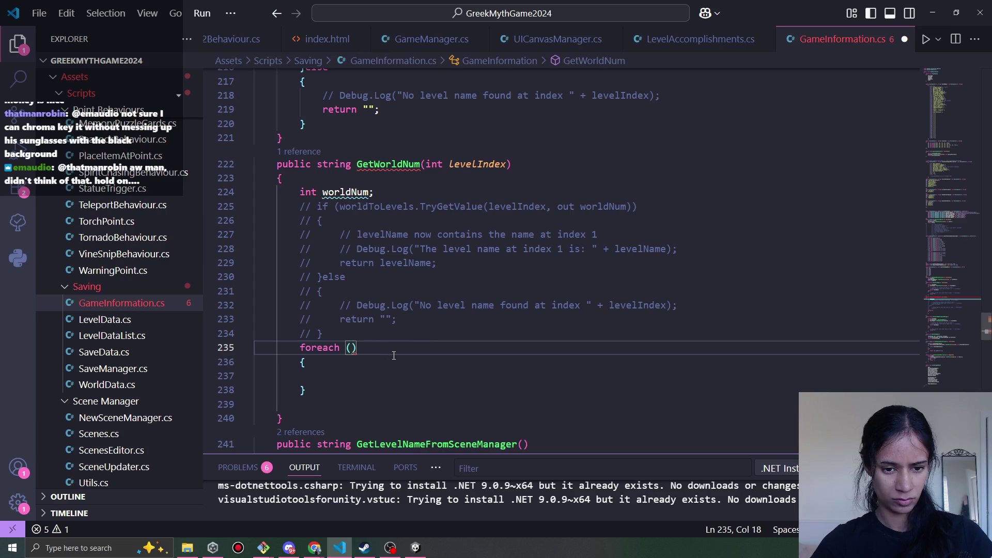
text(worldToLevels)
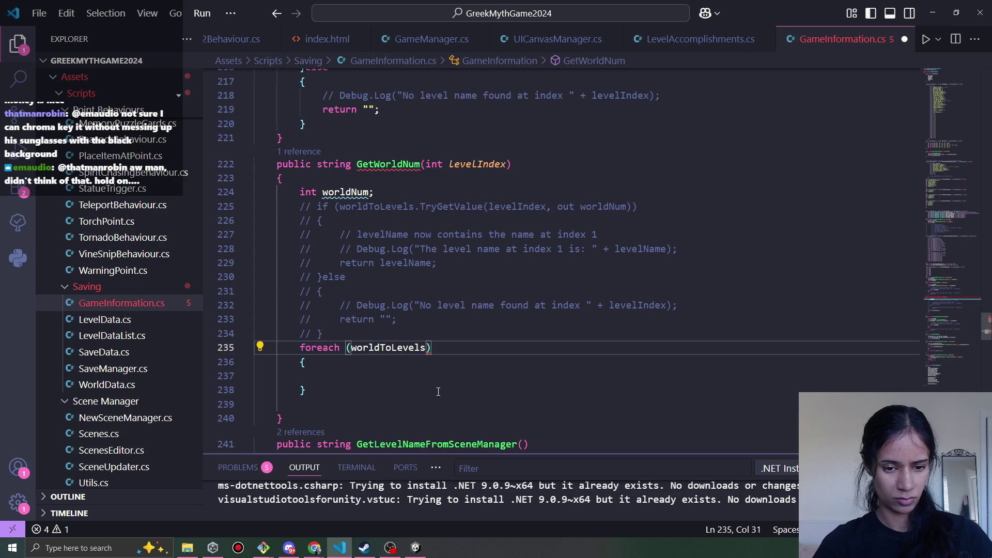
text(.)
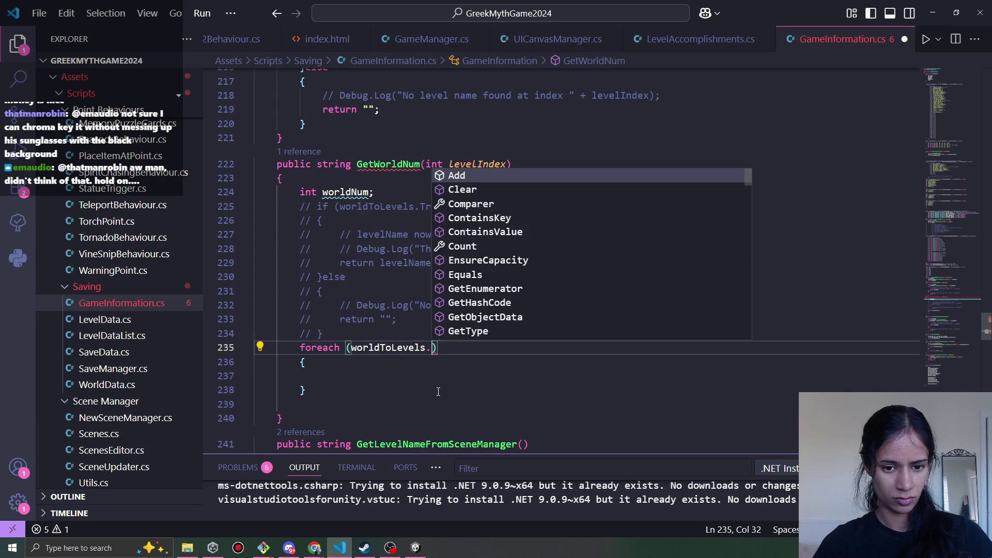
key(BackSpace)
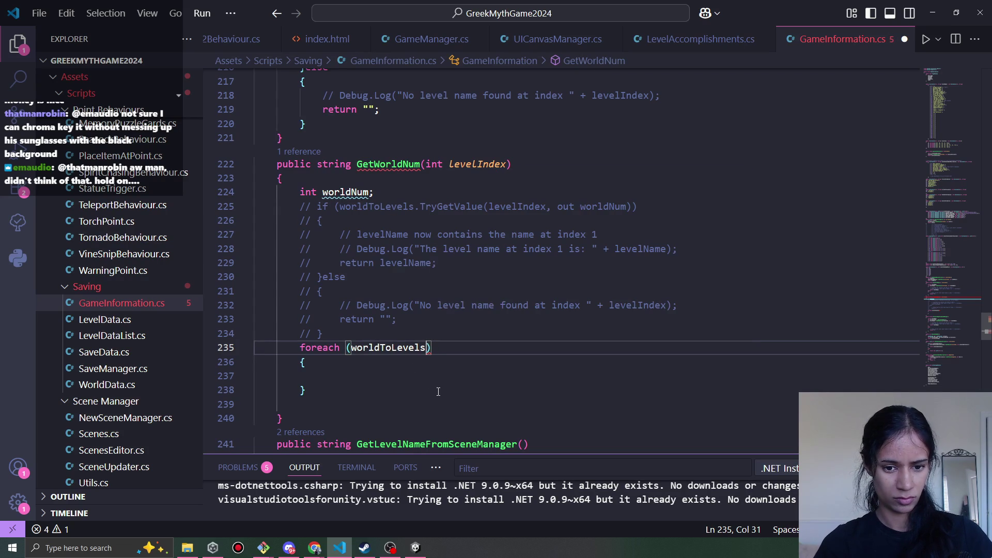
key(ctrl+shift+Left)
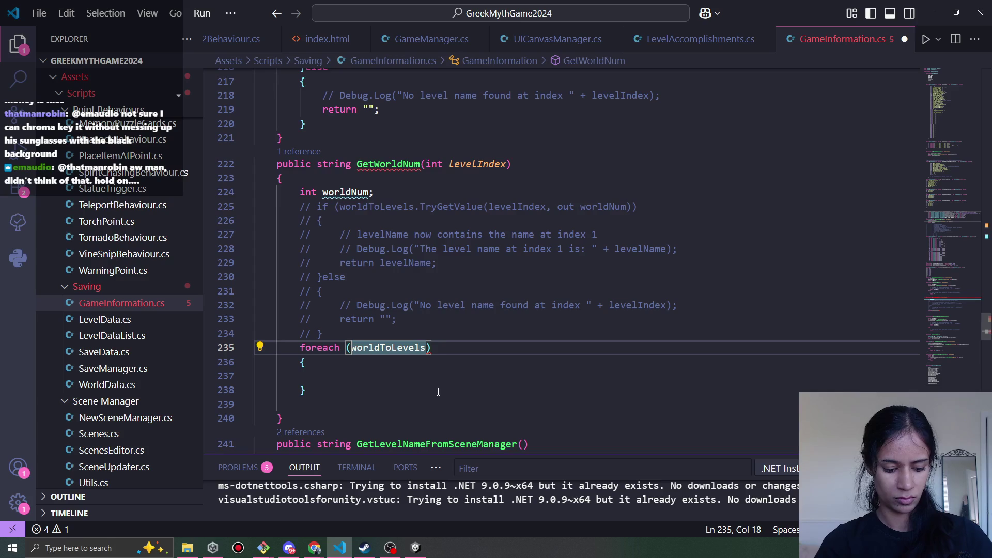
text(int in)
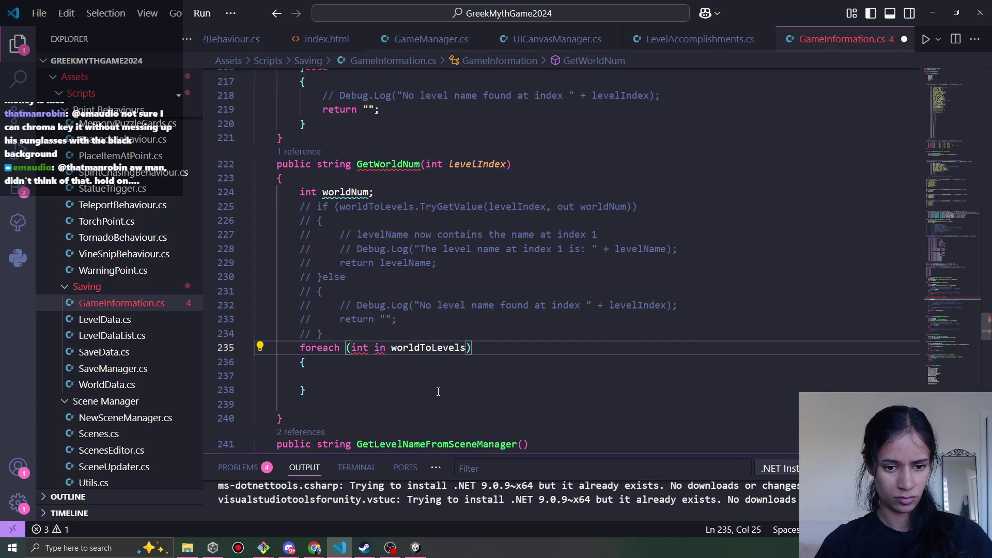
key(Left)
key(Left)
key(Left)
text(x)
key(Right)
key(Right)
key(Right)
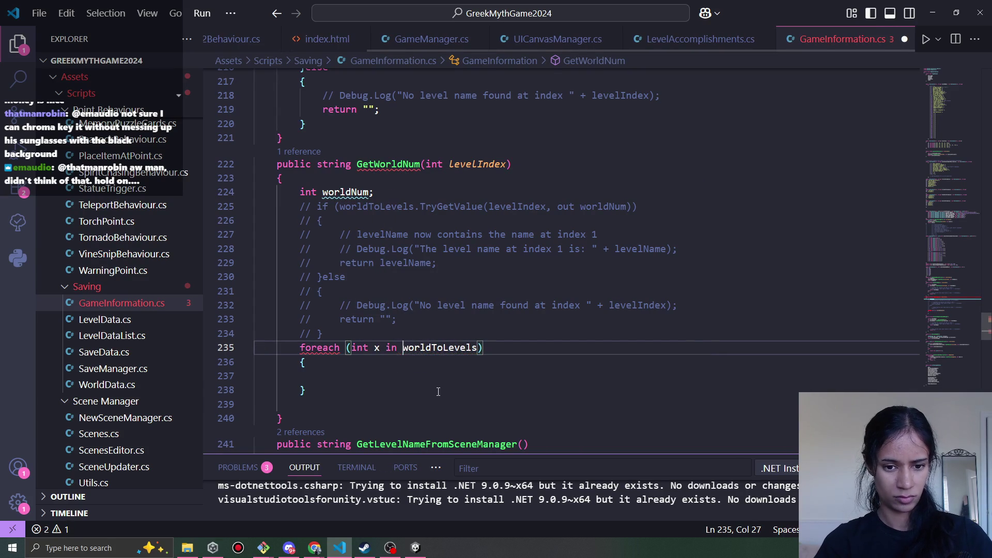
key(ctrl+shift+Right)
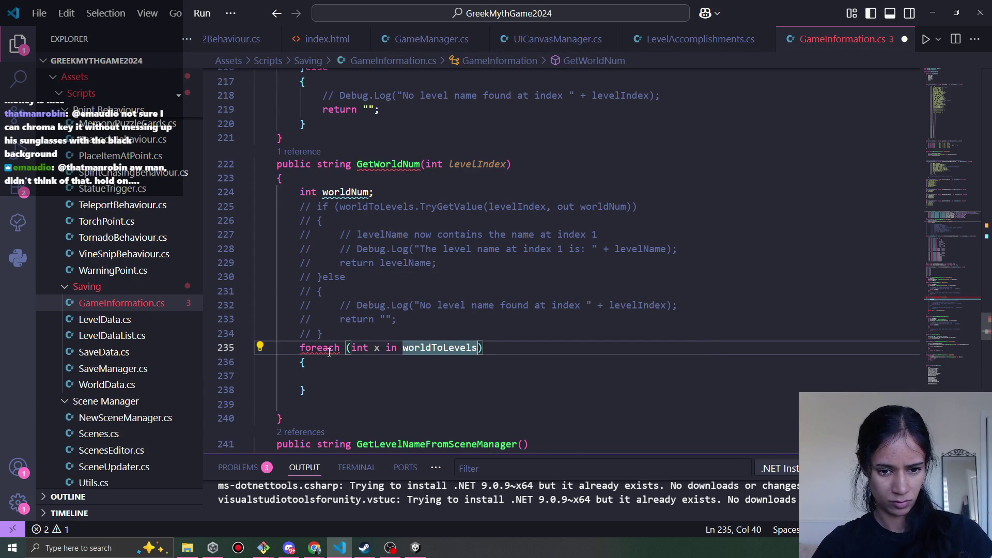
mouse_move(329, 353)
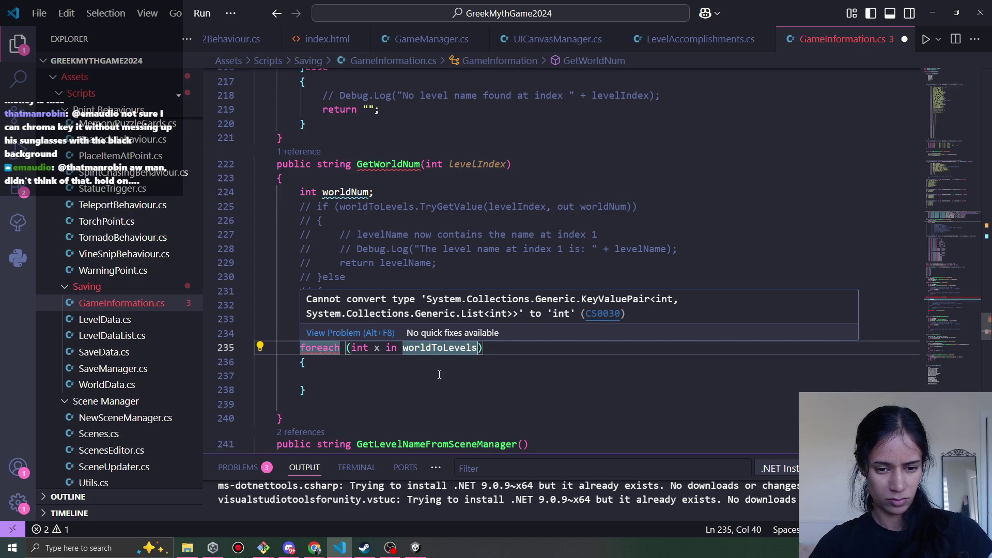
Change the loop variable's type from int to List<int>
double_click(360, 347)
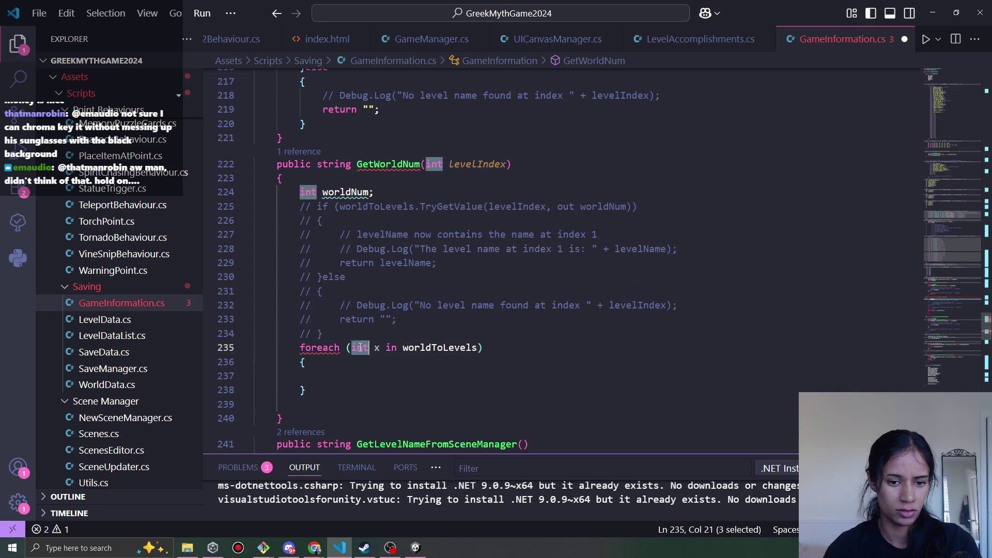
text(List<i)
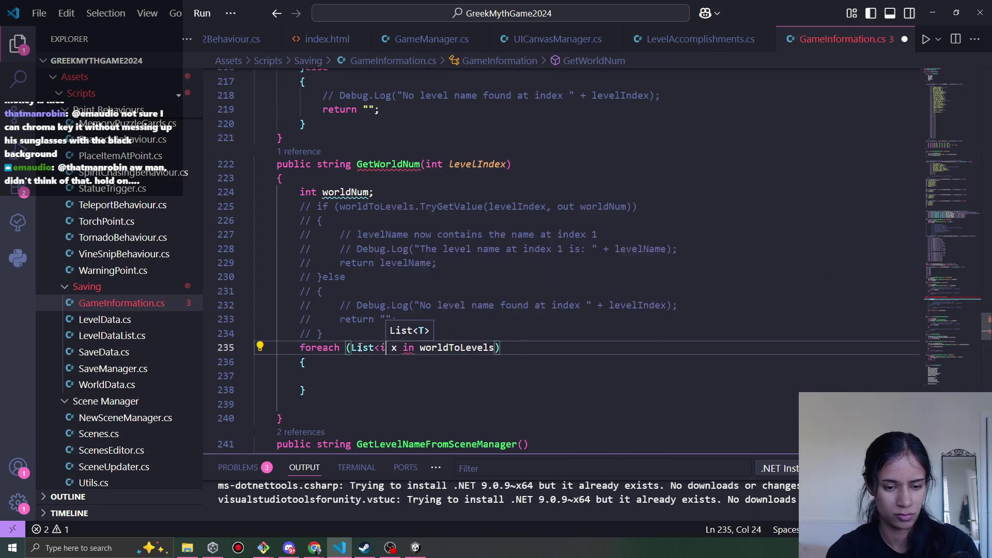
text(nt>)
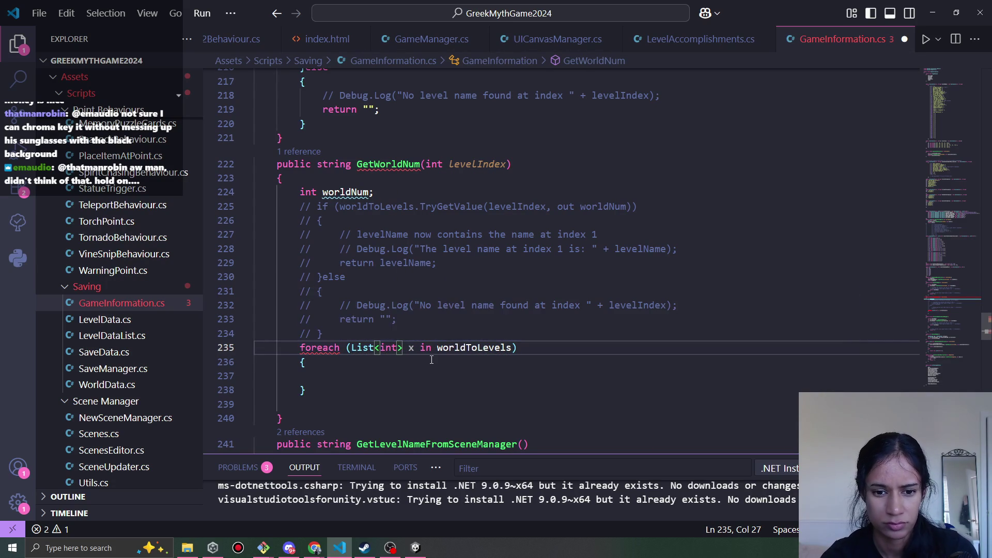
click(519, 355)
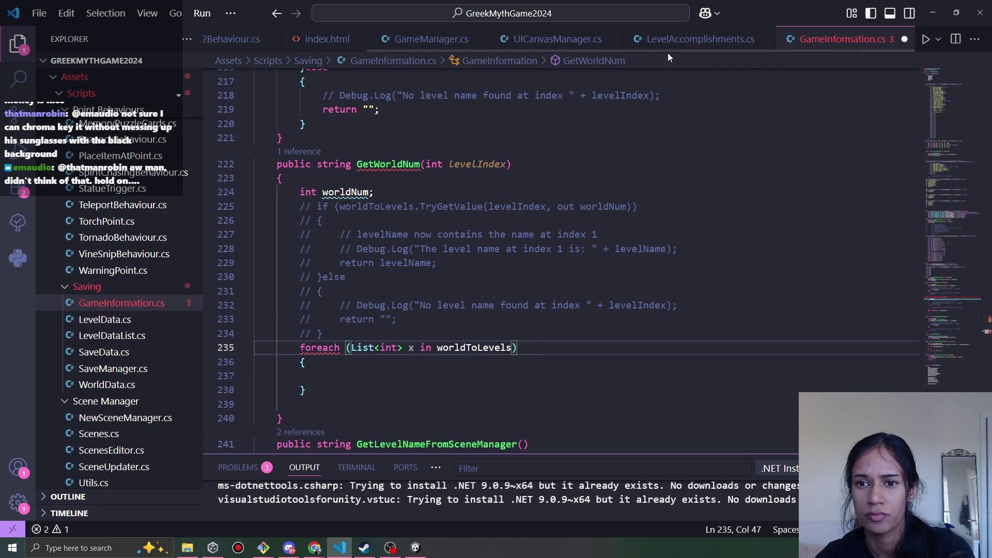
mouse_move(692, 51)
mouse_down()
mouse_move(526, 46)
mouse_move(588, 64)
mouse_move(754, 71)
mouse_up()
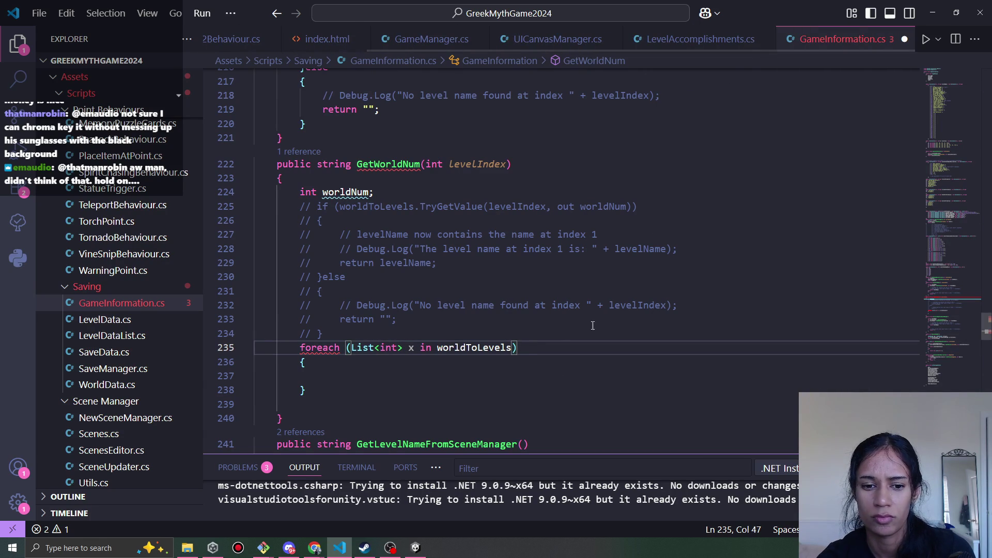
Copy worldToLevels' Dictionary<int, List<int>> type and paste it over List<int> in the foreach
ctrl+click(457, 349)
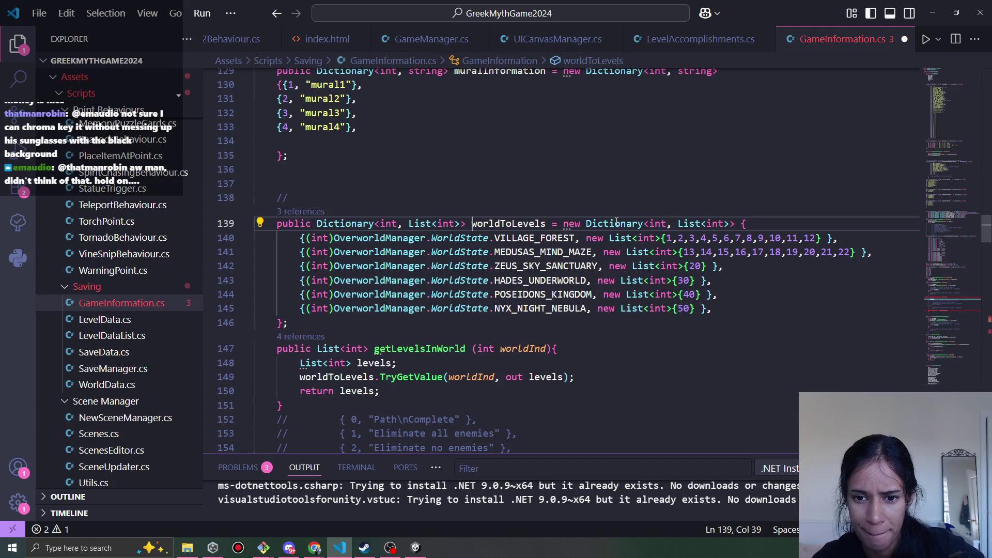
drag(464, 229, 317, 224)
key(ctrl+c)
key(alt+Left)
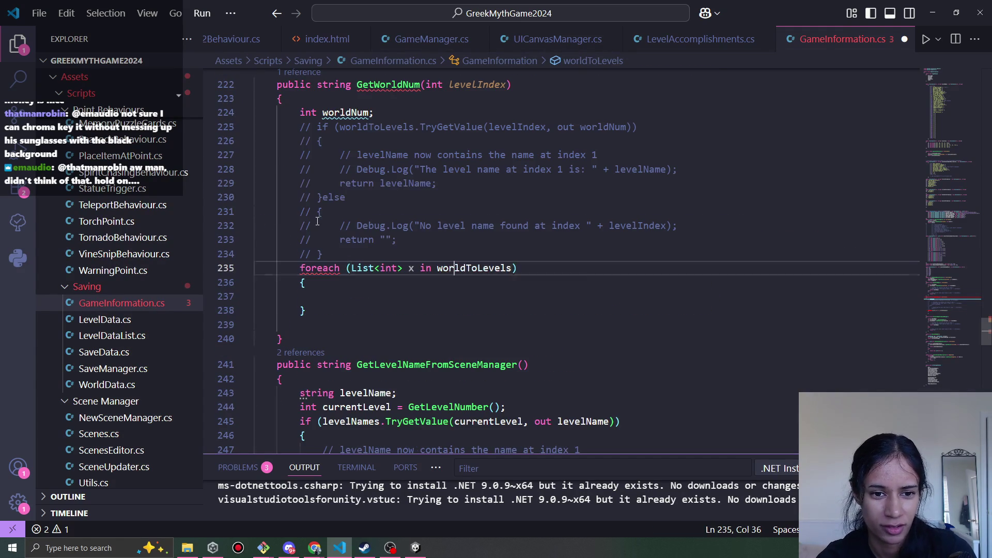
drag(404, 269, 351, 268)
key(ctrl+v)
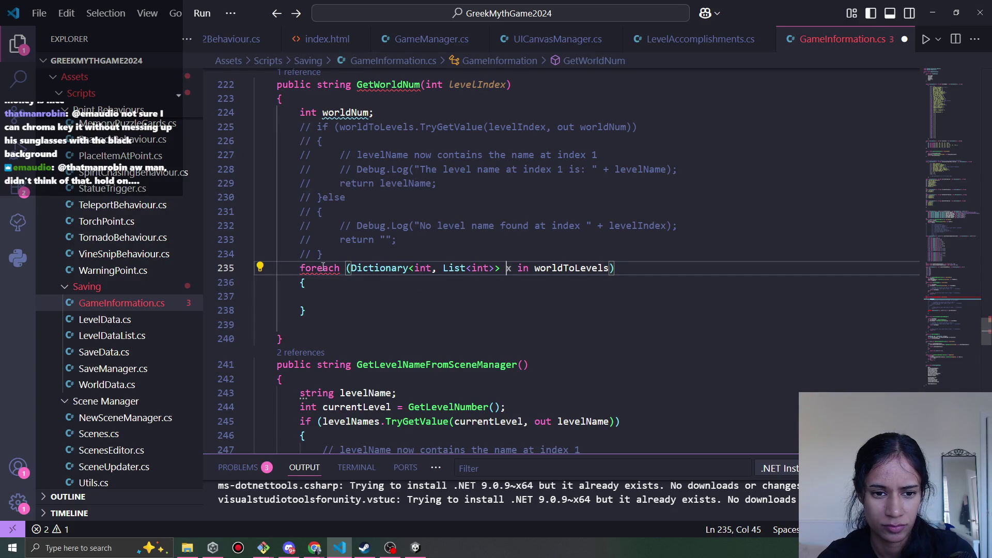
mouse_move(319, 266)
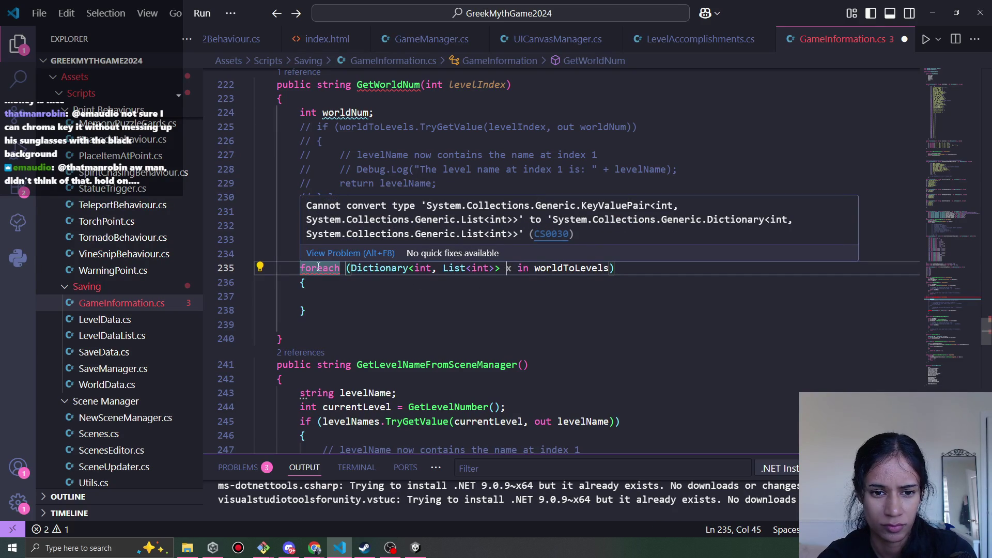
click(443, 298)
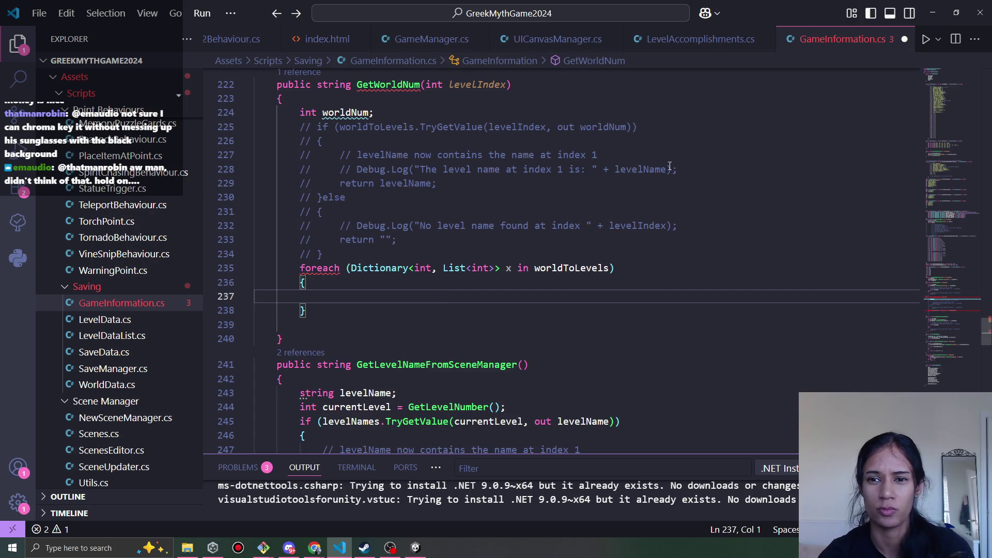
Review the worldToLevels declaration's per-world level lists, selecting it, then return to LevelAccomplishments.cs
scroll(387, 282, up, 3)
scroll(386, 287, down, 4)
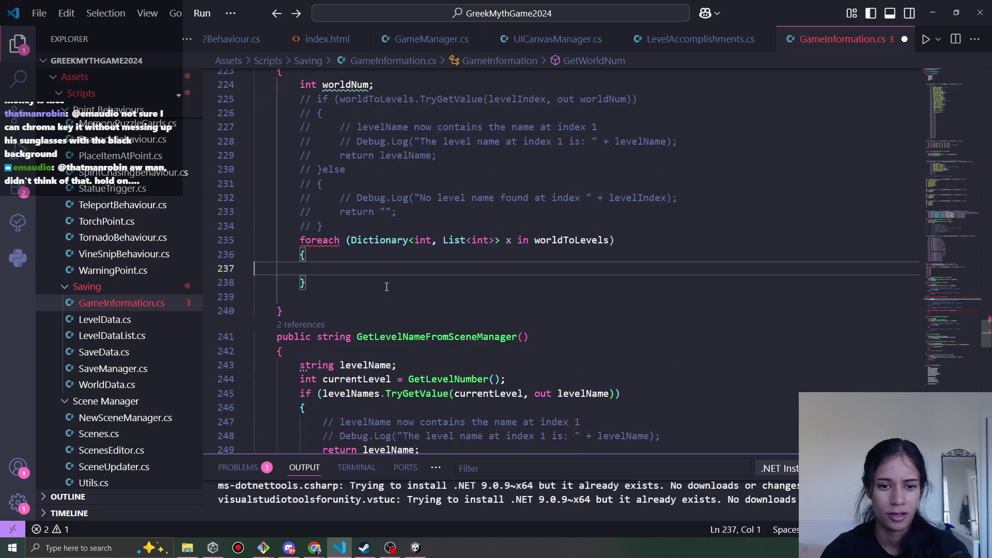
ctrl+click(564, 239)
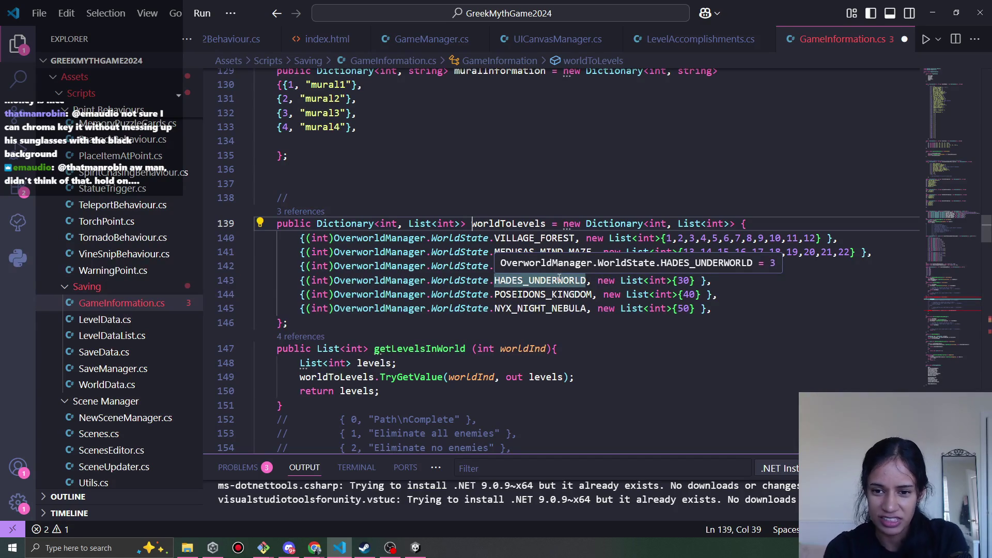
click(758, 307)
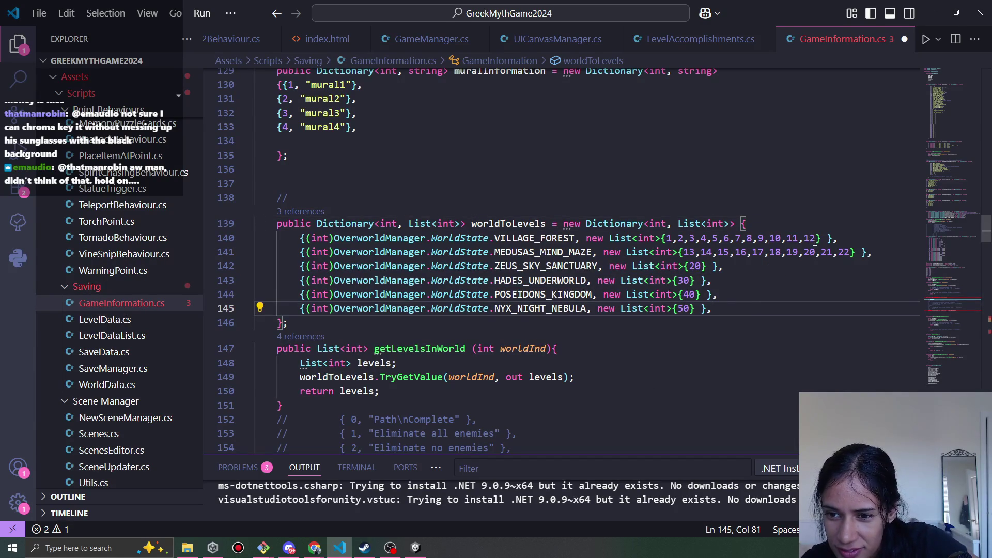
click(853, 253)
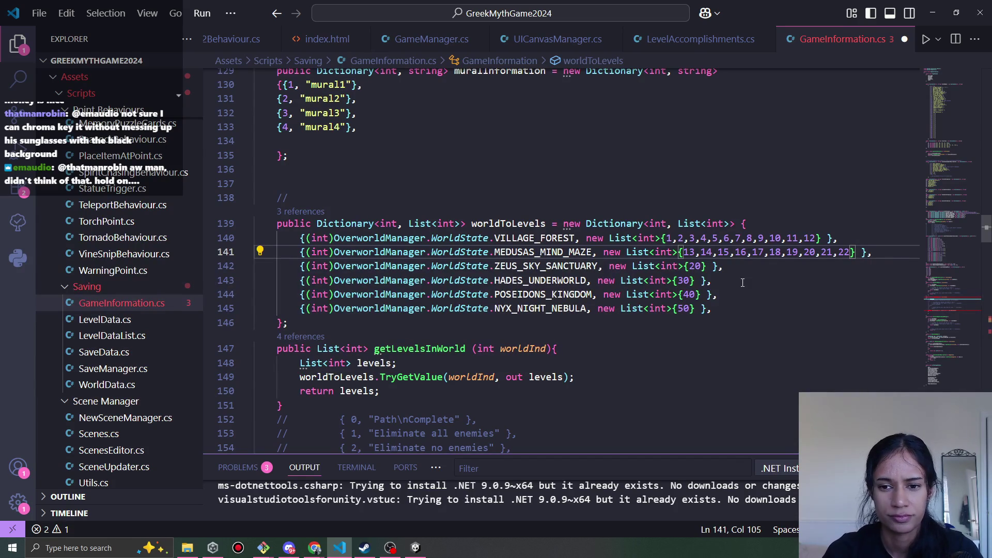
click(738, 218)
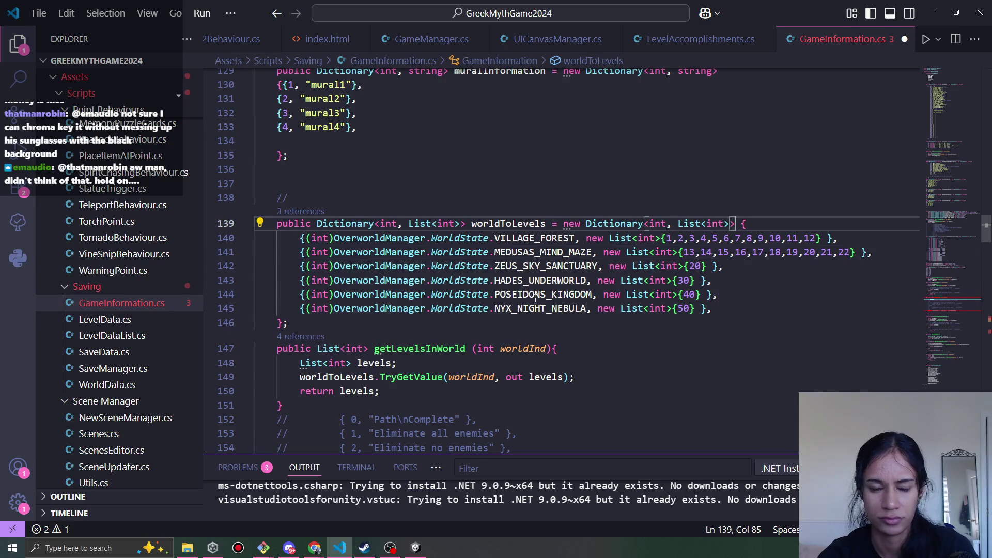
click(546, 223)
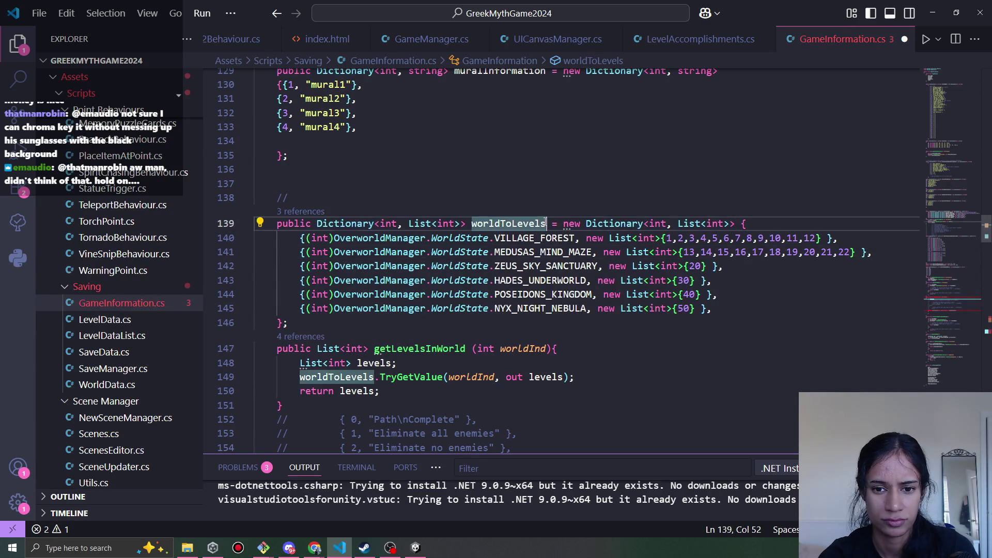
click(281, 224)
drag(281, 223, 288, 322)
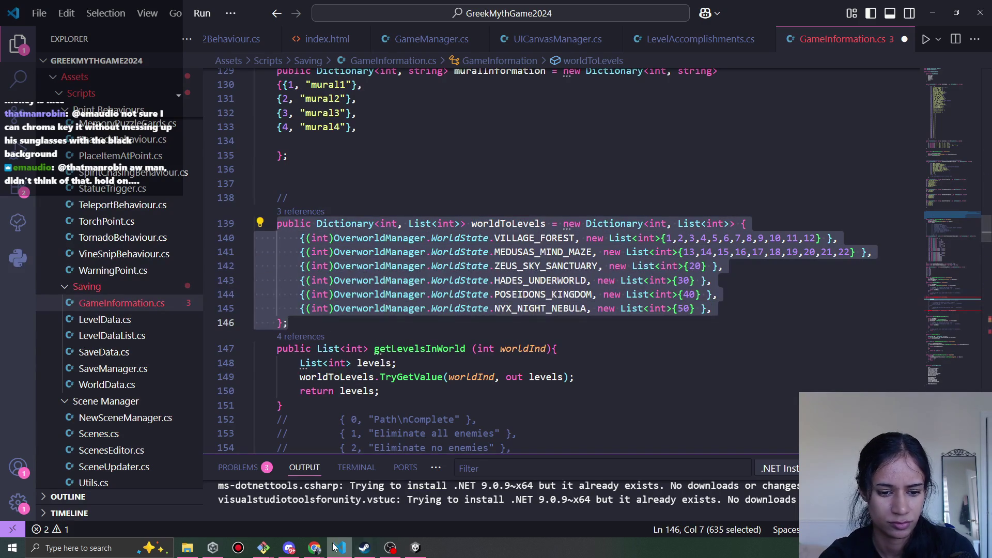
key(Escape)
click(701, 39)
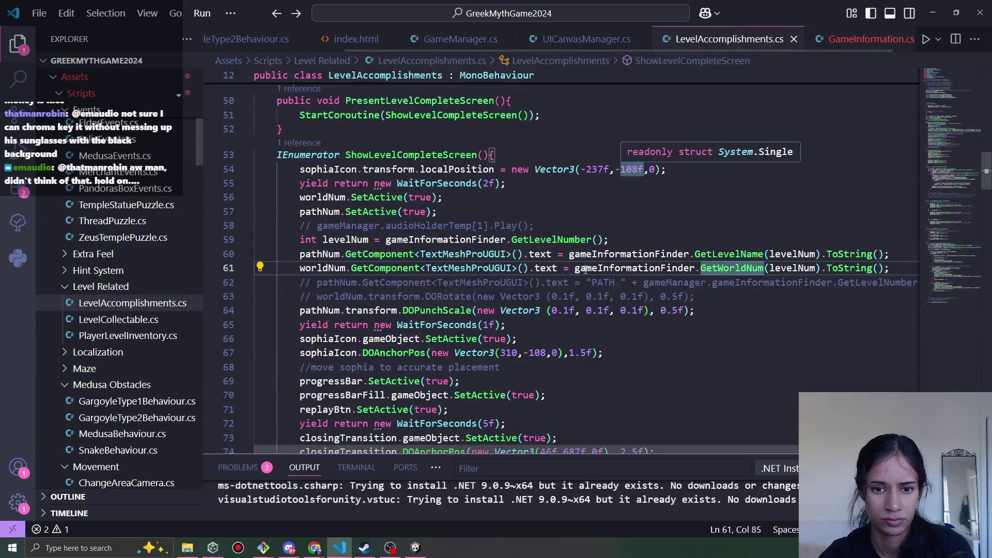
Jump to GetWorldNum and add '//keep going until you find the levelindex' above the foreach
ctrl+click(732, 270)
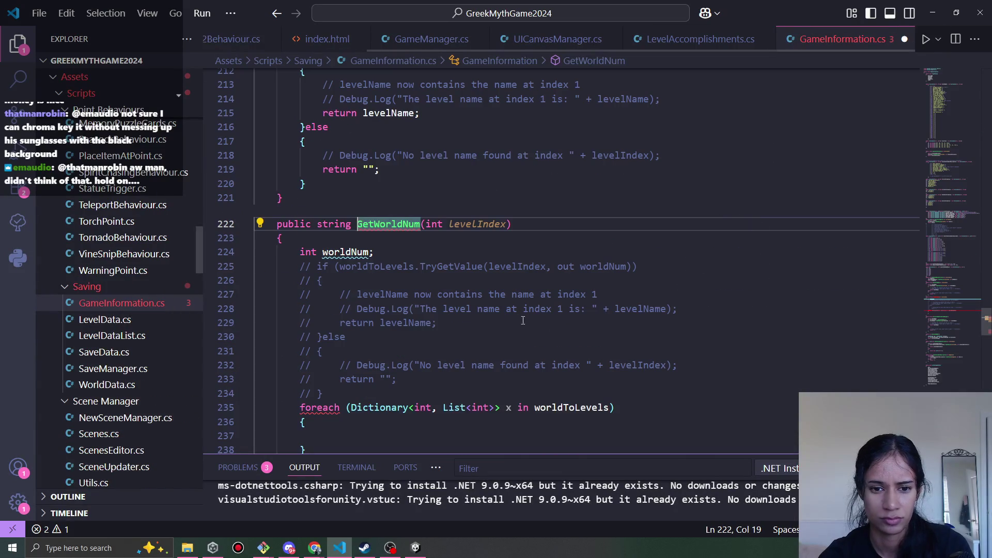
scroll(463, 273, down, 1)
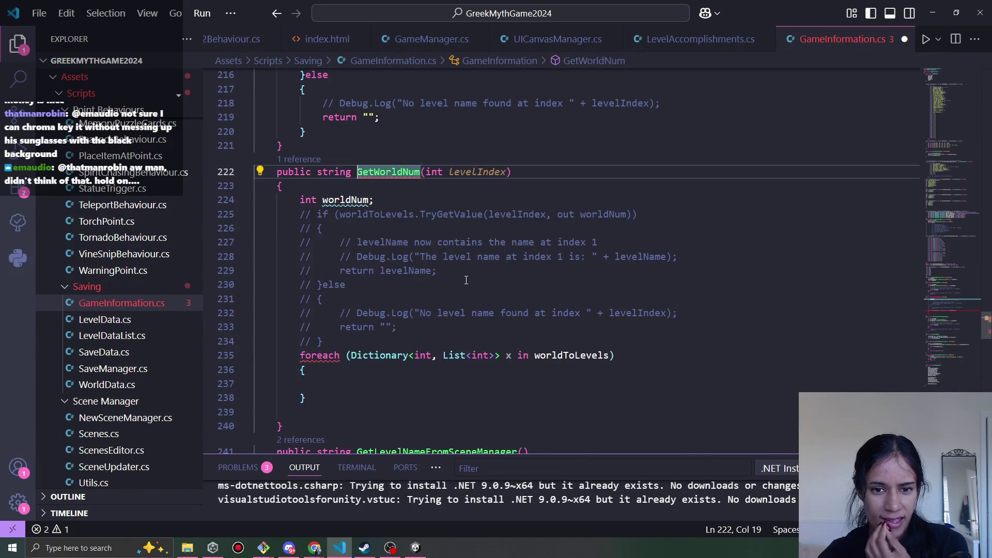
scroll(455, 311, down, 1)
click(366, 289)
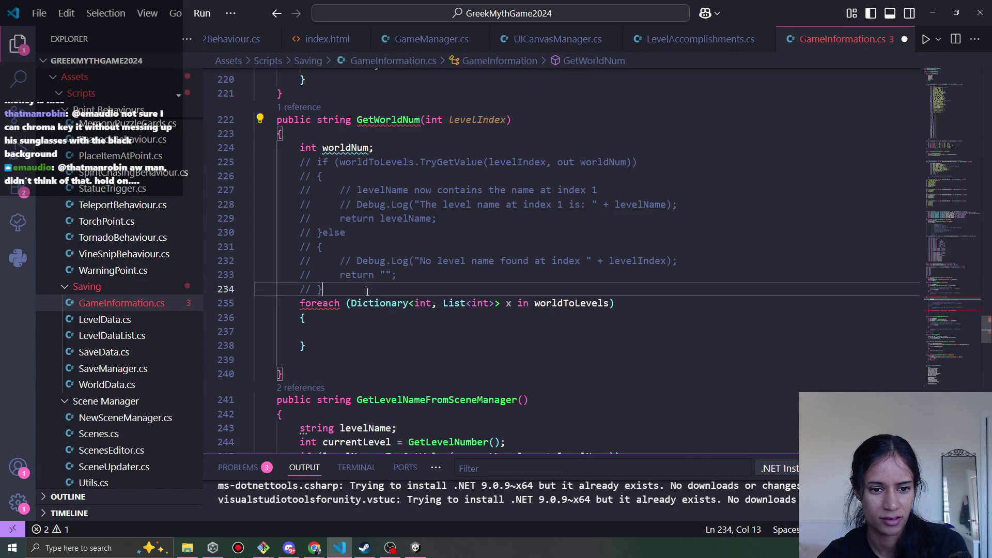
key(Return)
text(//kee)
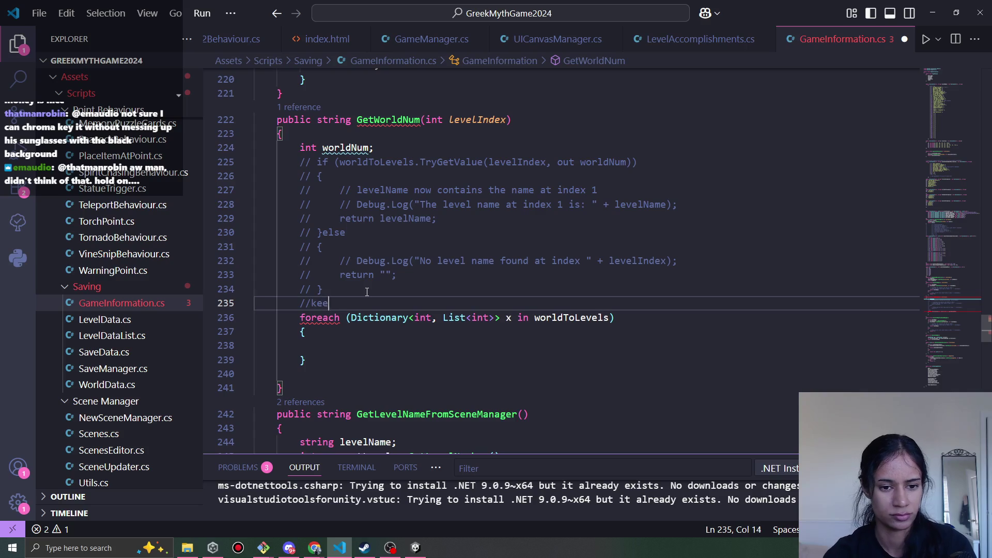
text(p going unti)
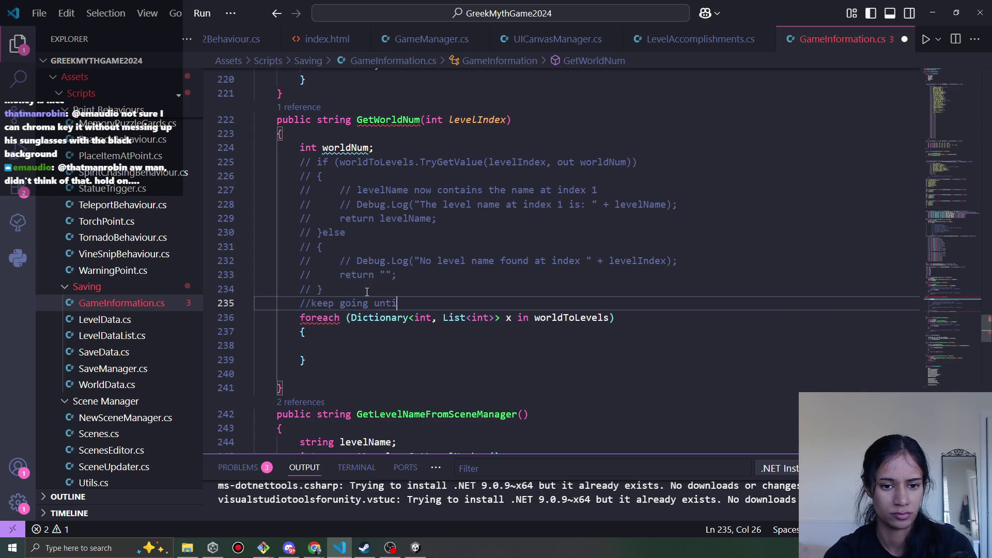
text(l you find the )
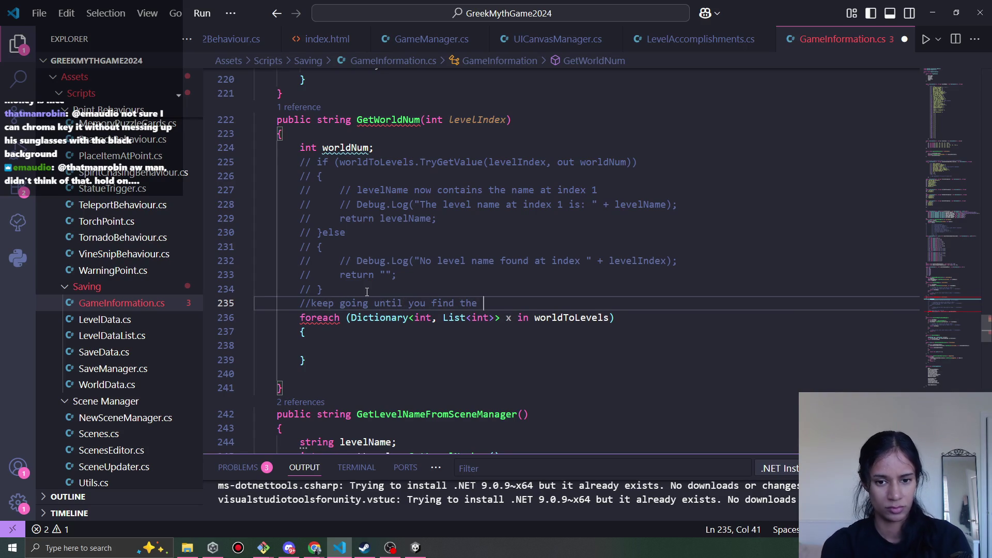
text(level n)
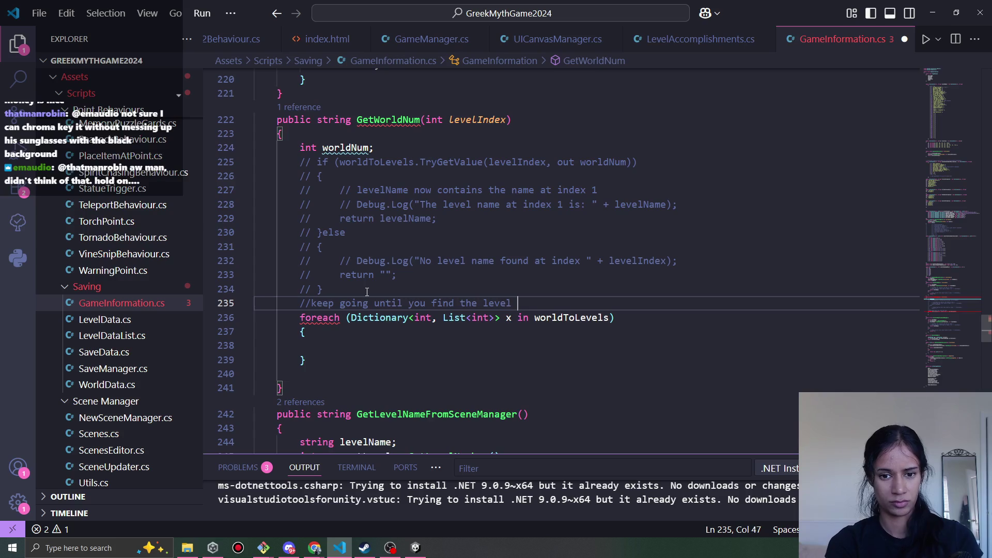
key(BackSpace)
key(BackSpace)
text(index)
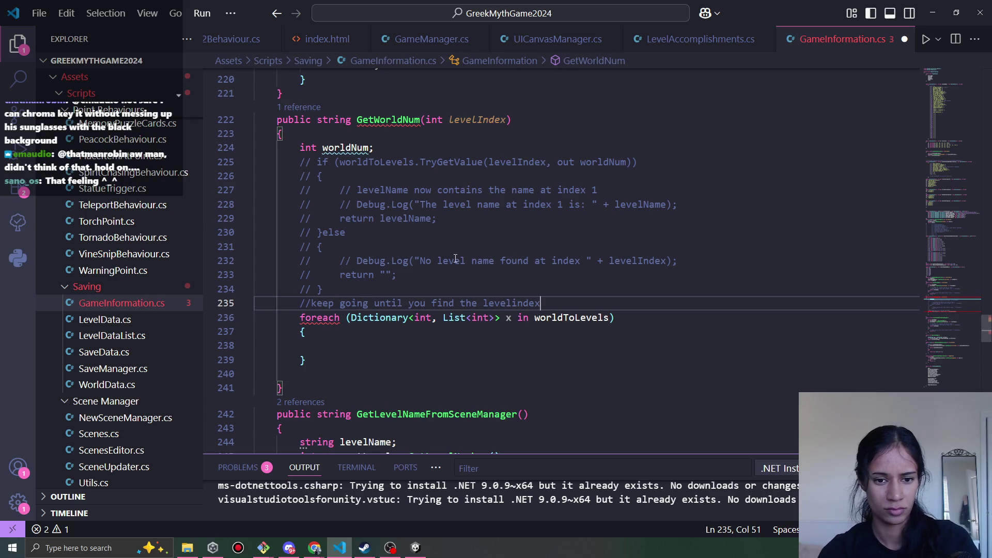
key(Return)
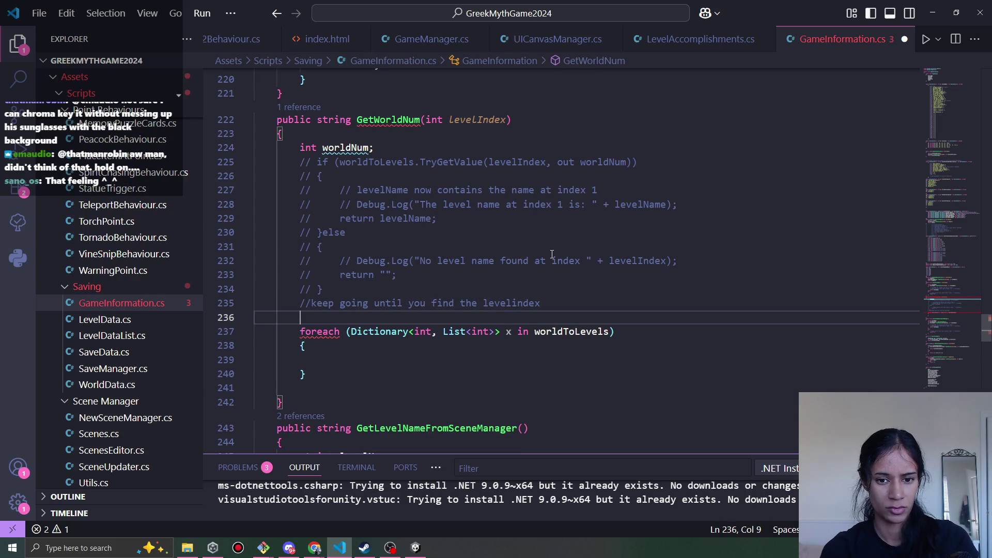
mouse_move(308, 330)
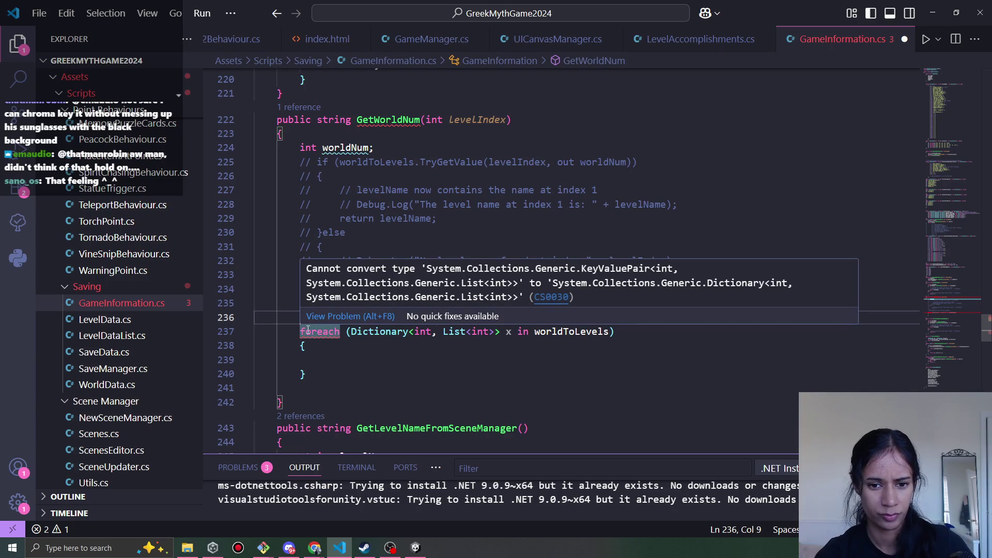
Strip the loop variable's Dictionary type arguments and retype them as <List>
click(452, 334)
drag(502, 332, 410, 331)
key(BackSpace)
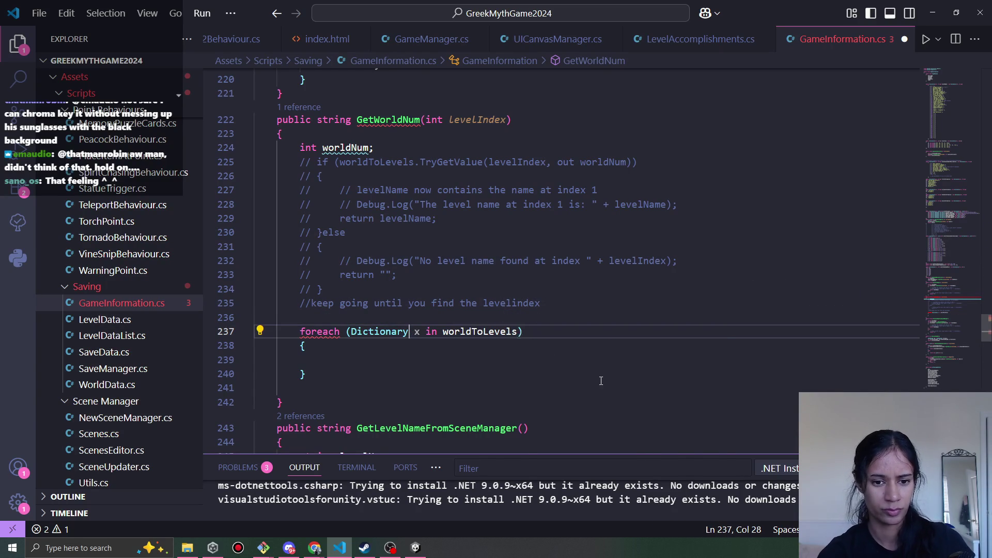
key(ctrl+space)
key(Escape)
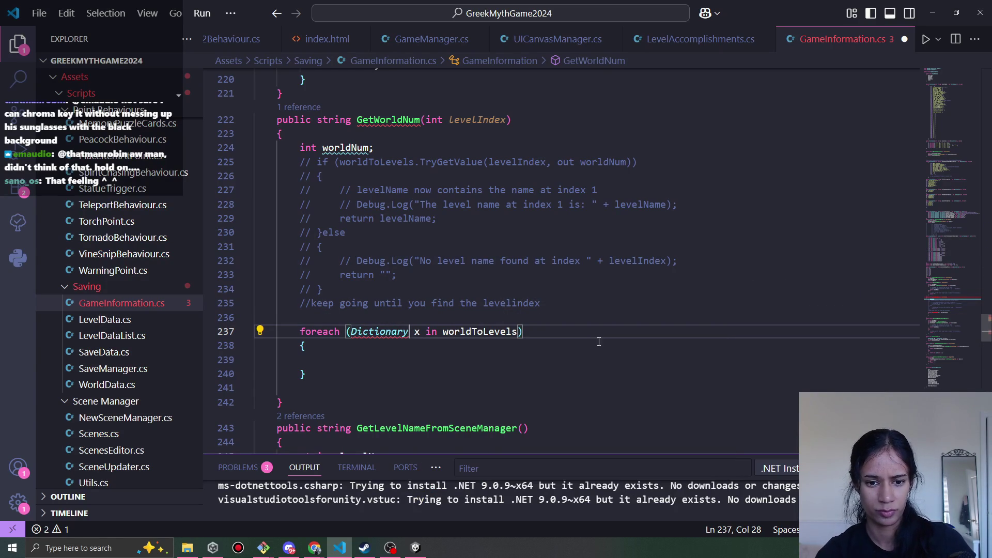
text(<List>)
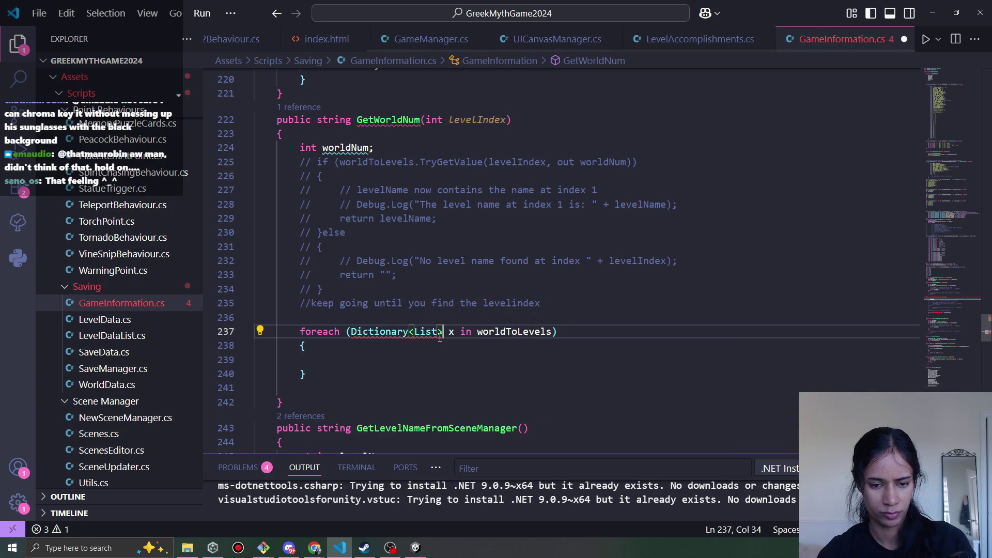
mouse_move(426, 332)
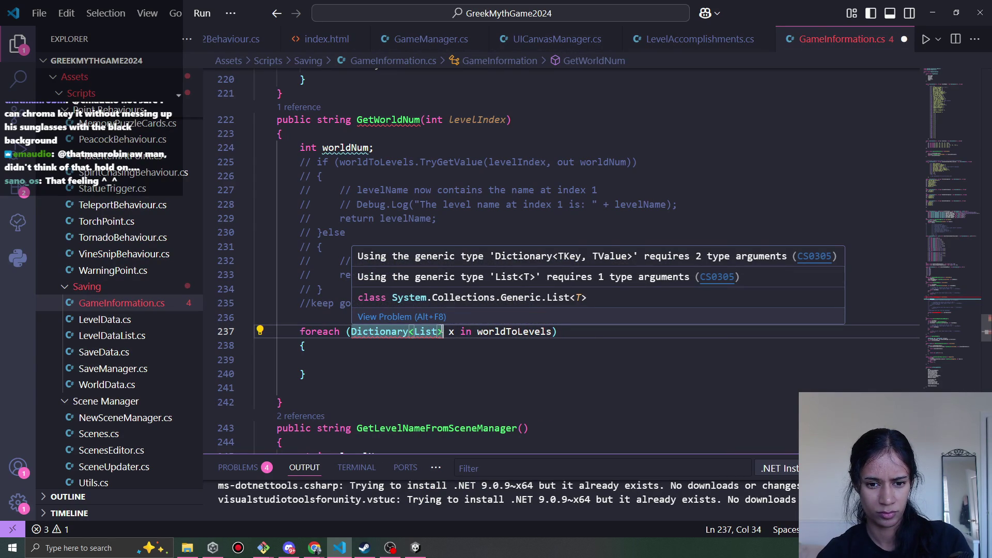
Add int, to the Dictionary type arguments and type the worldNum assignment inside the loop
click(411, 331)
text(int,)
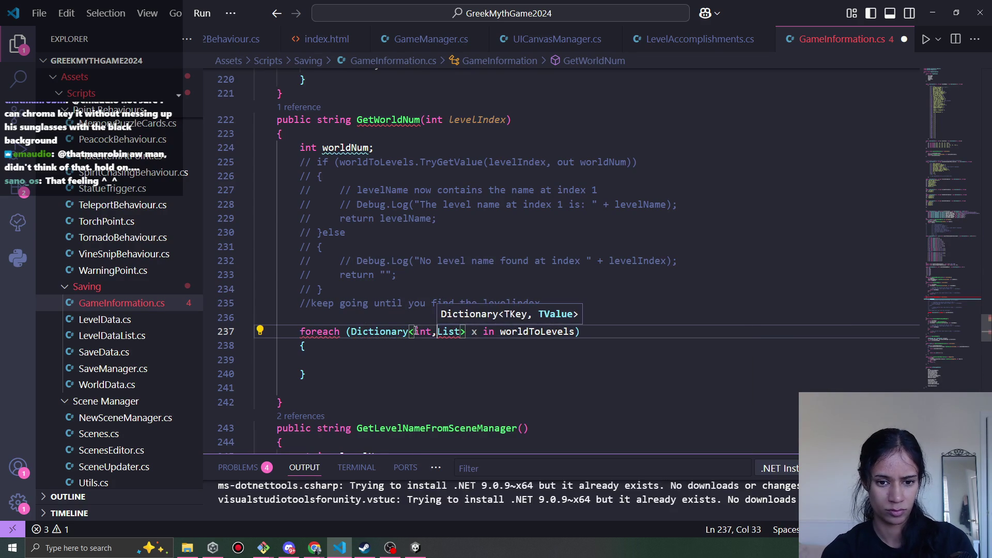
key(Right)
key(Right)
key(Right)
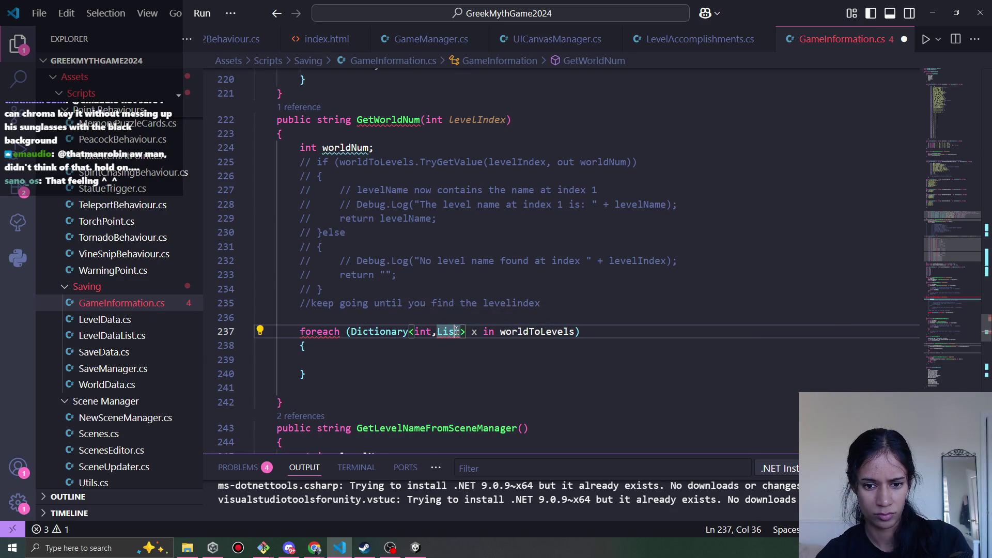
mouse_move(453, 334)
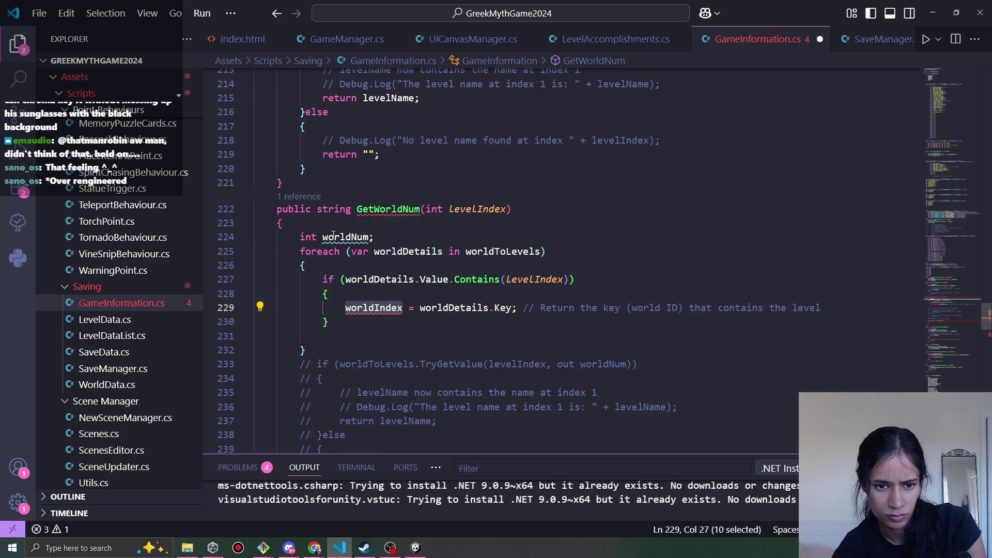
text(worldNum = worldDetails.Key; // Return the key (world ID) that contains the level)
click(372, 336)
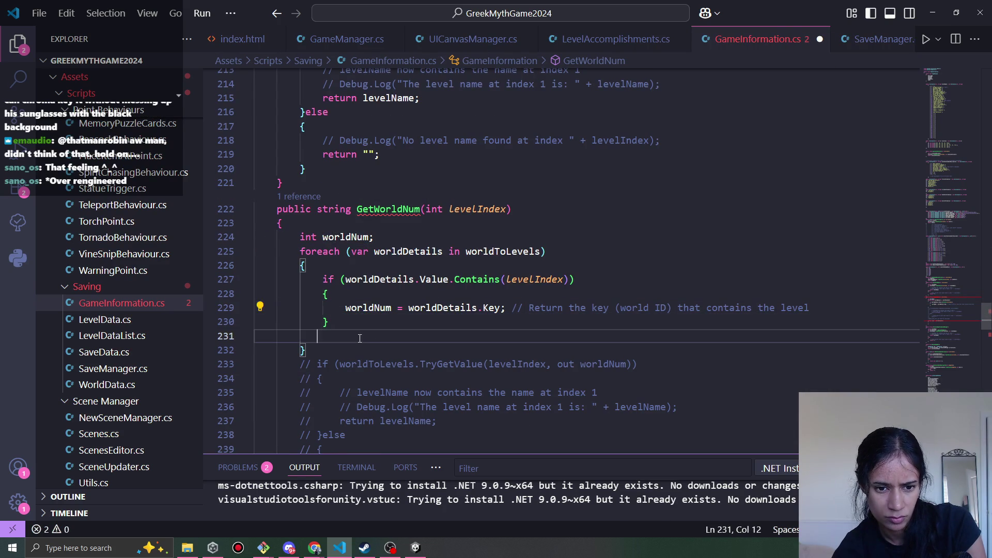
Add 'return worldNum;' after the new loop in GetWorldNum and save
click(352, 351)
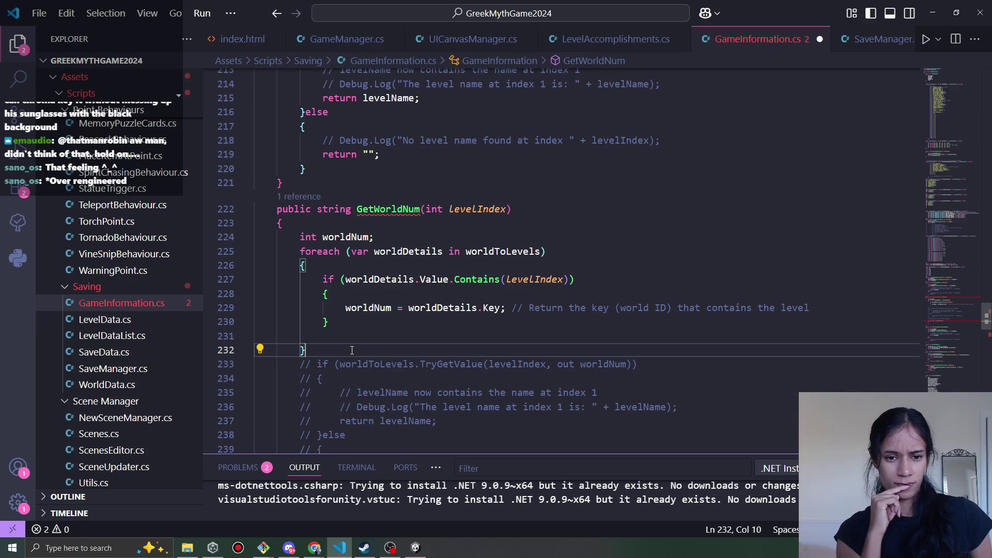
key(Return)
text(ret)
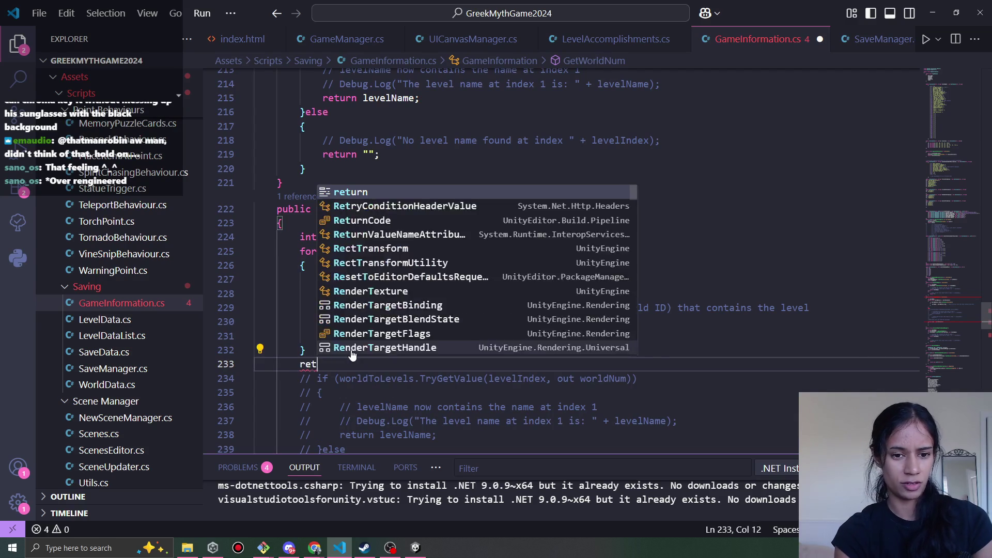
text(urn worldNum;)
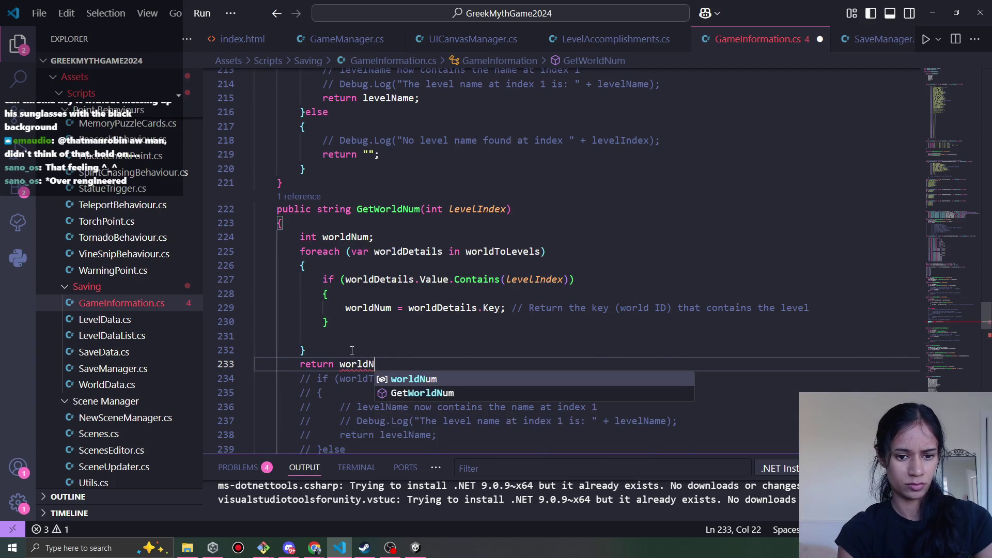
key(ctrl+s)
scroll(352, 350, down, 2)
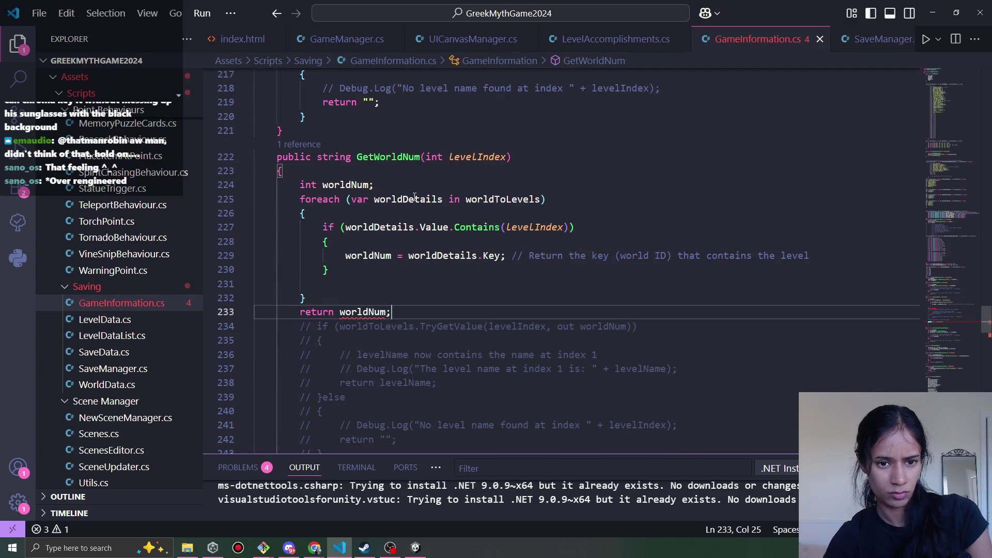
Change GetWorldNum's return type from string to int and begin initialising worldNum
click(372, 185)
scroll(482, 309, down, 1)
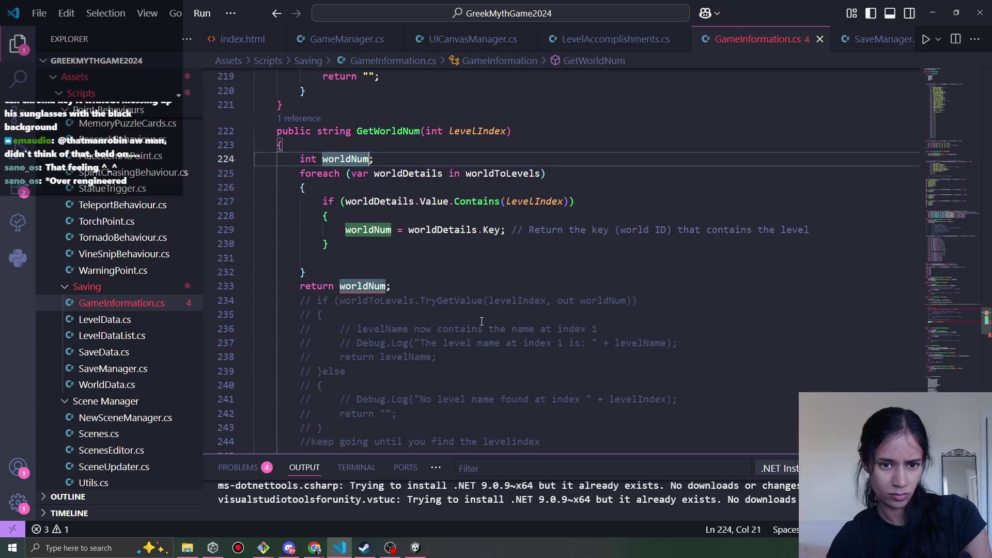
key(Down)
key(Down)
key(Down)
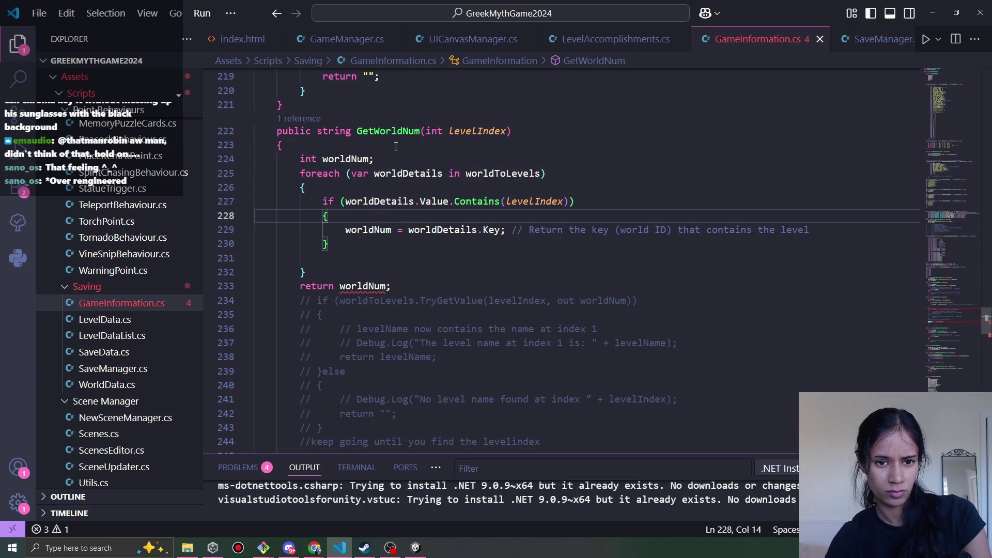
click(369, 158)
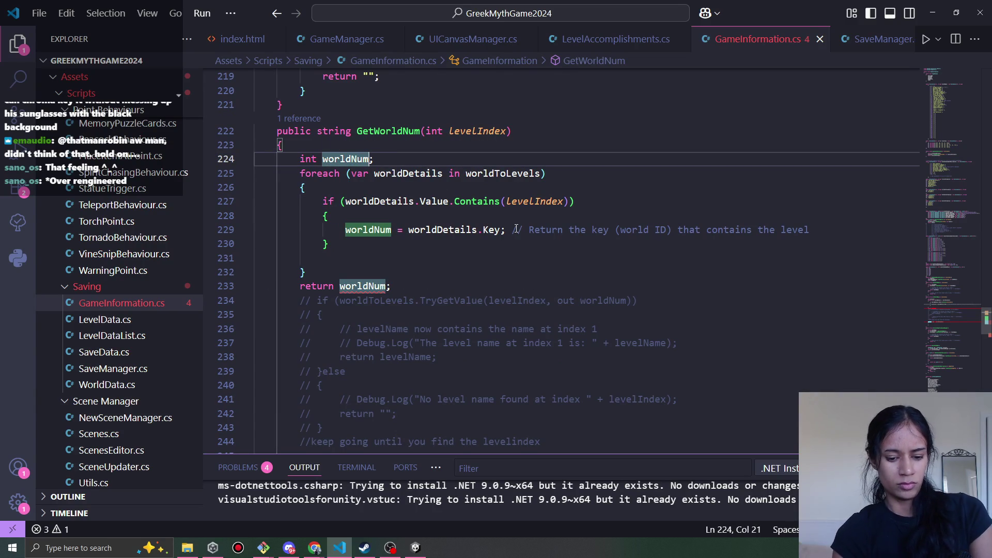
text(=0)
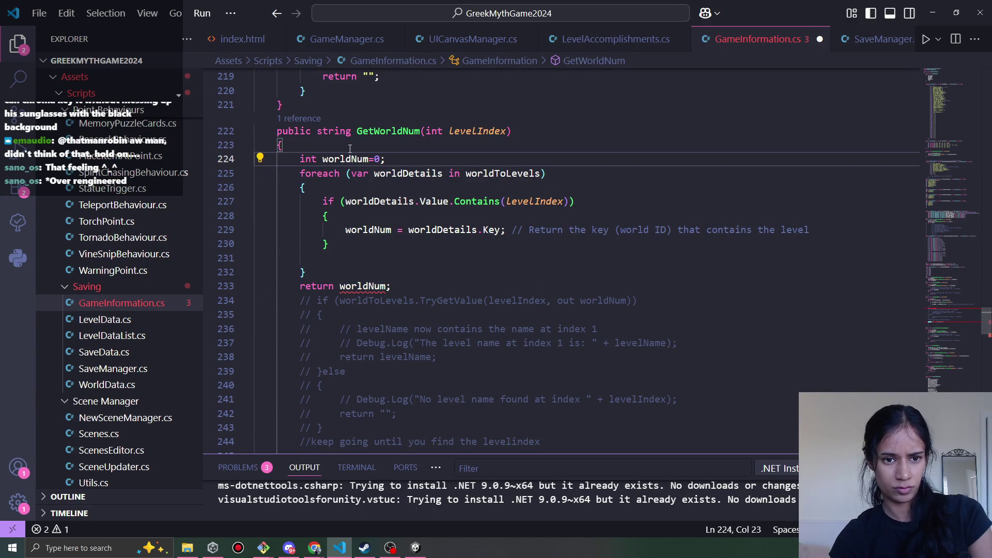
mouse_move(381, 288)
double_click(335, 132)
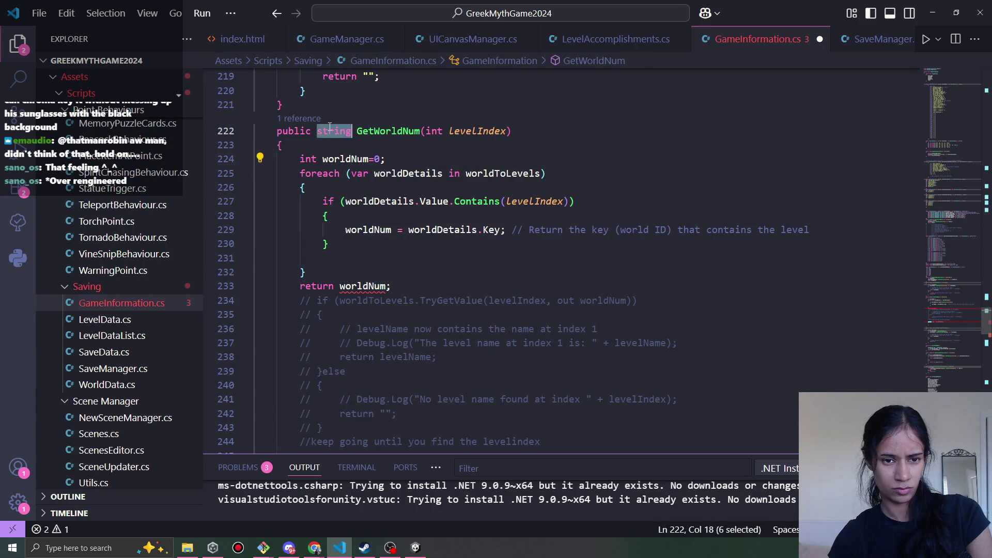
text(int)
key(Escape)
Fix the worldNum declaration so it is initialised to 0, then save GameInformation.cs
key(Up)
click(380, 174)
key(BackSpace)
key(BackSpace)
key(Down)
key(Down)
key(Down)
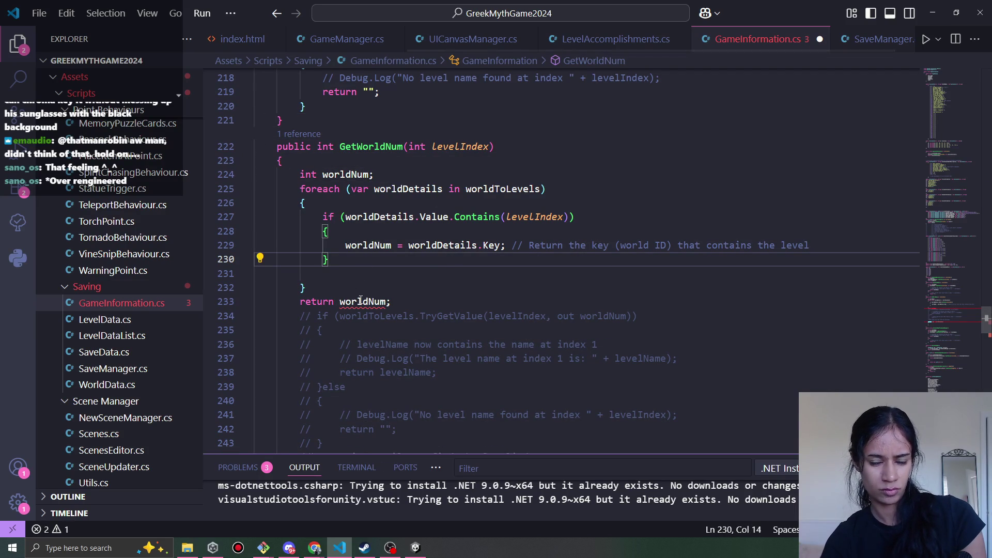
mouse_move(360, 301)
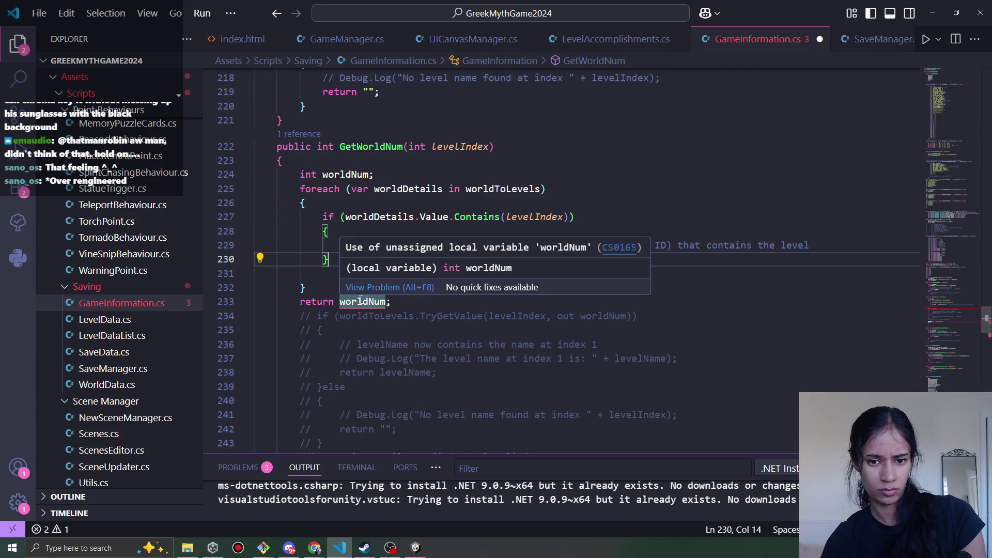
click(369, 174)
mouse_move(495, 222)
text(= null)
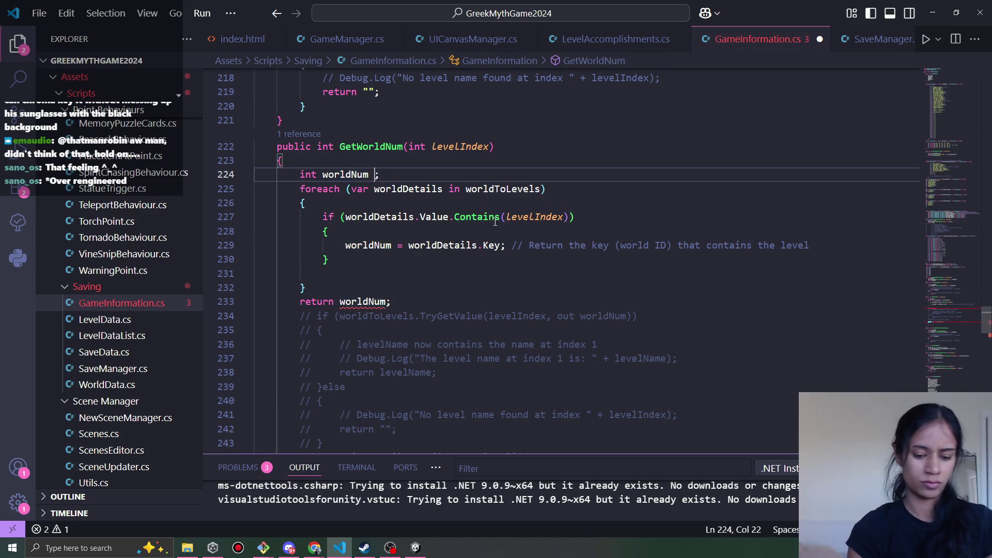
key(BackSpace)
key(BackSpace)
key(BackSpace)
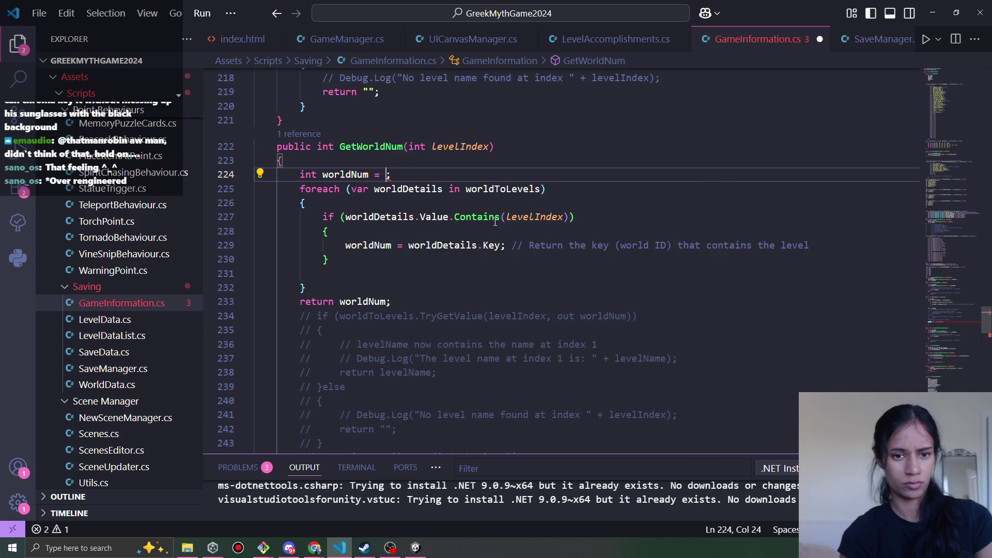
text(0)
key(ctrl+s)
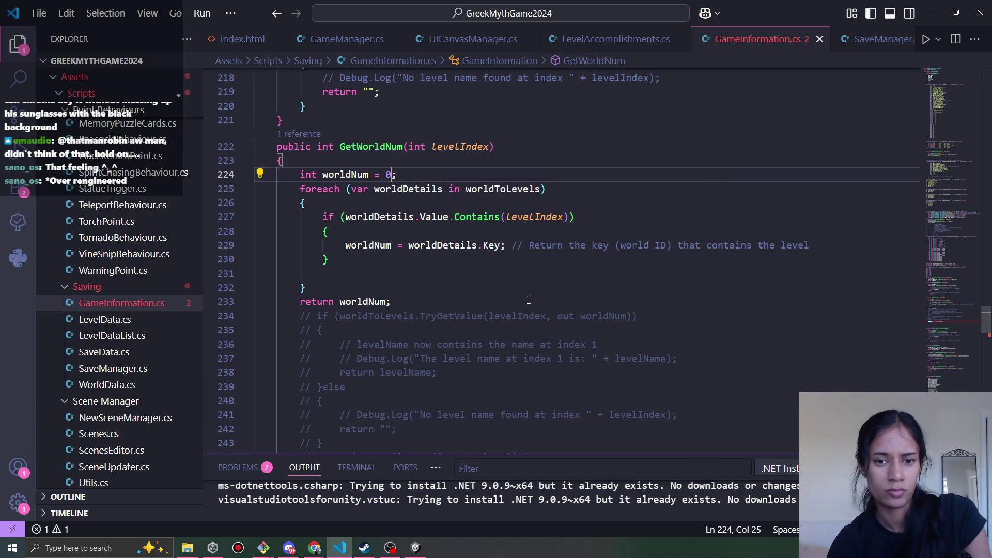
Delete the leftover commented-out lookup code and the old empty foreach loop
click(328, 285)
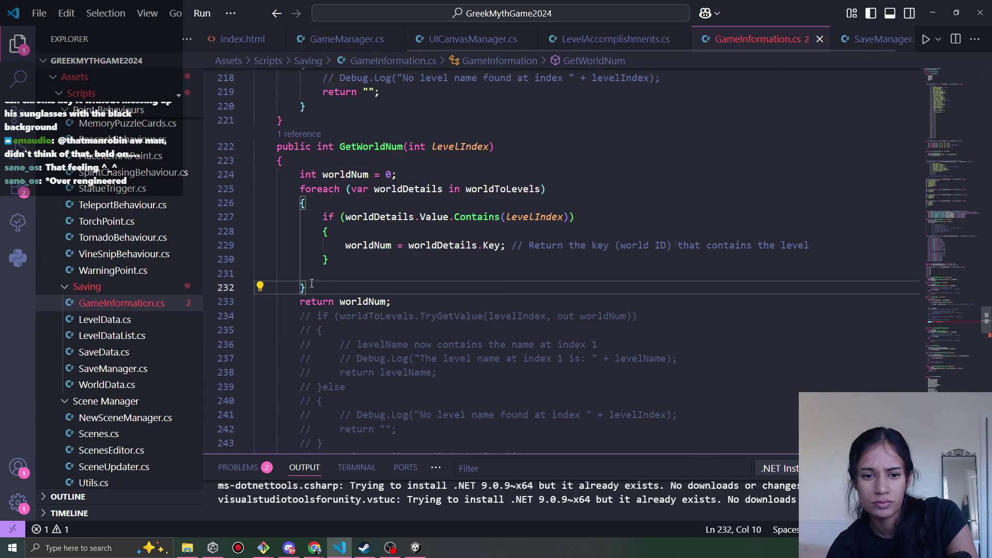
click(955, 321)
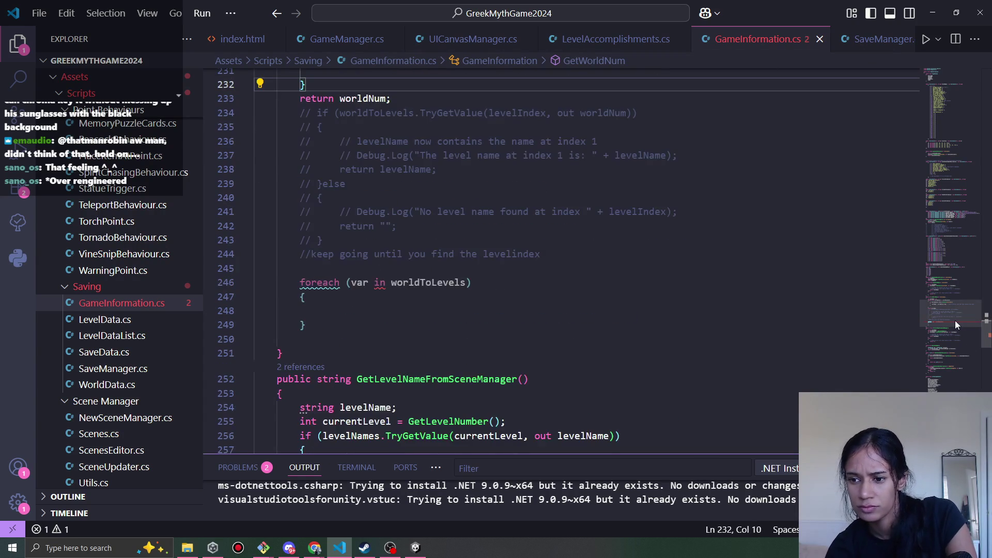
drag(955, 320, 957, 323)
scroll(538, 333, up, 3)
mouse_move(321, 373)
mouse_down()
mouse_move(298, 337)
mouse_move(303, 168)
mouse_up()
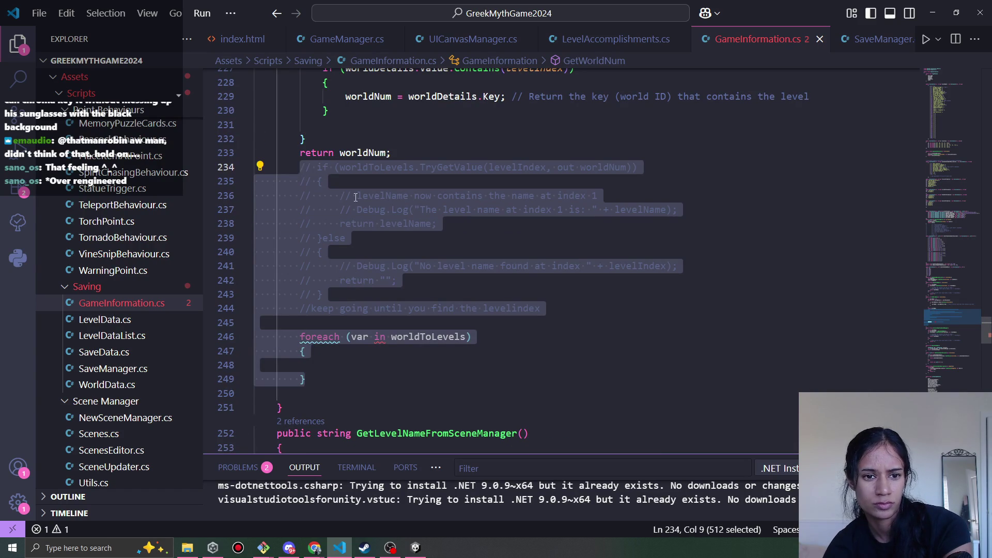
key(BackSpace)
scroll(646, 336, up, 5)
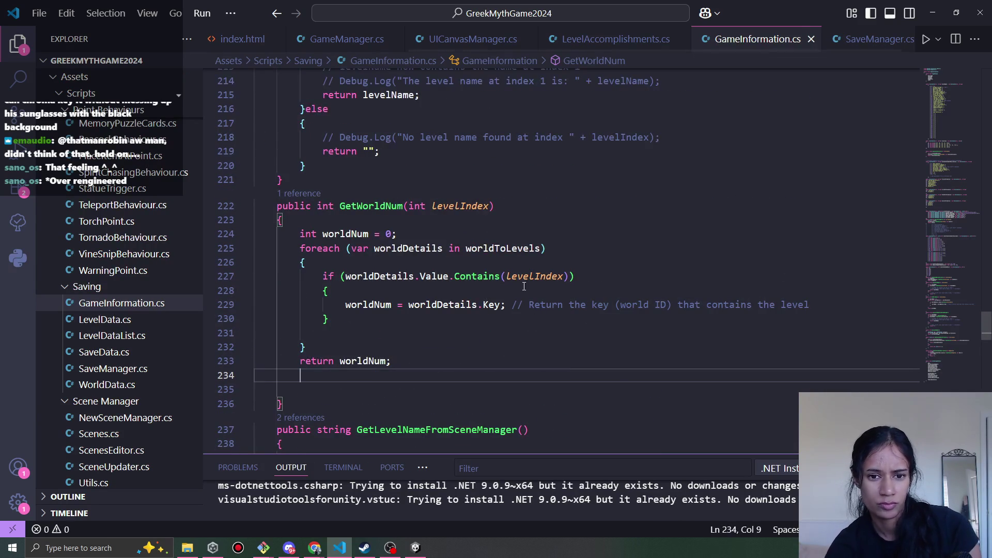
In SaveManager.cs, assign worldIndex = gameInfo.GetWorldNum(); and save
click(878, 38)
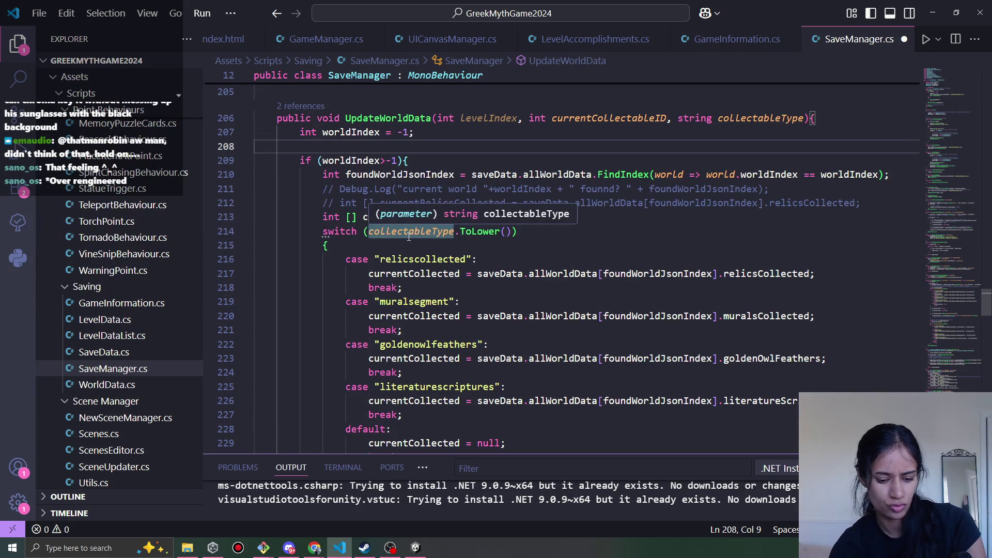
text(game)
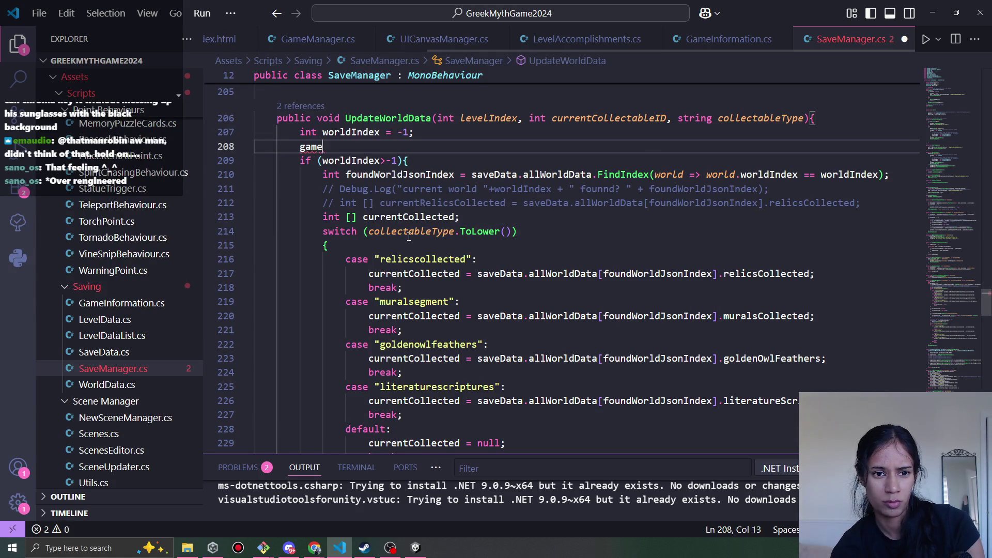
text(Info.GetWorldNum)
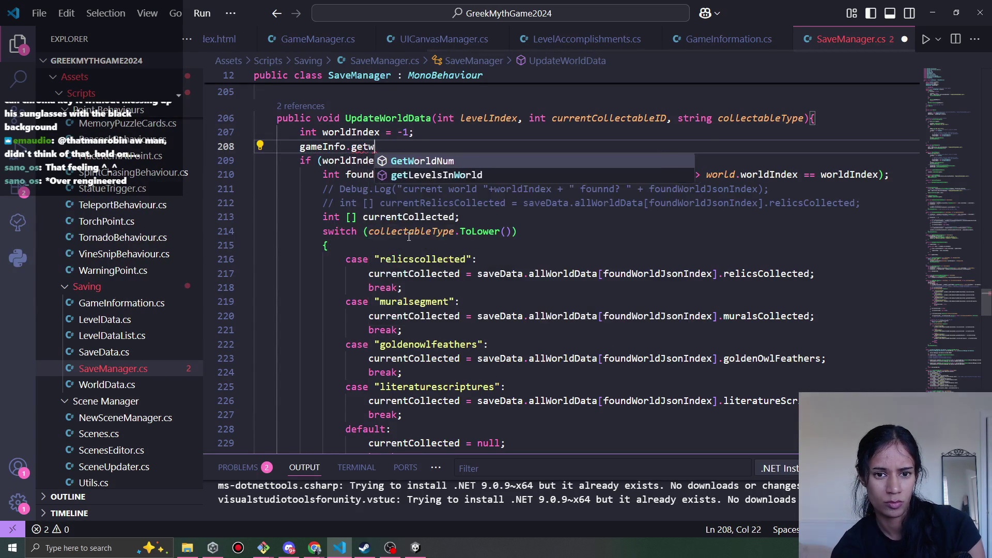
text(();)
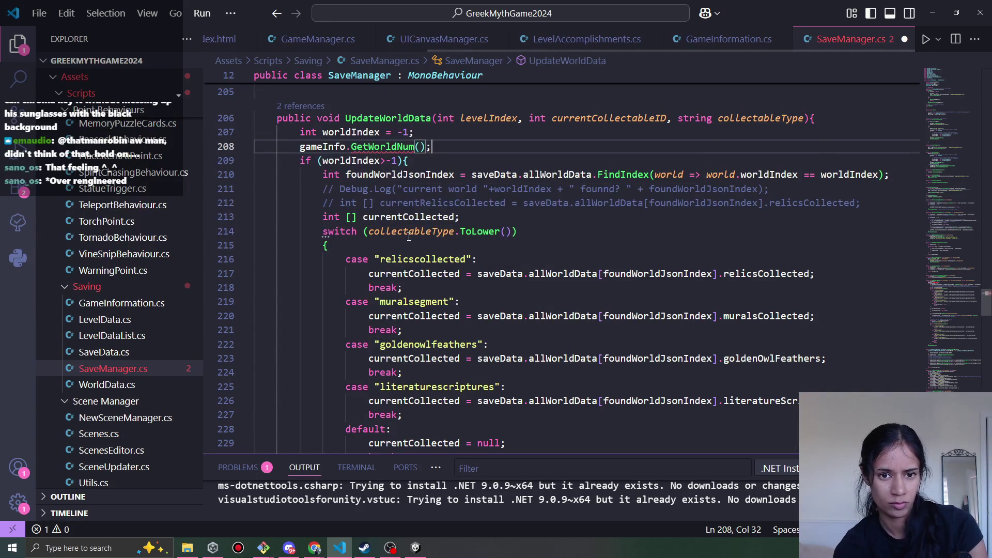
double_click(372, 132)
key(ctrl+c)
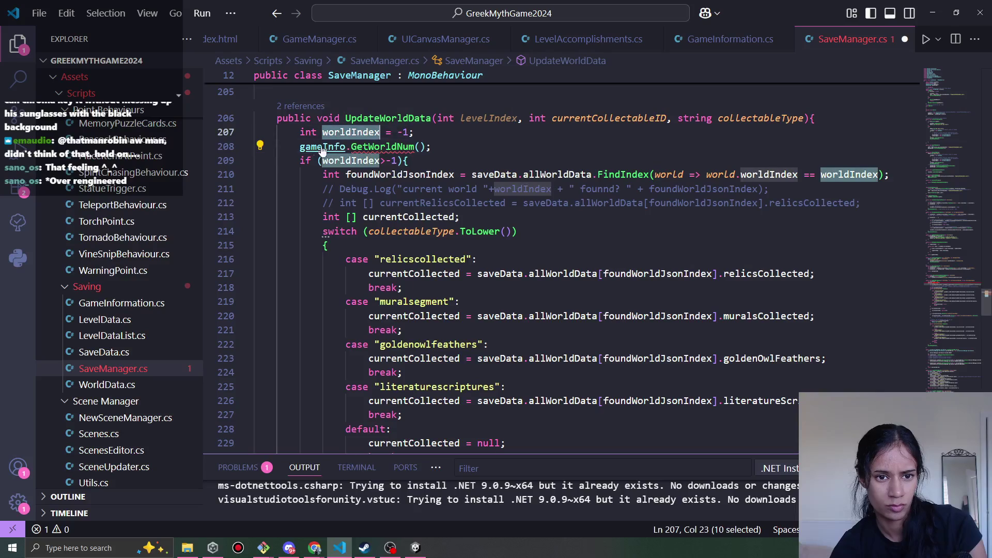
click(301, 147)
key(ctrl+v)
text(=)
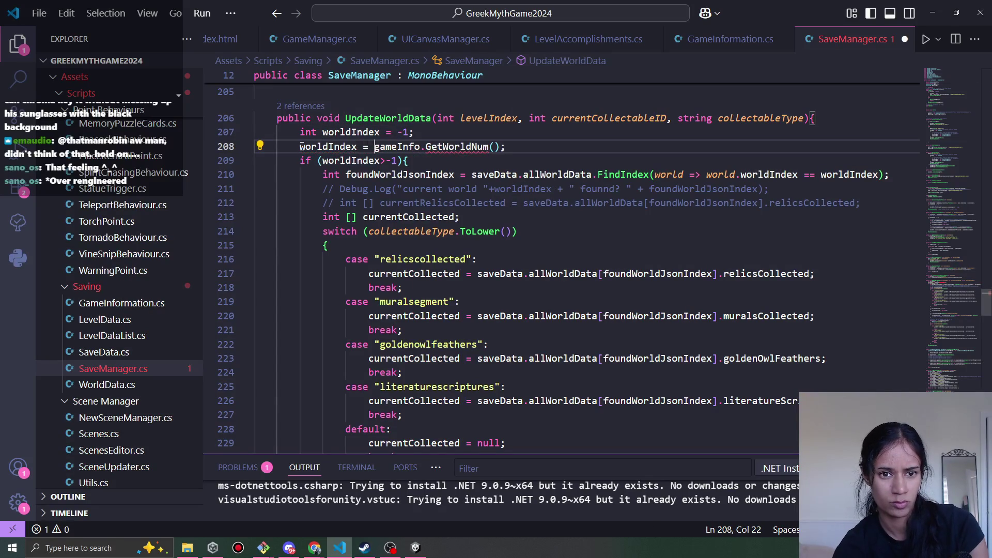
key(ctrl+s)
Change worldNum's default value in GameInformation.cs to -1 and save
click(736, 42)
double_click(389, 234)
text(-1)
key(ctrl+s)
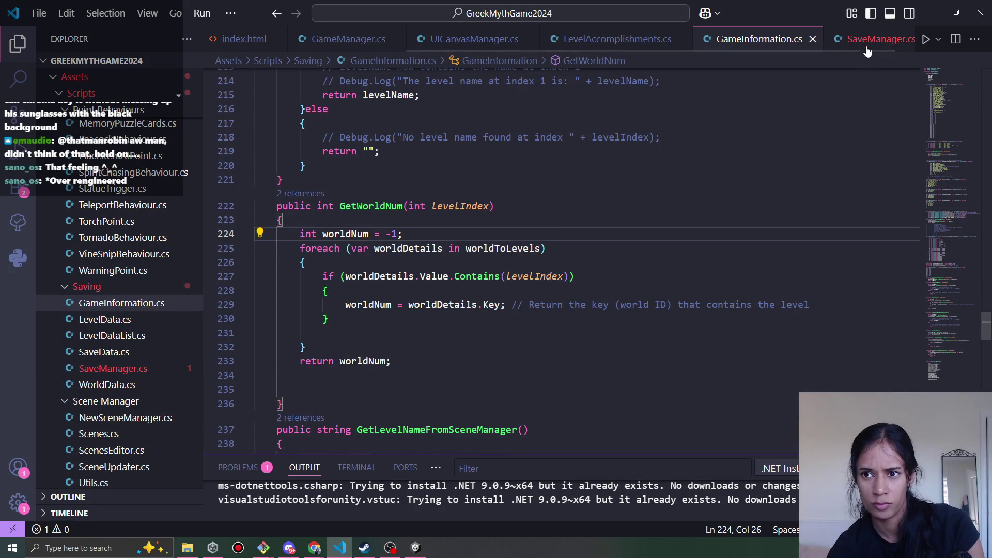
Pass levelIndex into the GetWorldNum call in SaveManager.cs, then return to GameInformation.cs
click(874, 40)
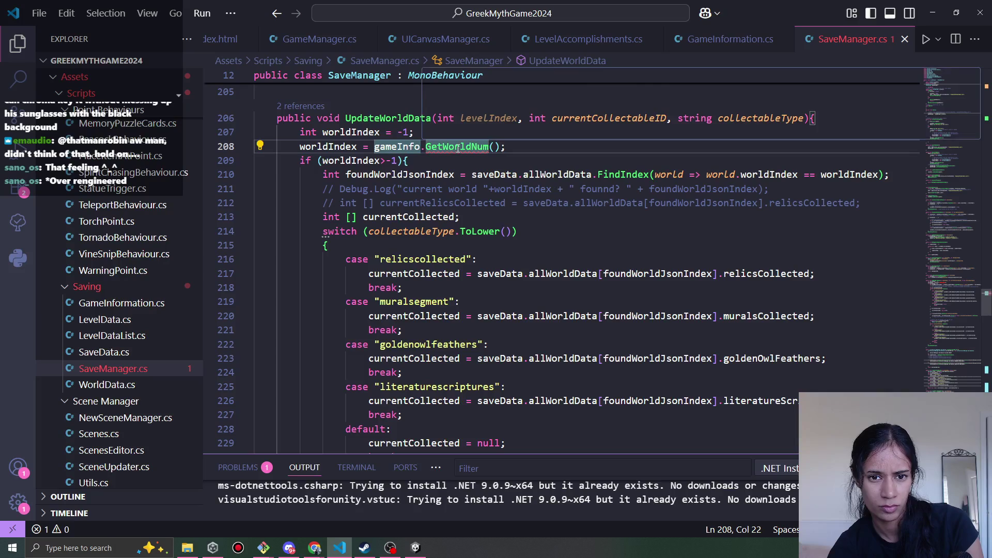
mouse_move(458, 148)
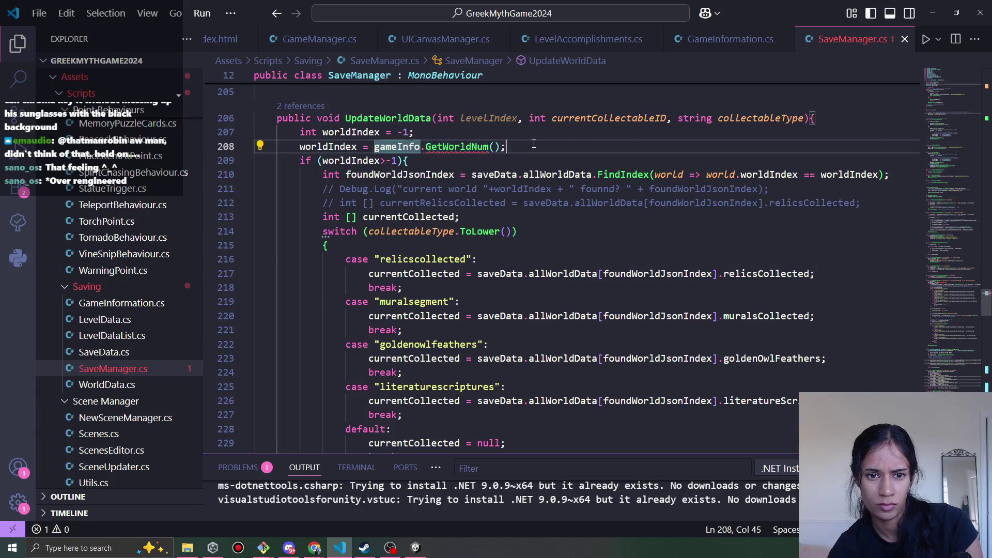
click(497, 147)
double_click(489, 118)
key(ctrl+c)
click(497, 147)
key(ctrl+v)
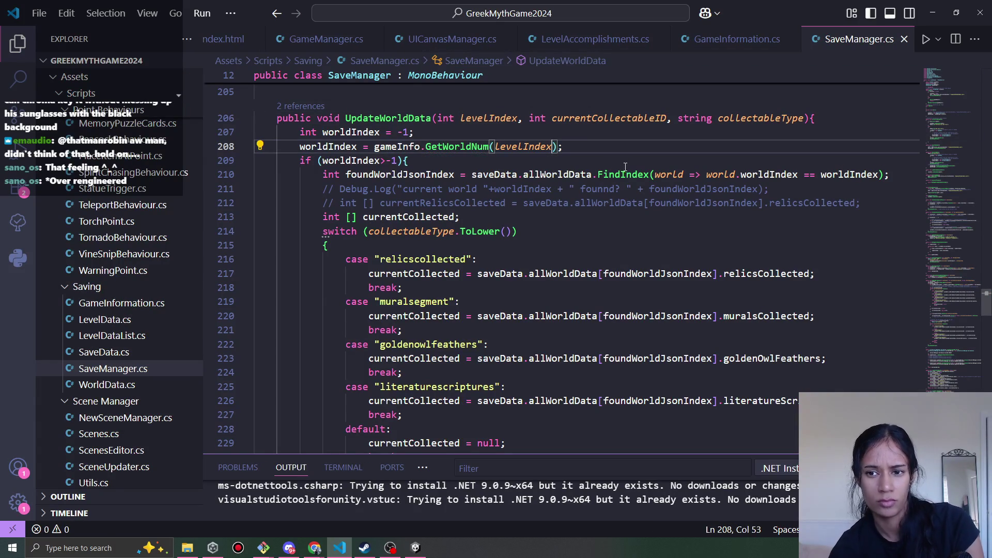
mouse_move(507, 177)
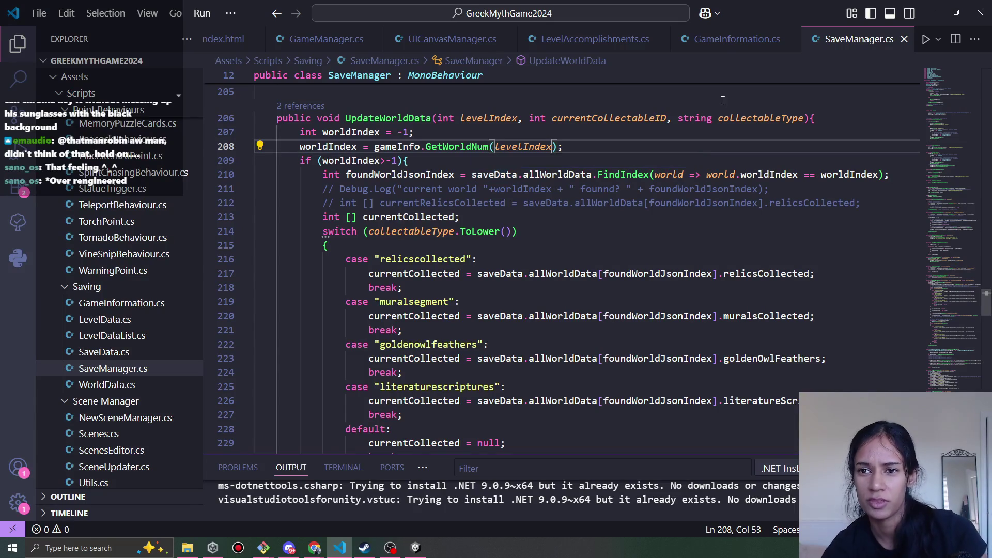
click(754, 40)
On line 61 of LevelAccomplishments.cs, prefix the world number with "World" joined by +
click(330, 291)
click(618, 38)
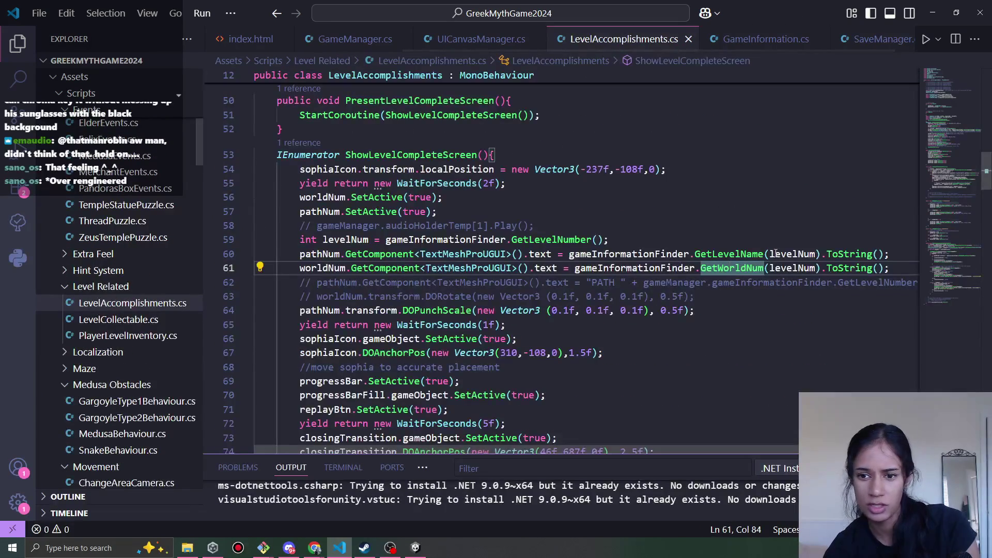
click(795, 269)
click(764, 253)
click(577, 268)
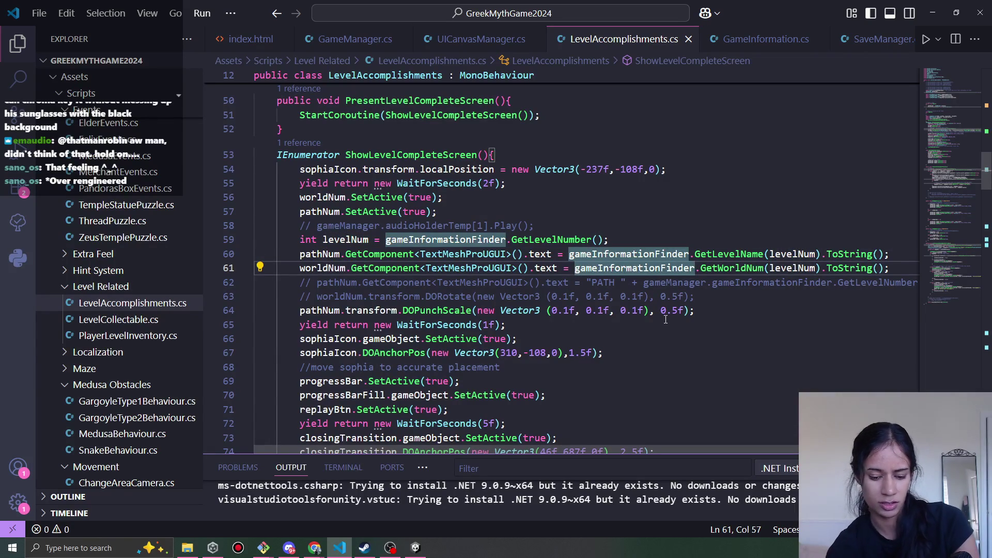
text("World)
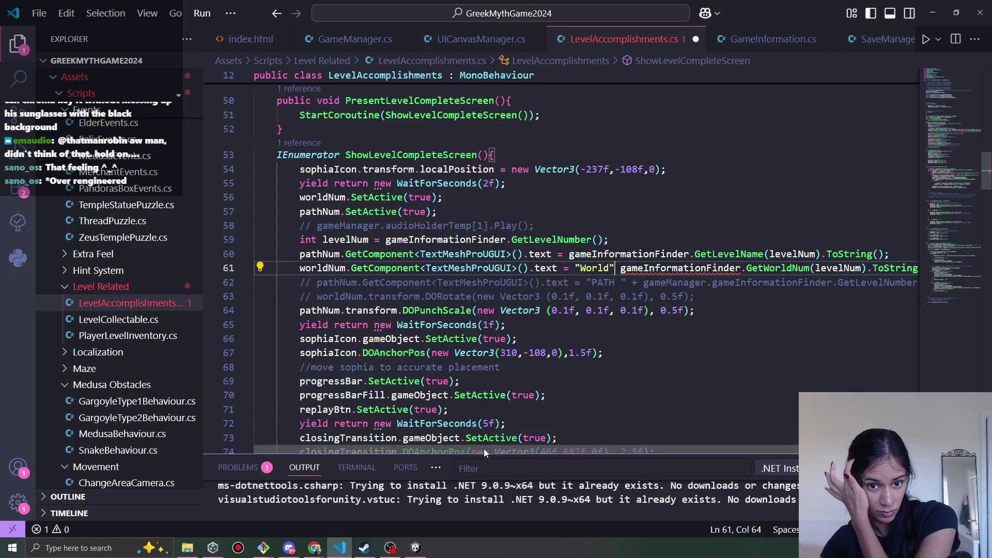
click(530, 443)
scroll(714, 372, right, 3)
click(829, 272)
click(518, 268)
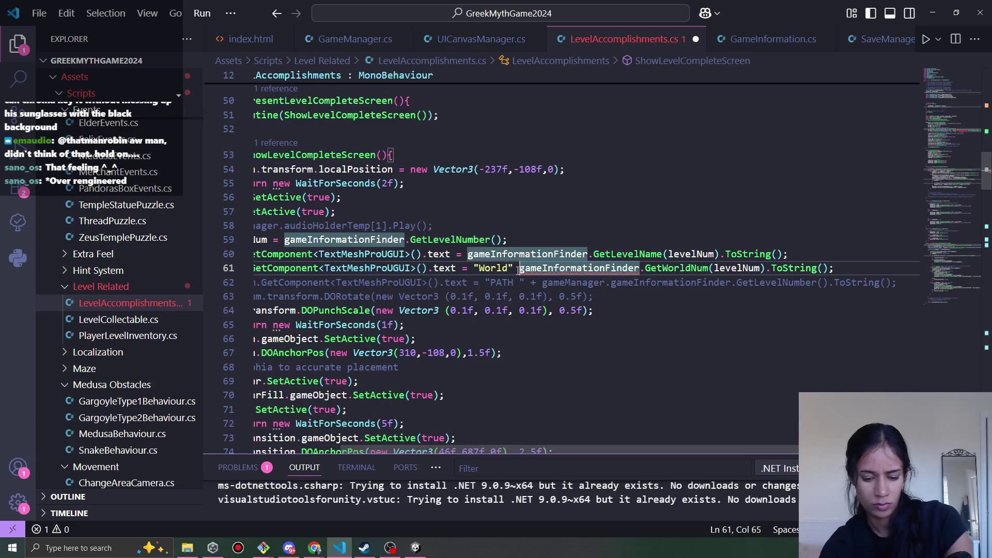
text(+)
Append + gameInformationFinder.GetLevelNumber() to the label line and save
click(839, 268)
text(+ )
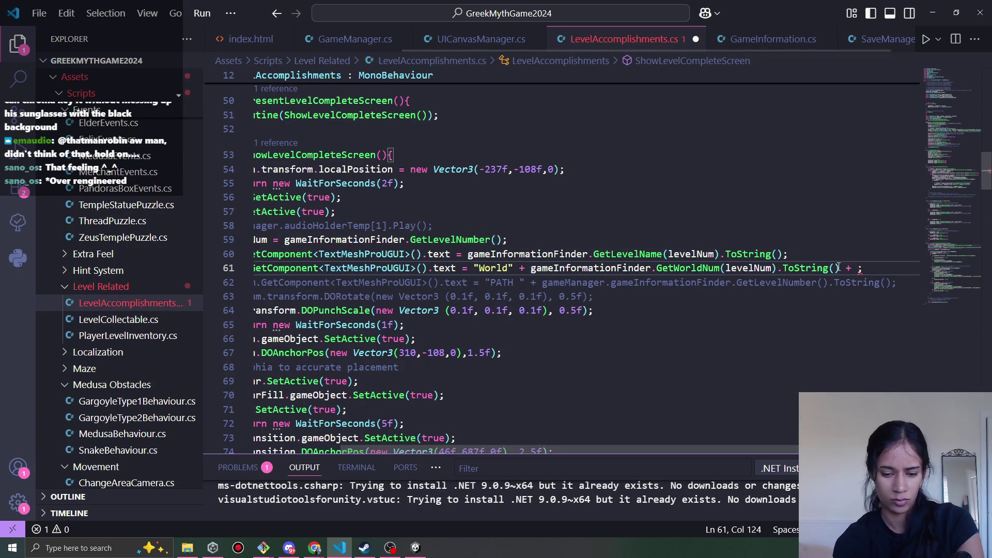
text(game)
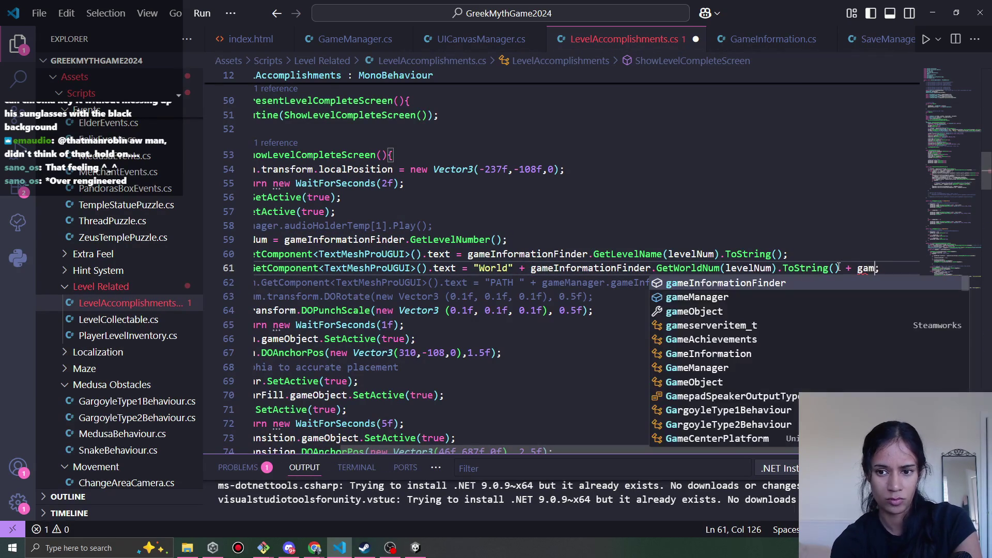
key(Tab)
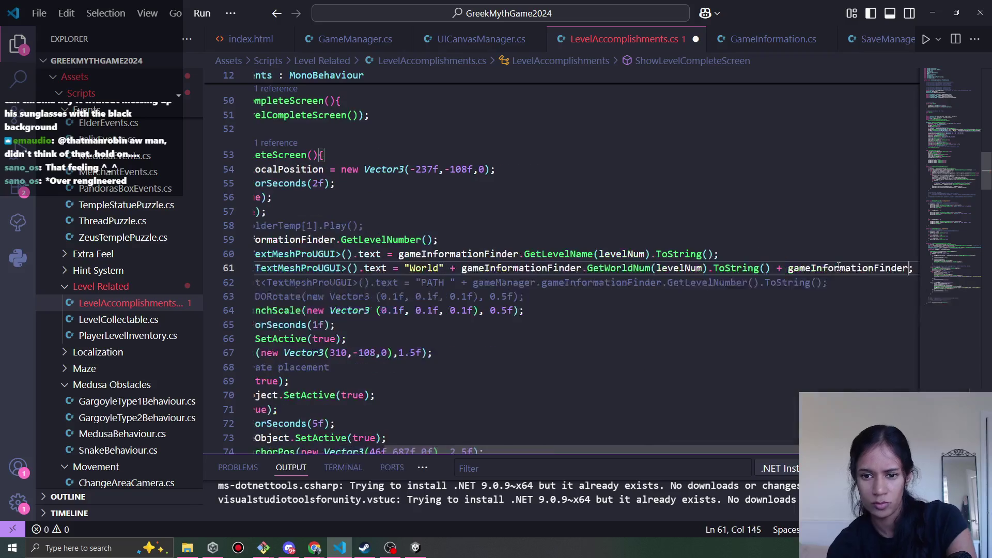
text(.get)
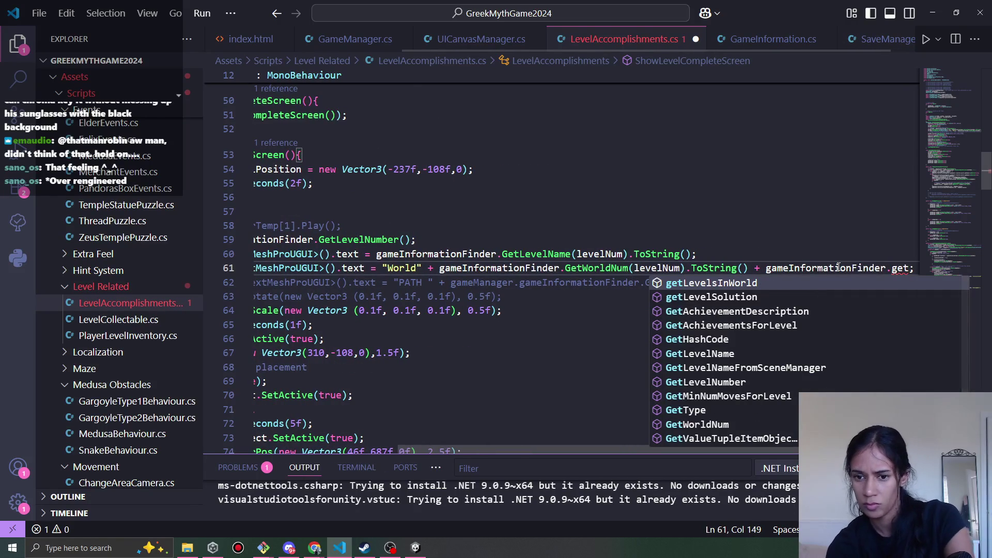
text(l)
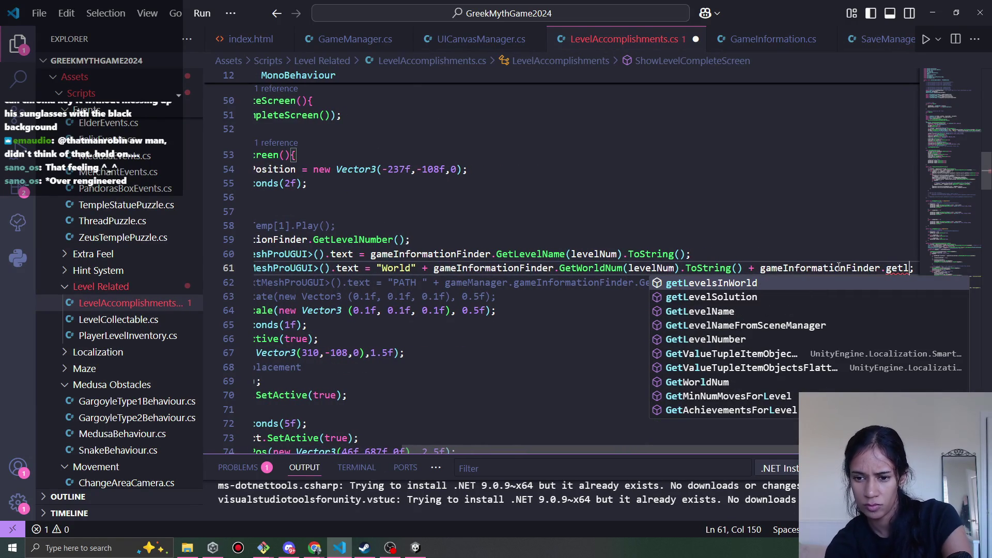
key(Down)
key(Down)
key(Down)
key(Tab)
text(())
key(ctrl+s)
Add a space after "World" and a "-" separator before the level number, save, and let Unity recompile
scroll(571, 233, left, 5)
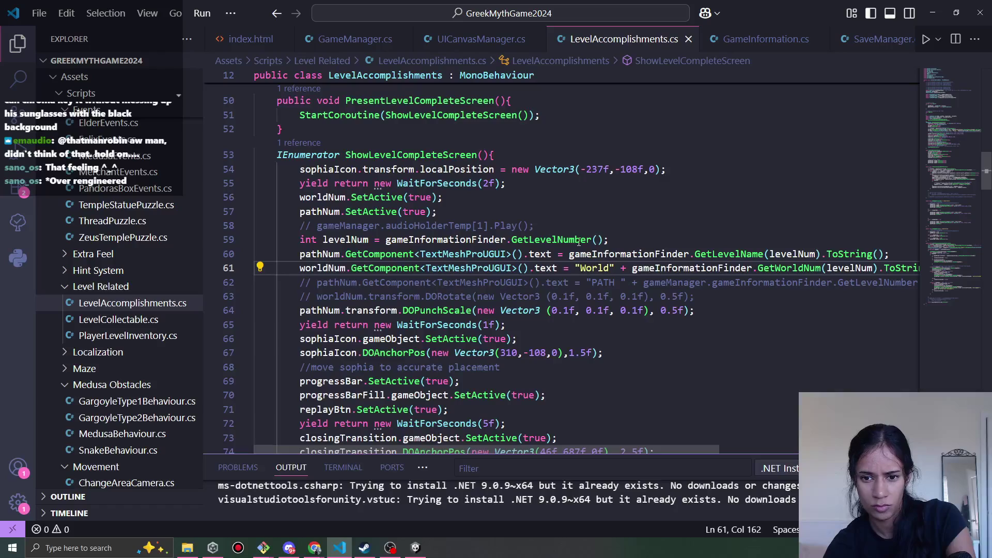
click(613, 265)
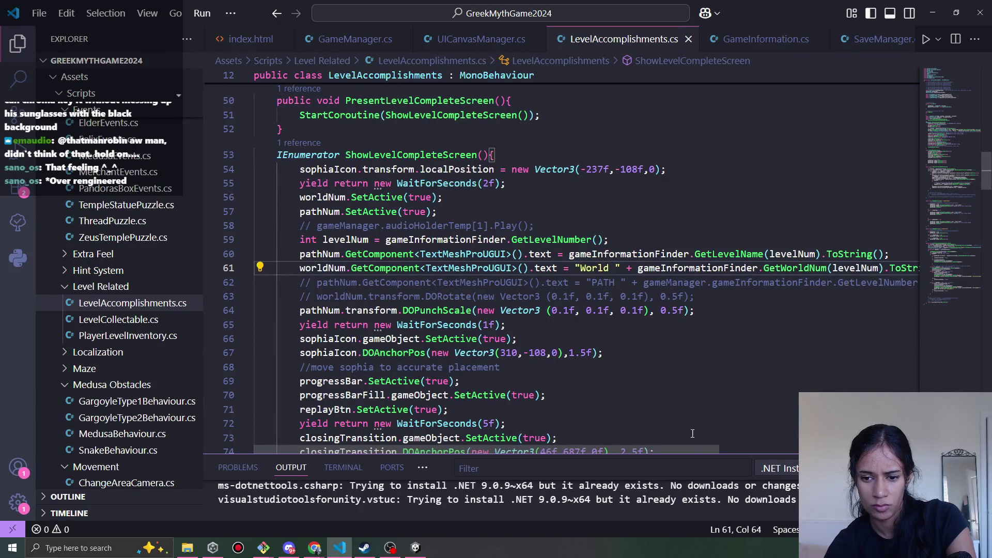
drag(695, 453, 850, 453)
click(739, 267)
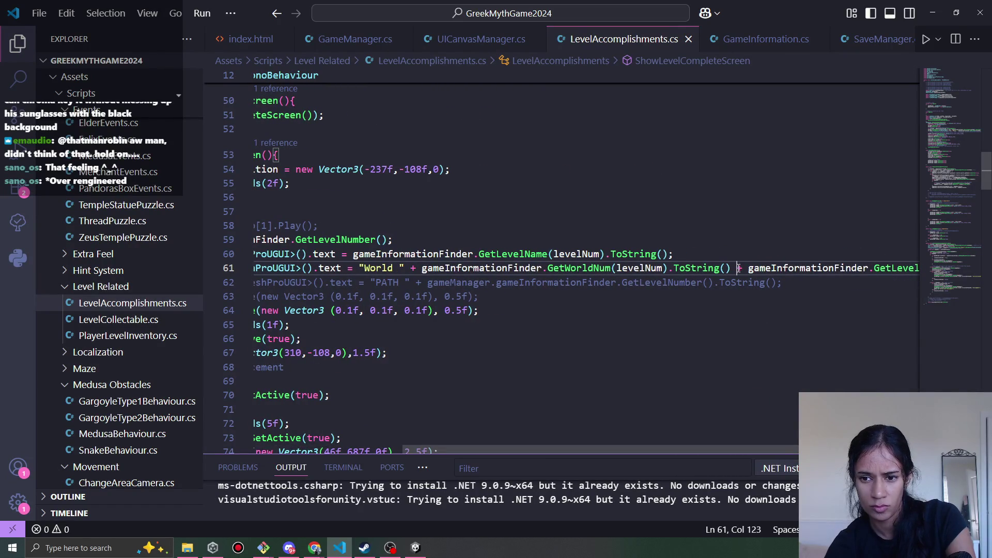
text(+ ""+ )
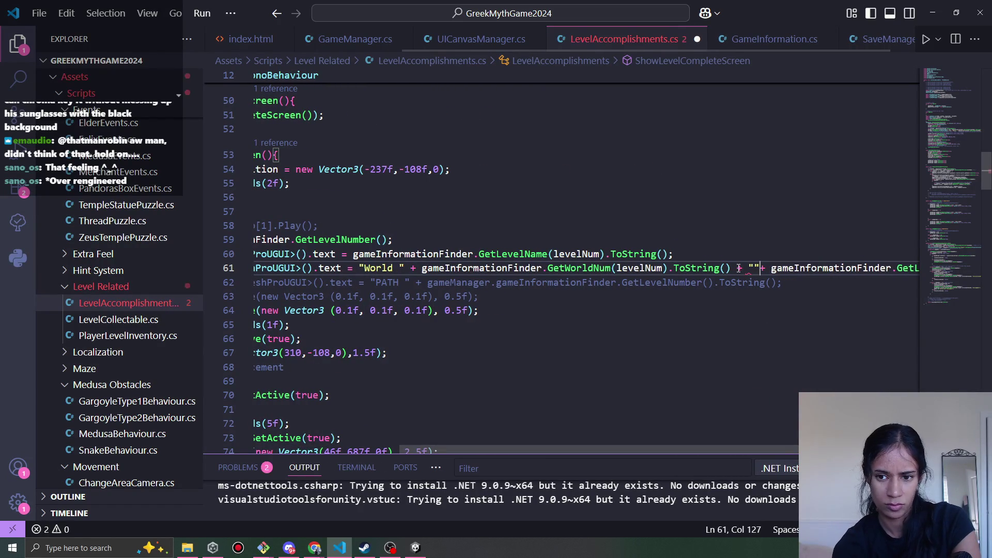
text(-)
key(ctrl+s)
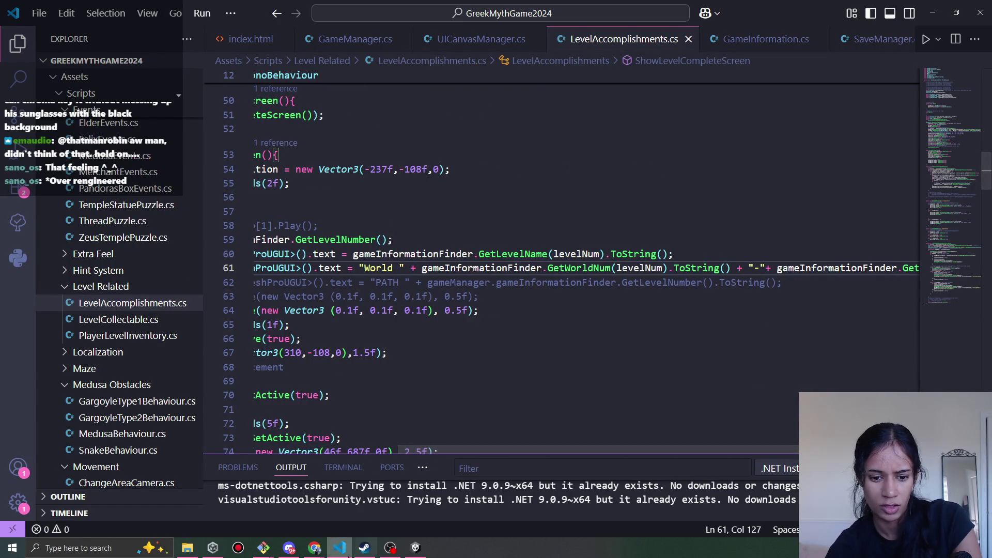
click(414, 548)
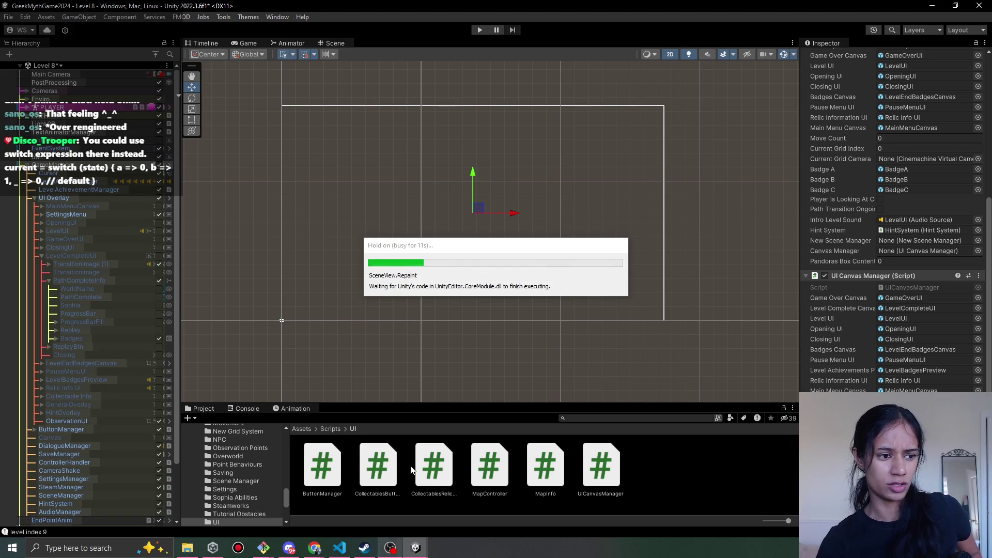
click(349, 549)
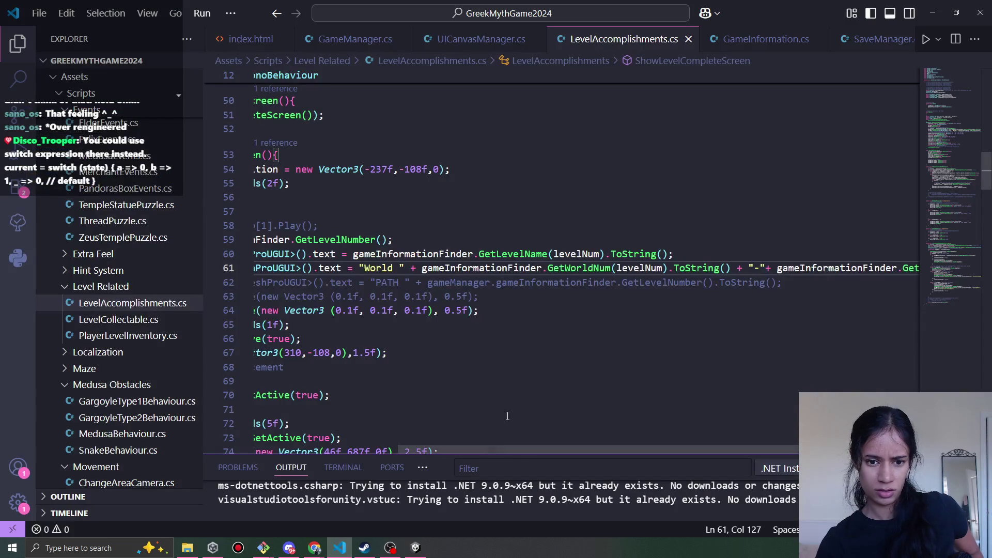
click(792, 40)
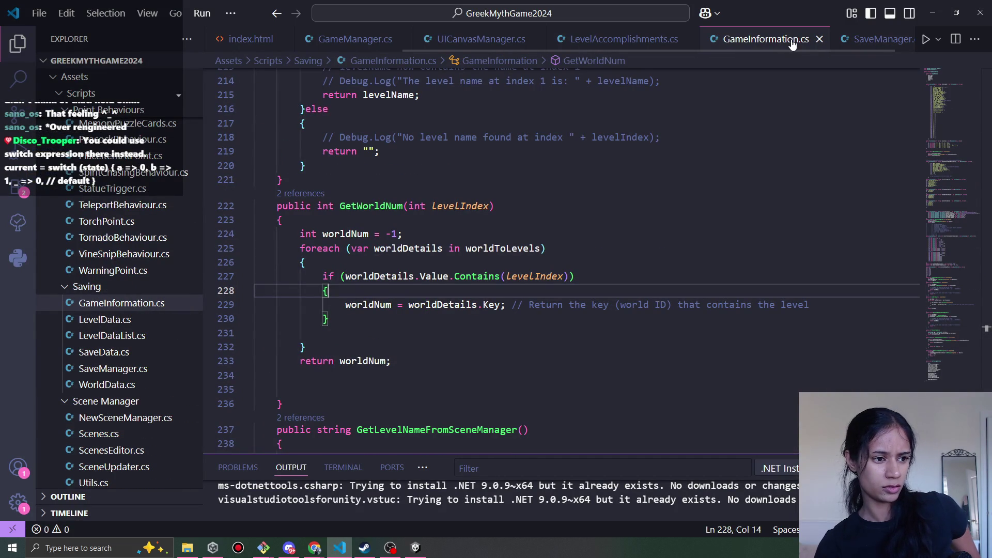
Compare GetWorldNum in GameInformation.cs against SaveManager's worldIndex lookup, then bring Unity forward
click(861, 41)
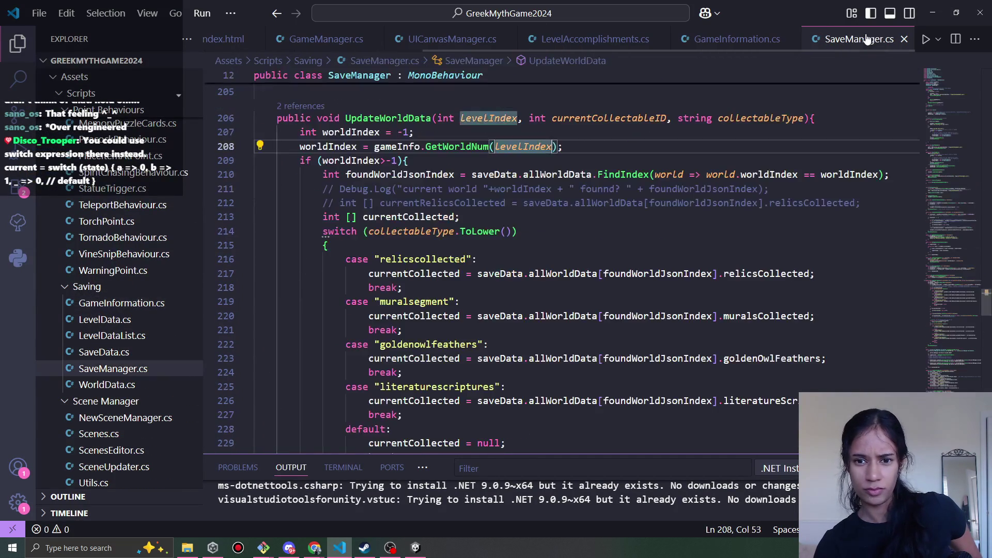
scroll(547, 309, down, 2)
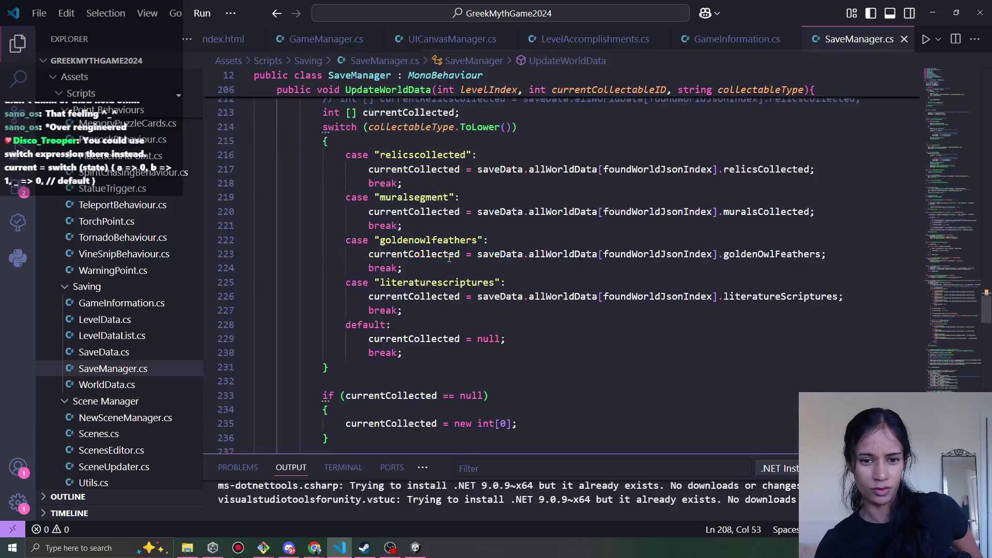
mouse_move(463, 260)
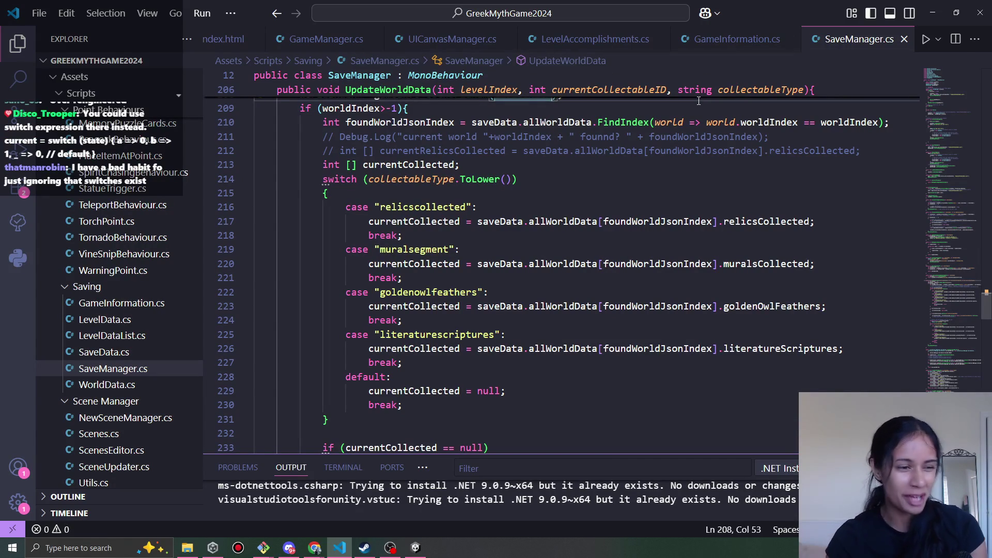
click(759, 41)
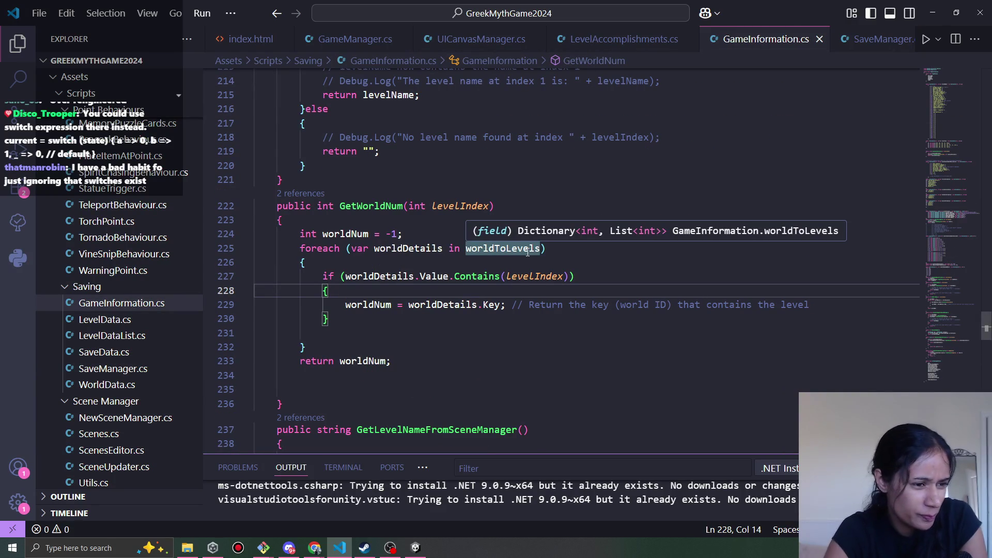
mouse_move(486, 277)
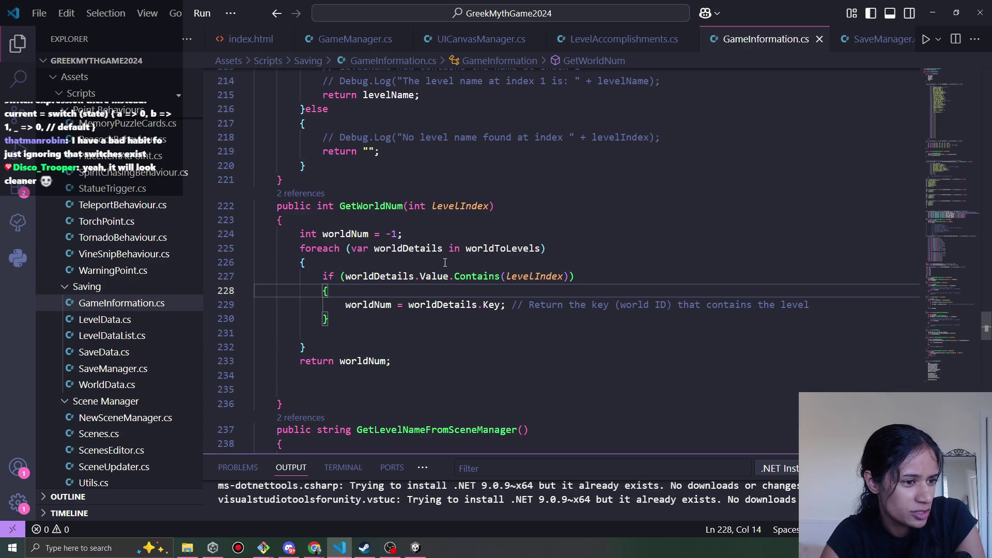
click(858, 40)
scroll(673, 177, up, 2)
scroll(673, 177, down, 1)
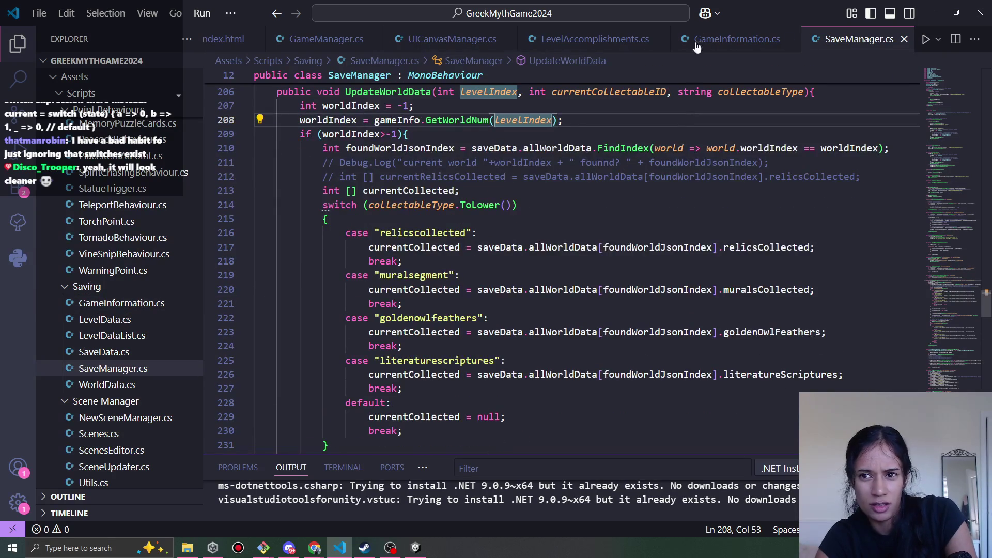
click(726, 41)
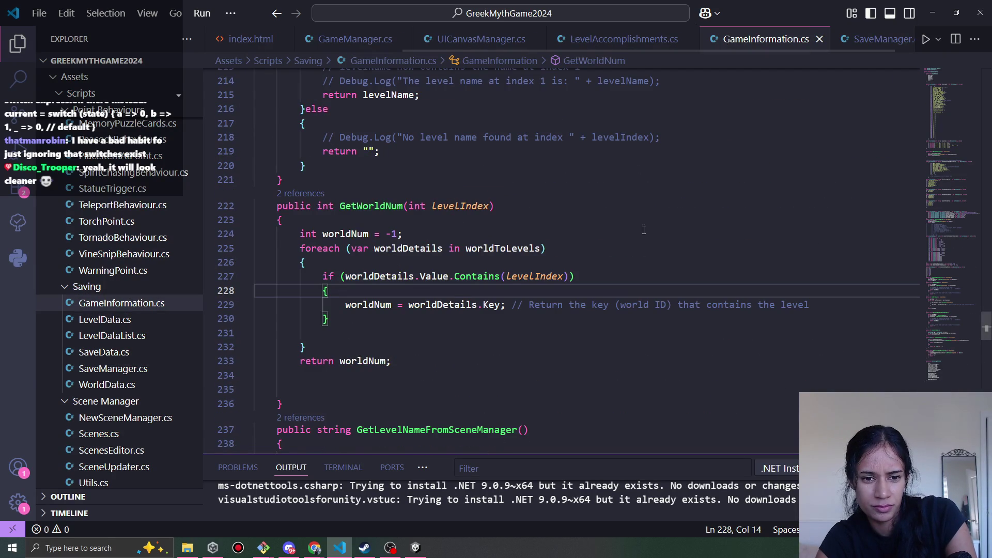
scroll(644, 229, down, 3)
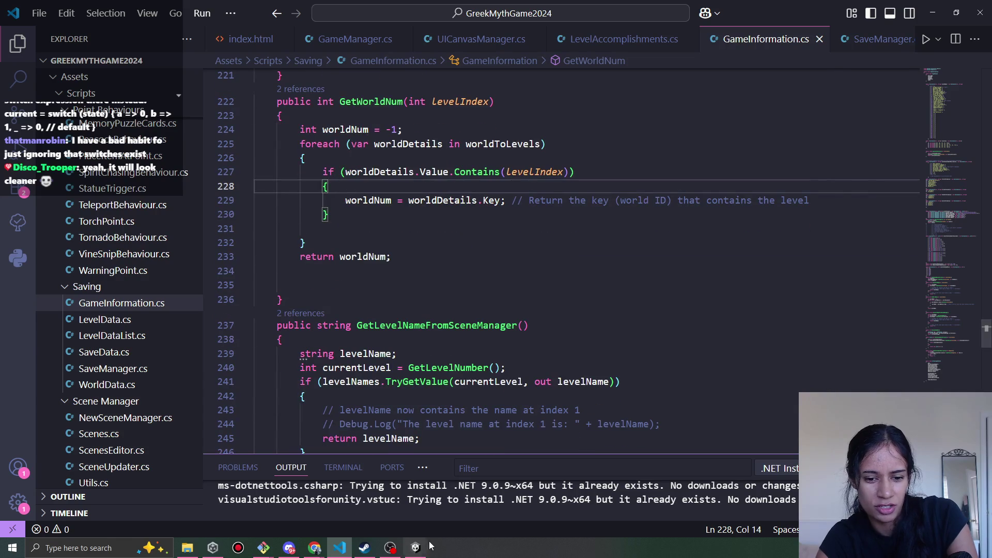
click(427, 546)
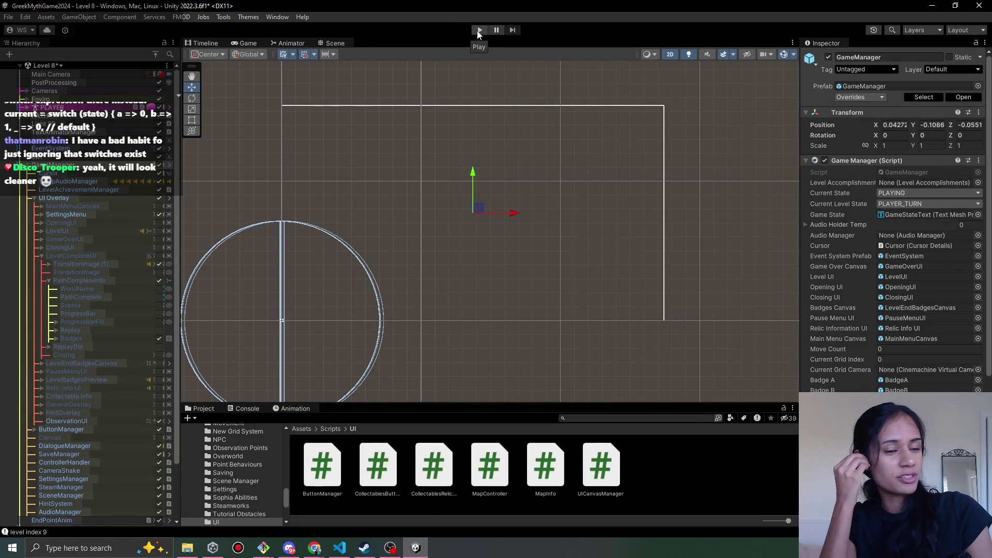
Briefly playtest the currently open Level 8, then stop it
click(479, 30)
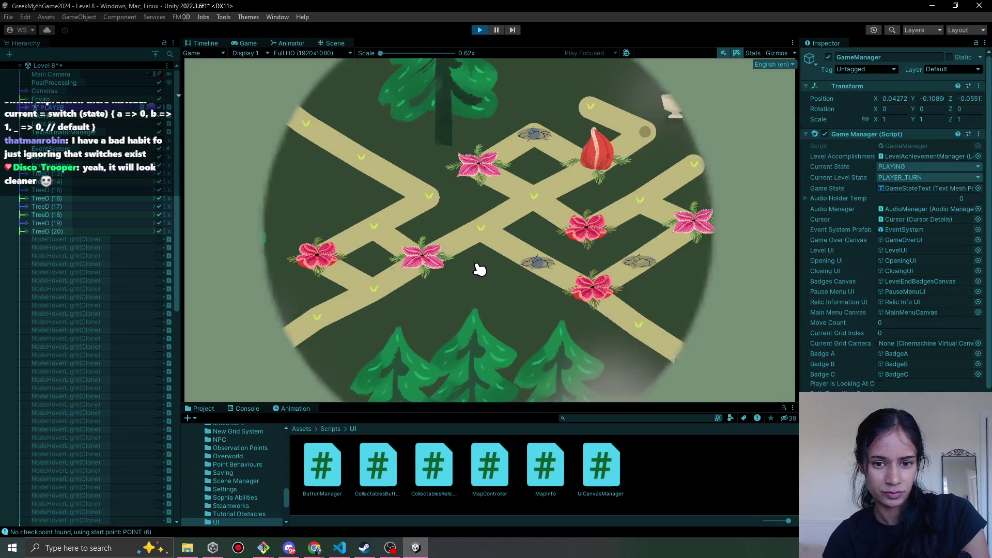
click(317, 323)
click(372, 285)
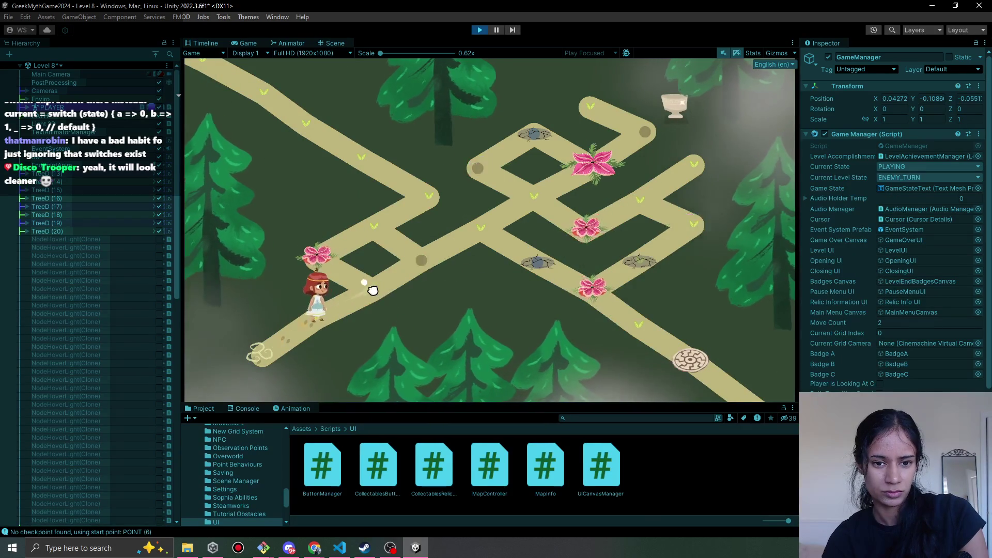
click(478, 31)
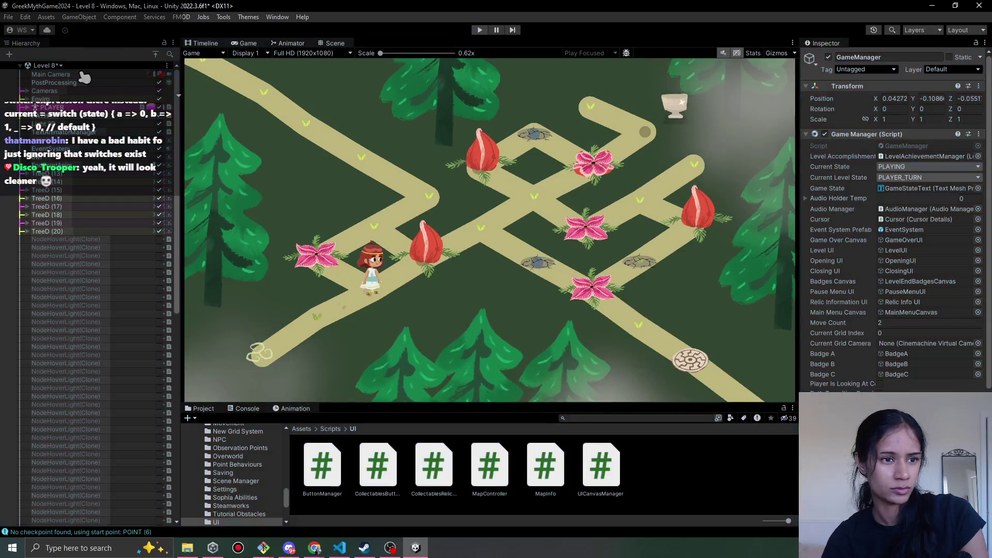
Load the Level 1 scene and walk it to the end node, reaching the WORLD 0-1 complete screen
click(54, 66)
click(44, 99)
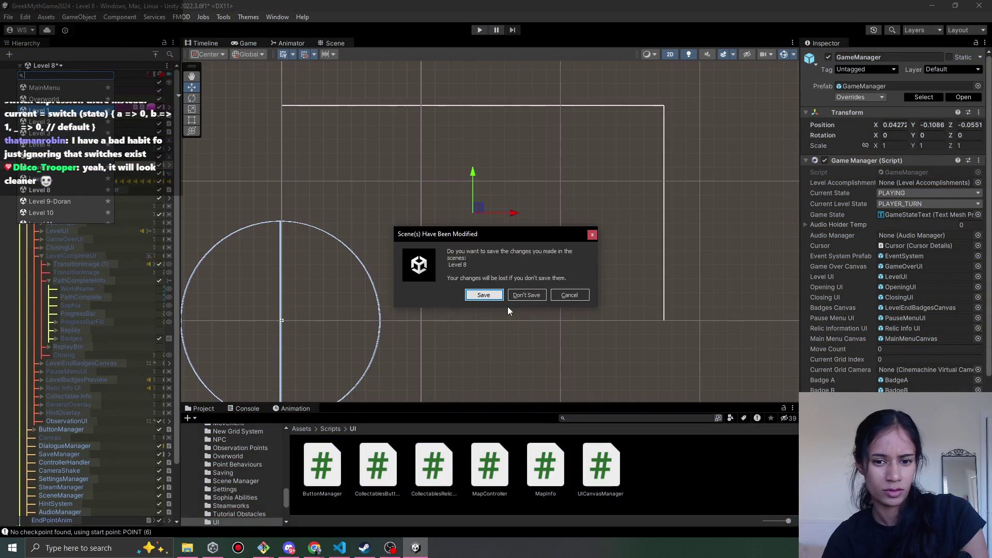
click(523, 293)
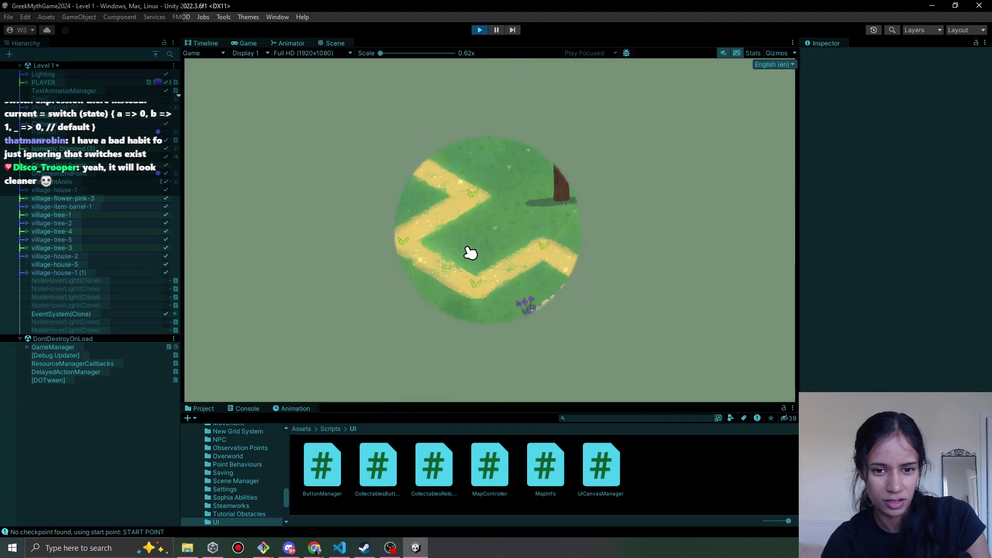
click(459, 215)
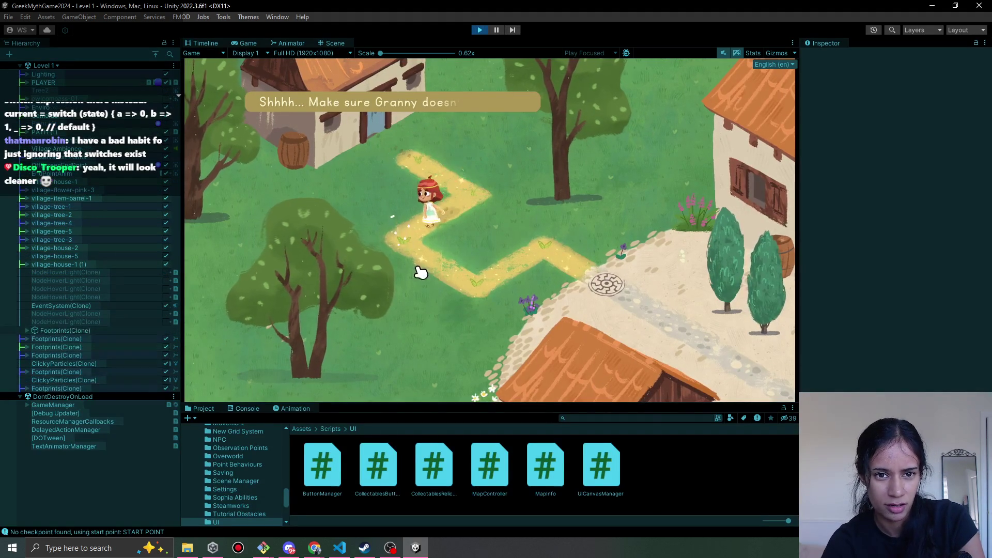
click(429, 281)
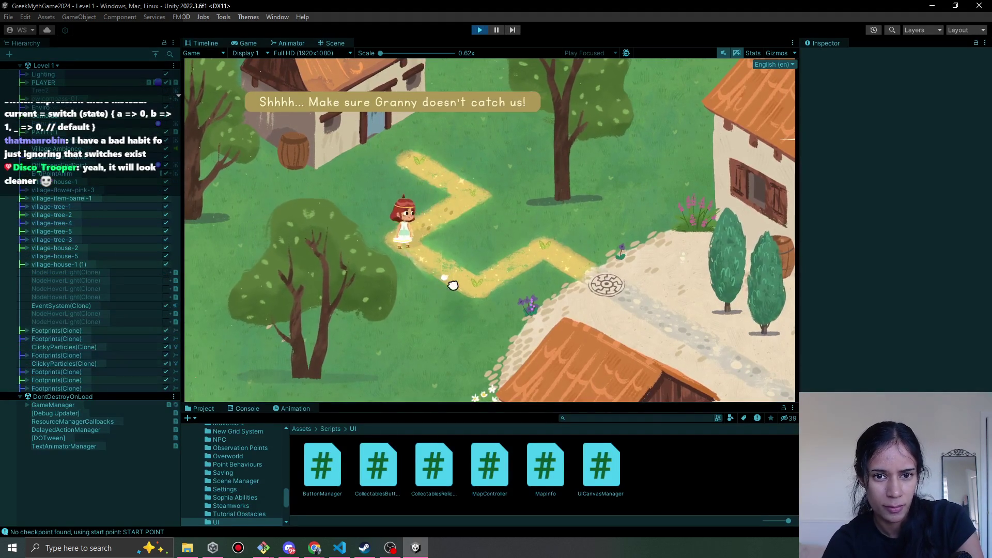
click(600, 290)
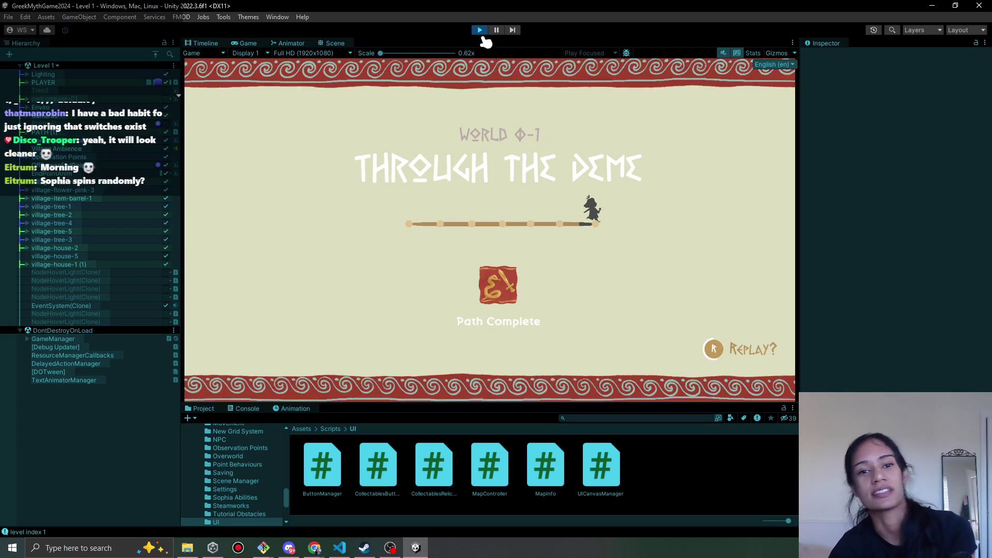
click(480, 30)
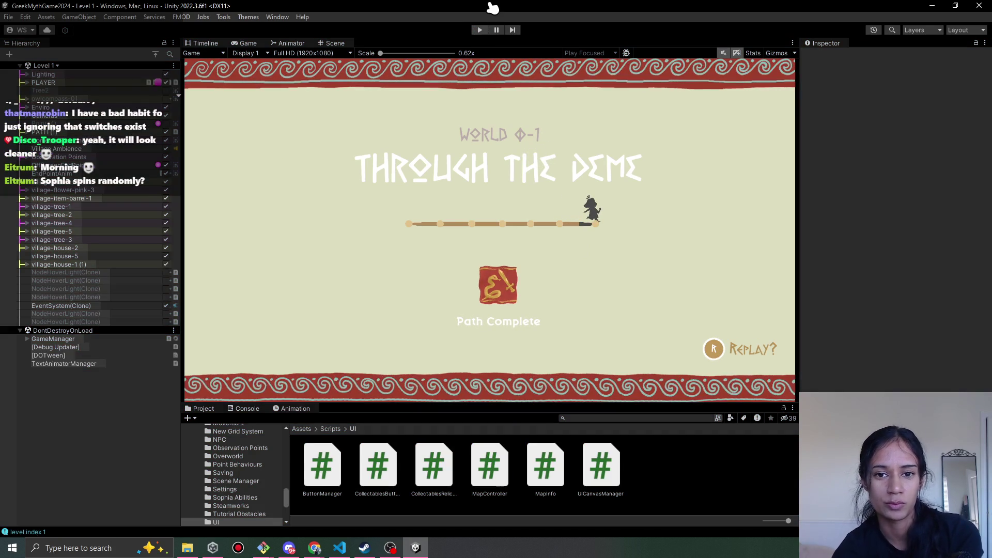
Rewrite line 61's world number as (GetWorldNum(levelNum)+1), save, and return to Unity
click(339, 548)
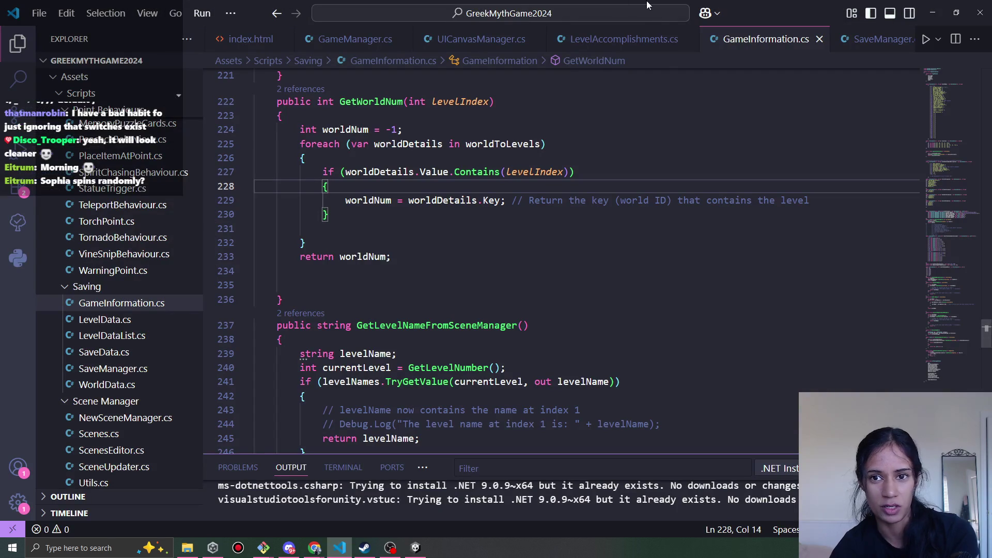
click(879, 39)
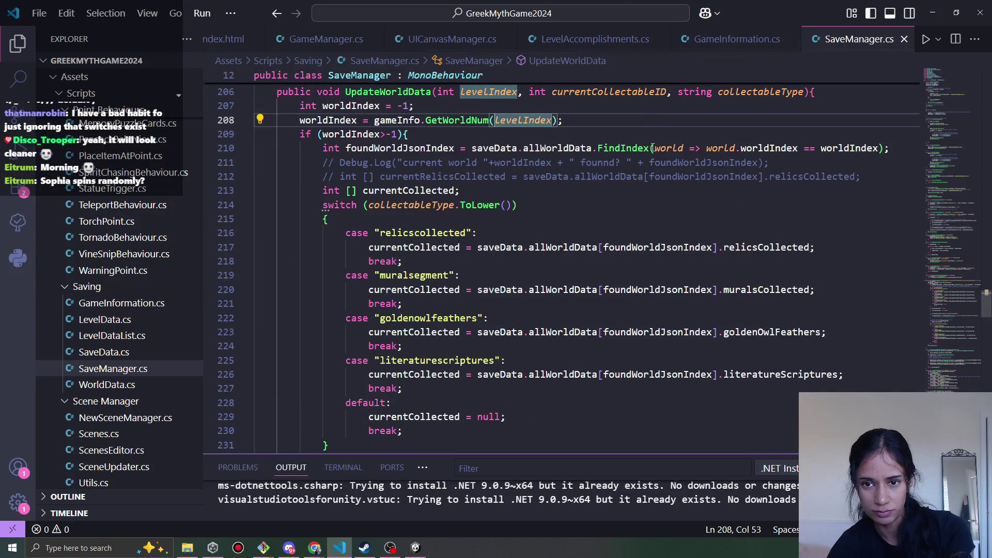
click(452, 40)
click(592, 41)
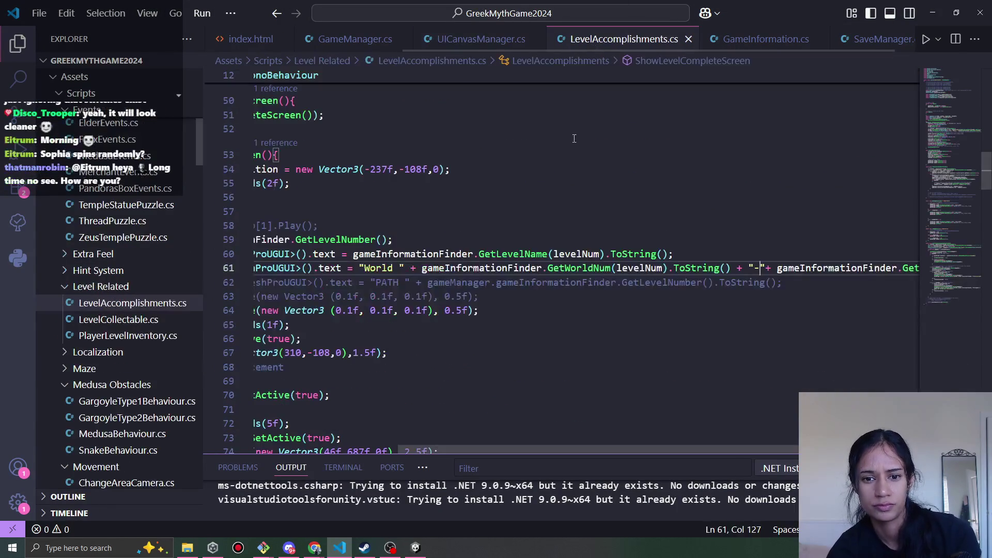
click(668, 268)
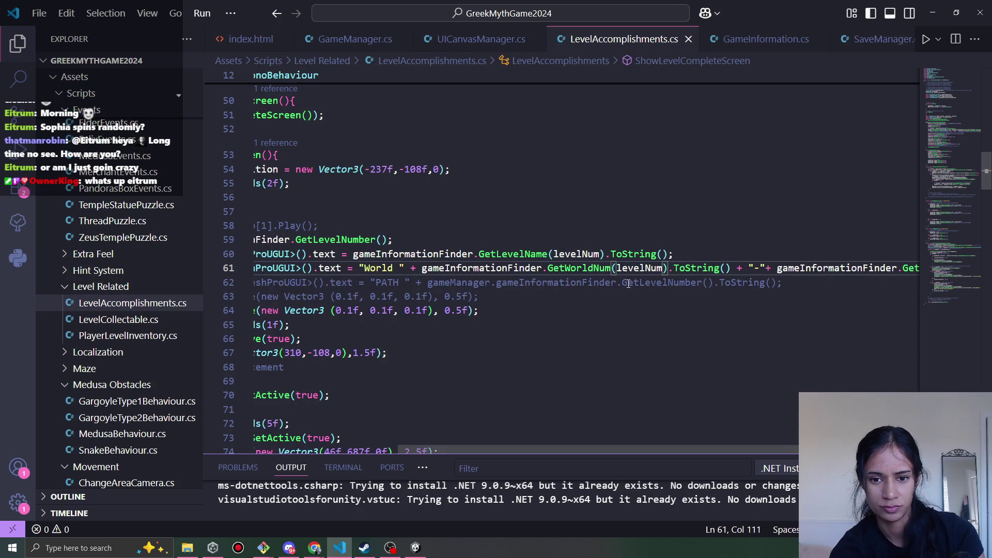
text(+1))
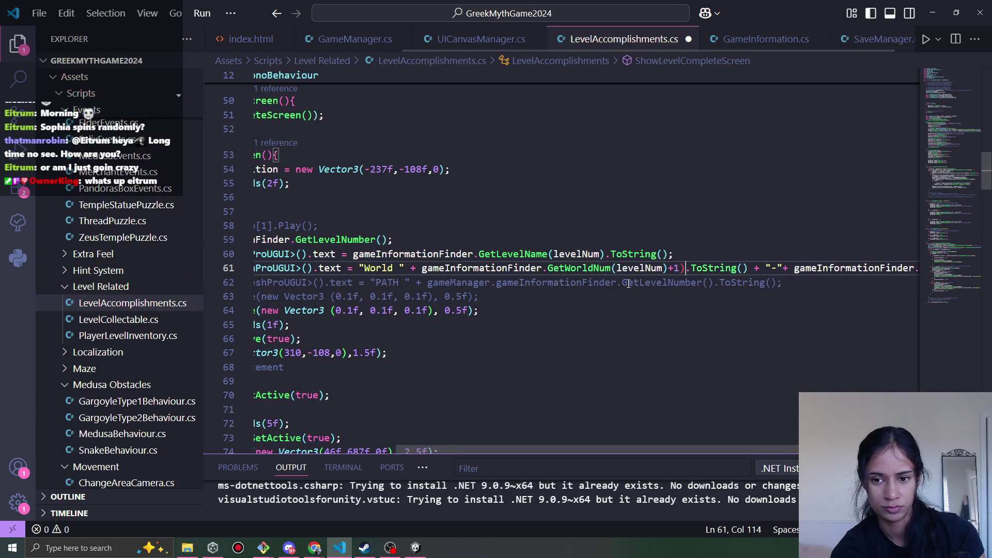
click(423, 267)
text(()
click(481, 282)
key(ctrl+s)
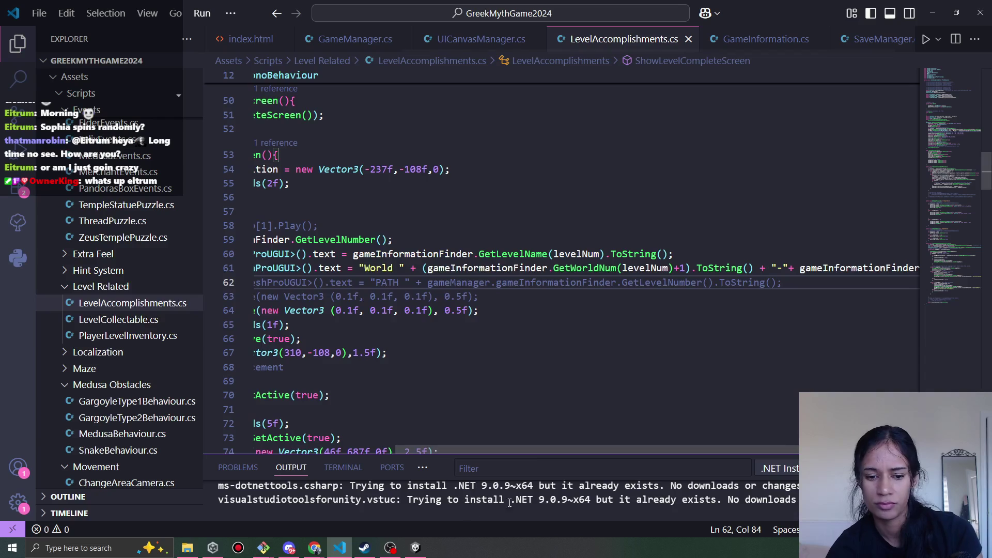
click(335, 551)
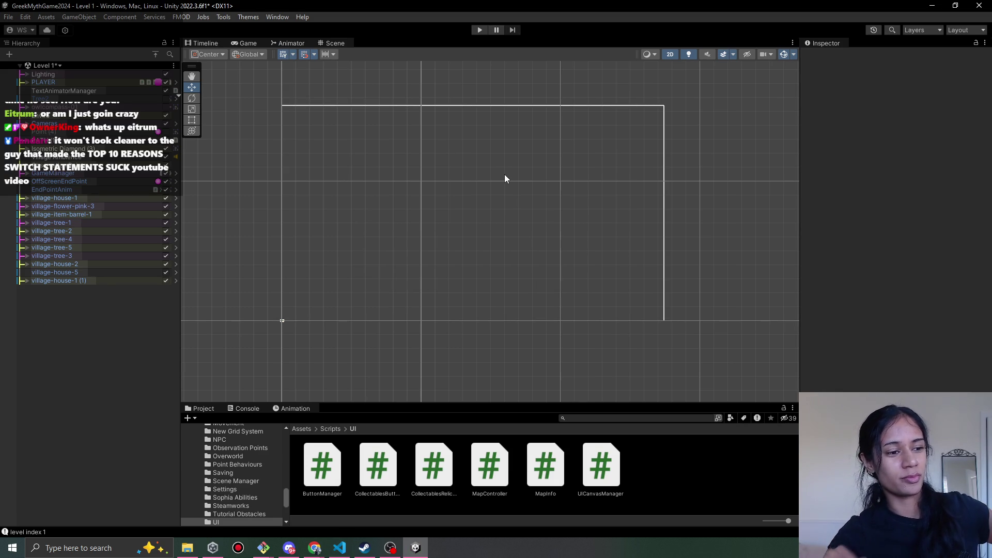
Play Level 1 and walk the girl along the zigzag path onto the end node
click(481, 30)
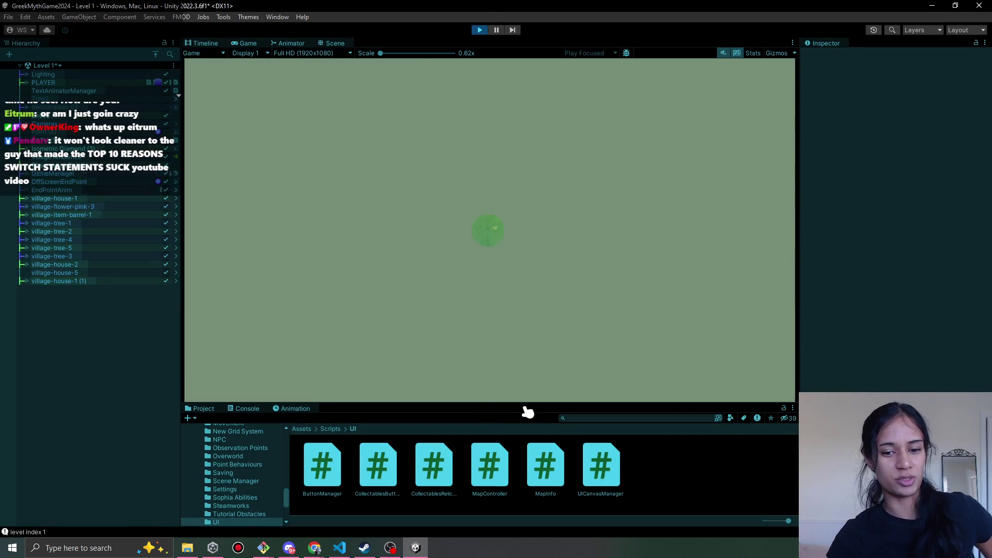
click(485, 202)
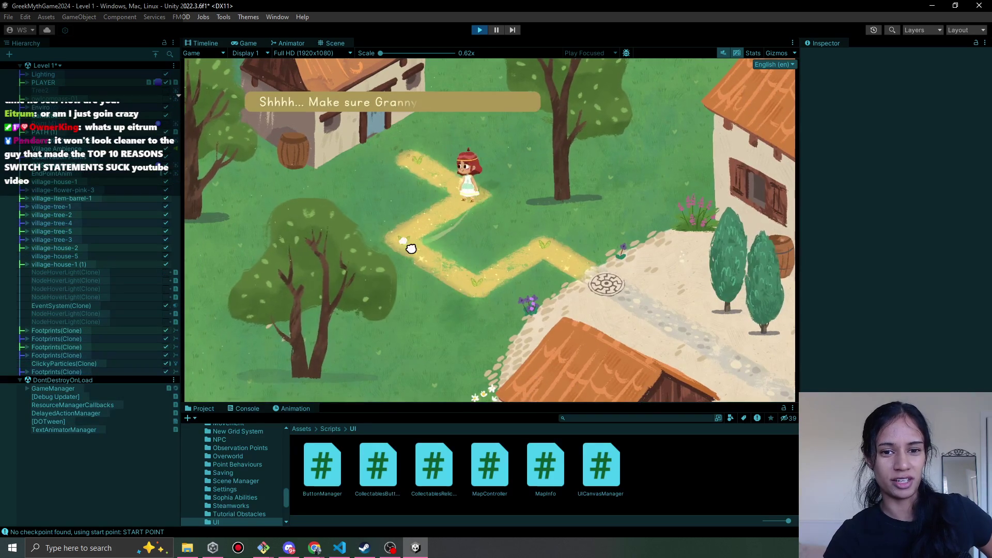
click(410, 248)
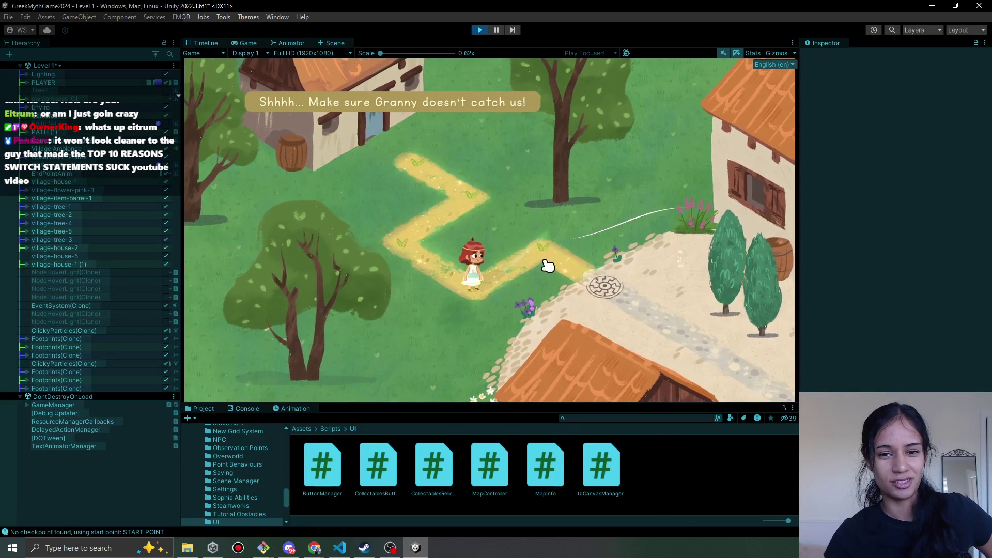
click(608, 296)
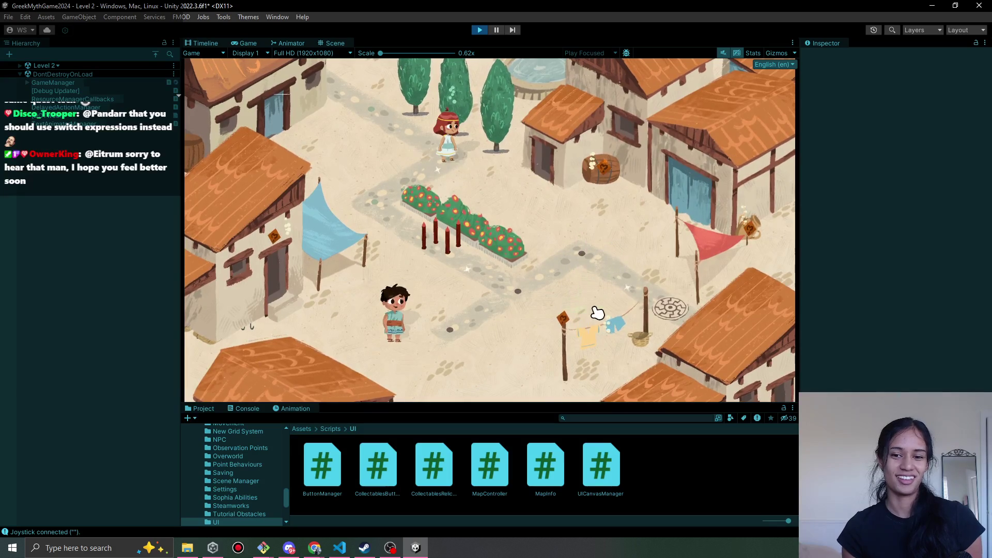
Inspect the laundry line, then walk the path with D, W and S to the end tile
click(606, 339)
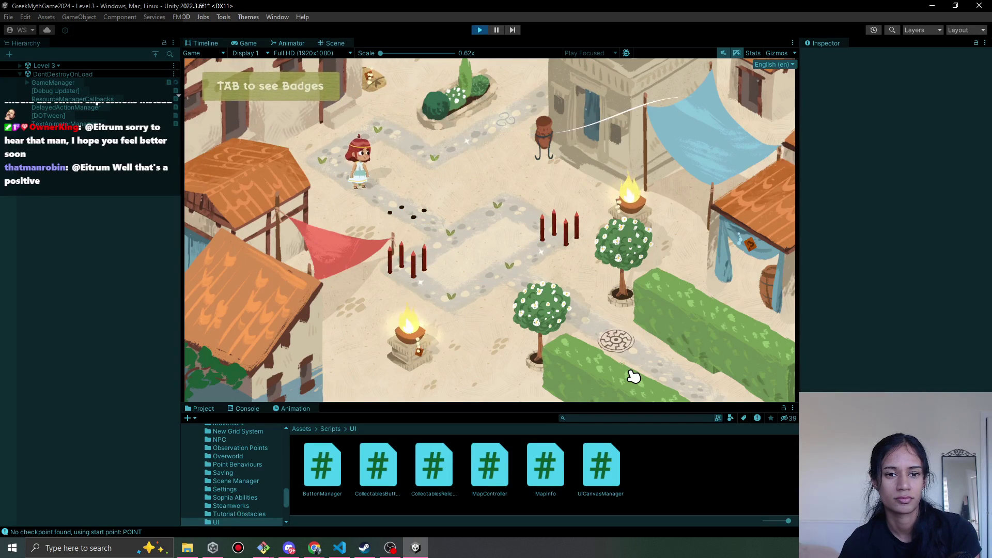
key(d)
key(w)
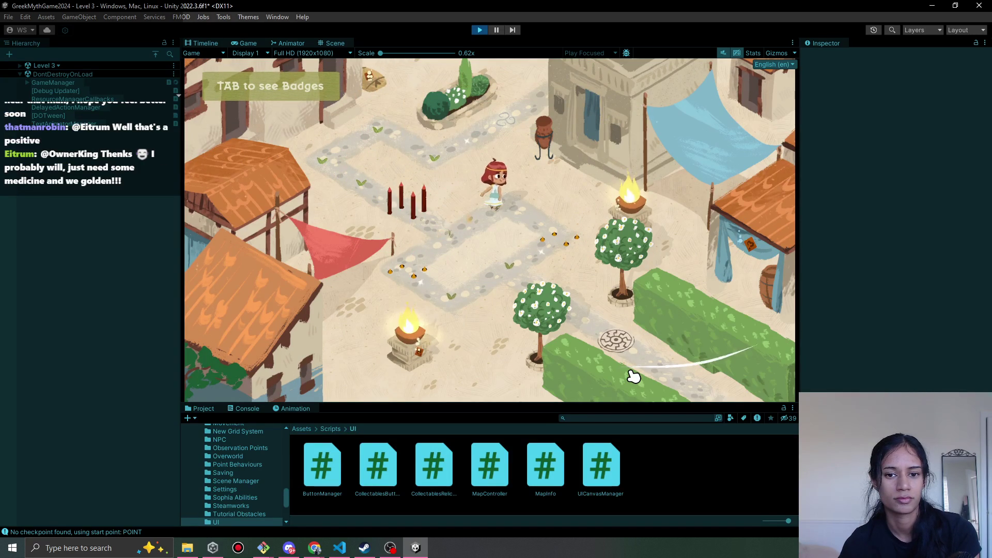
key(s)
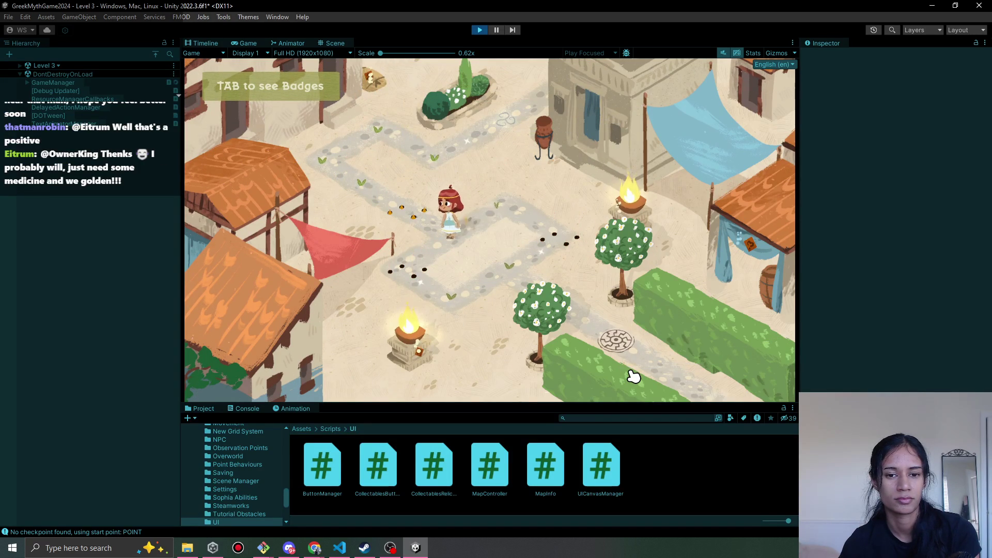
key(d)
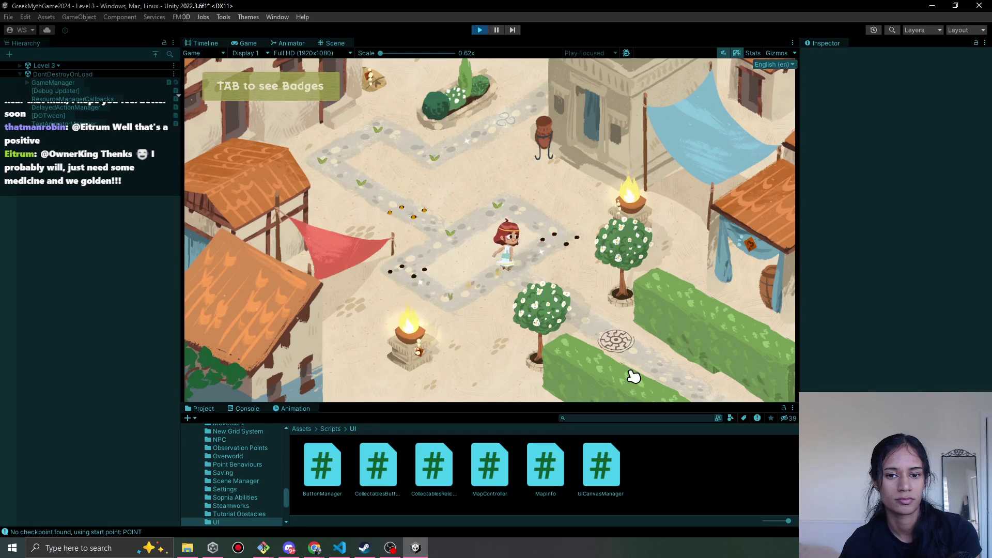
key(d)
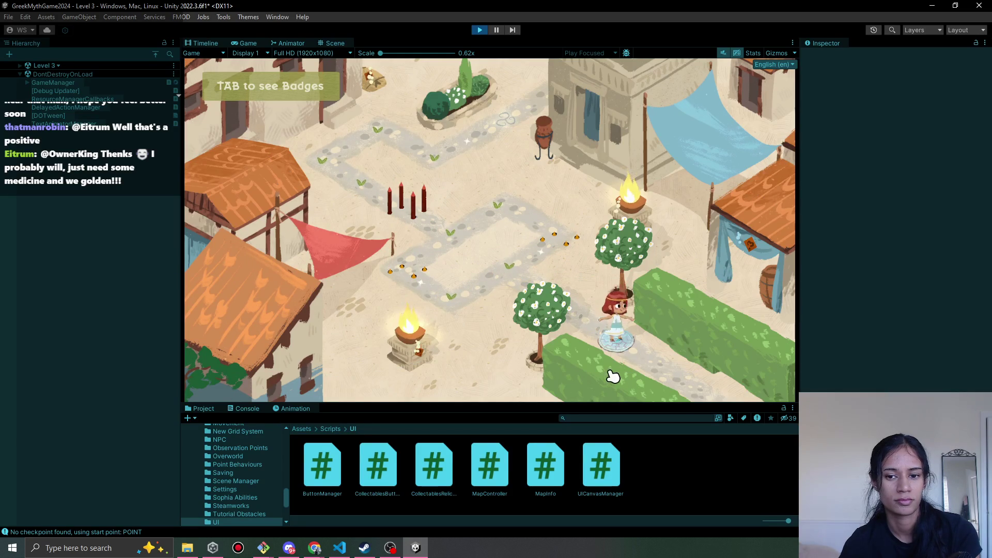
key(d)
Inspect the fire, walk the girl to the cat and along the path, then stop the game
click(416, 350)
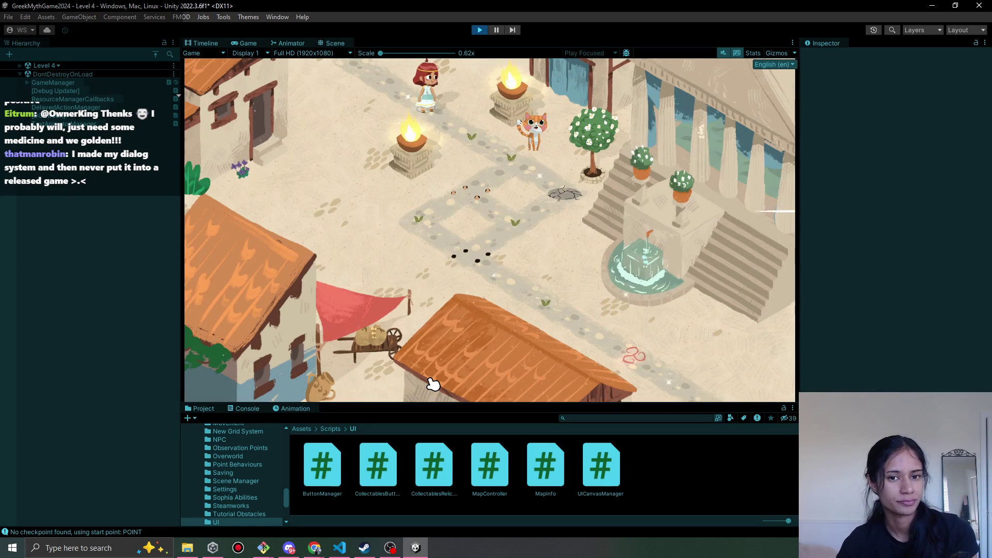
key(d)
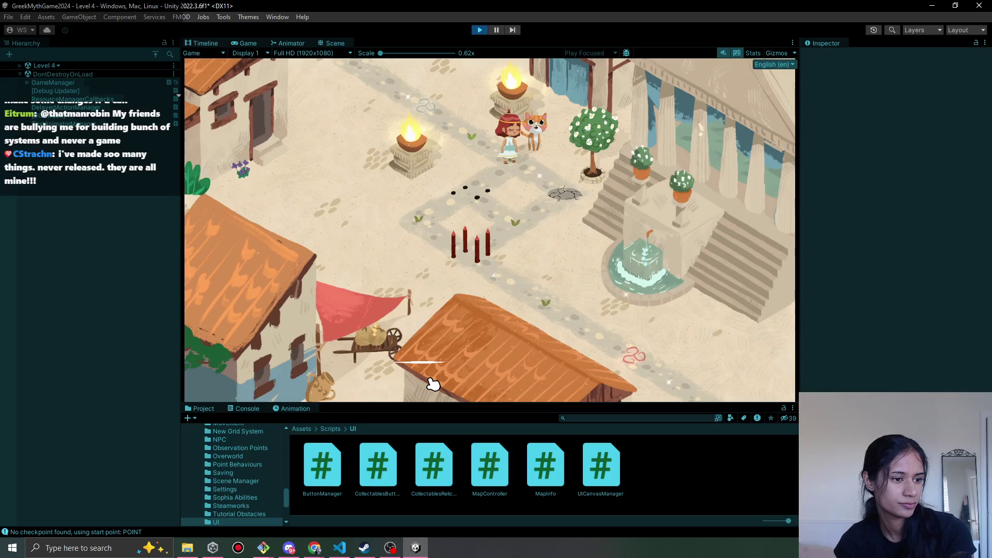
key(Right)
key(Down)
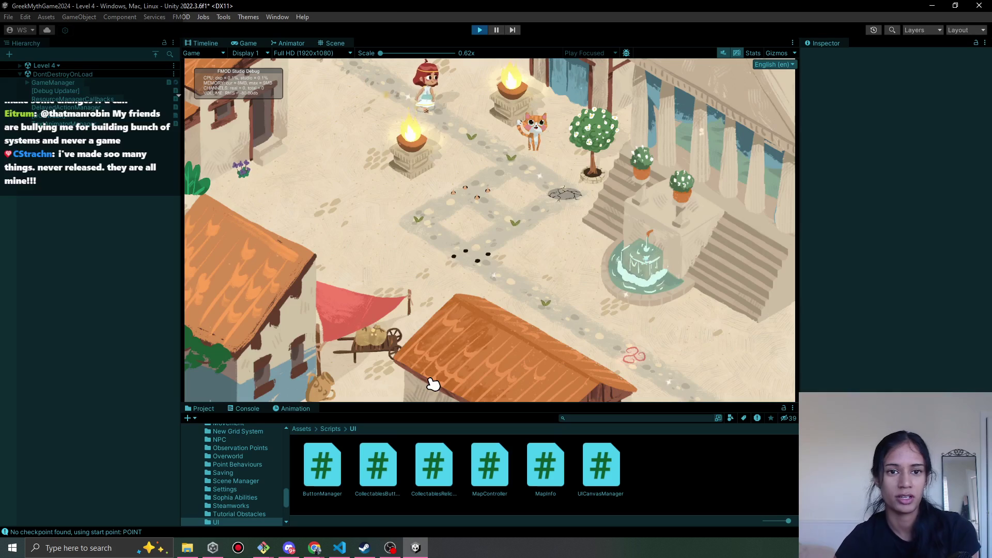
click(480, 30)
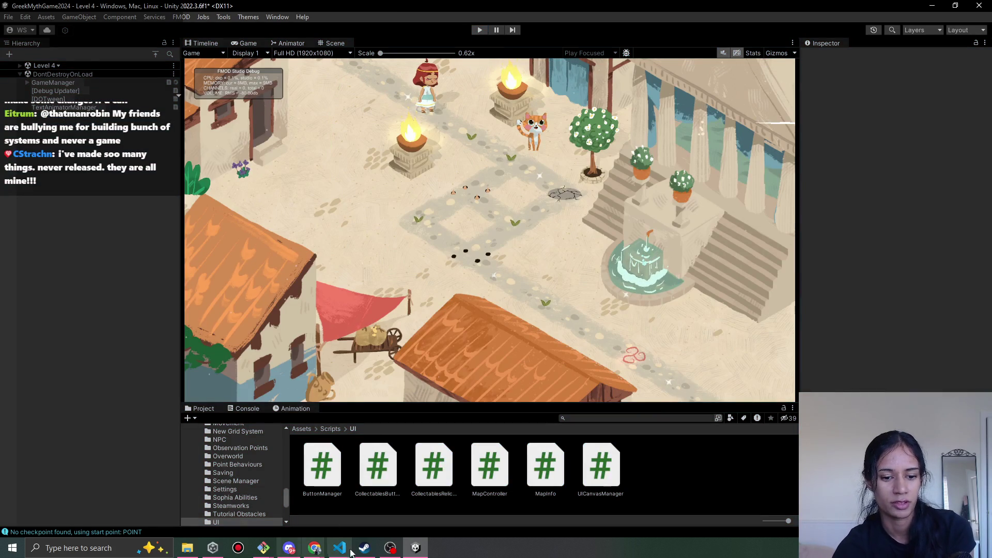
Tick off 'Level num on path complete' in Pomofocus and start Level 1 playing again
mouse_move(317, 549)
click(312, 504)
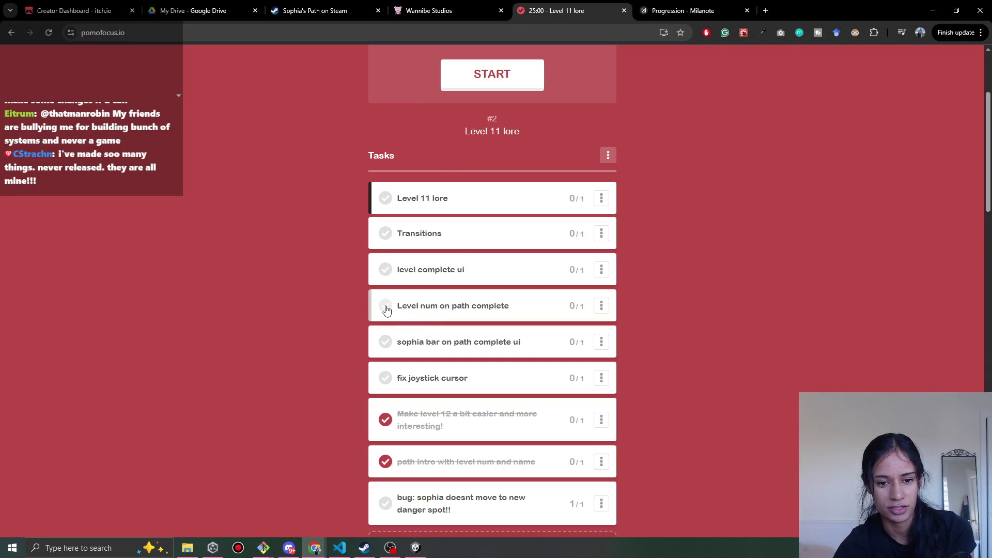
click(386, 307)
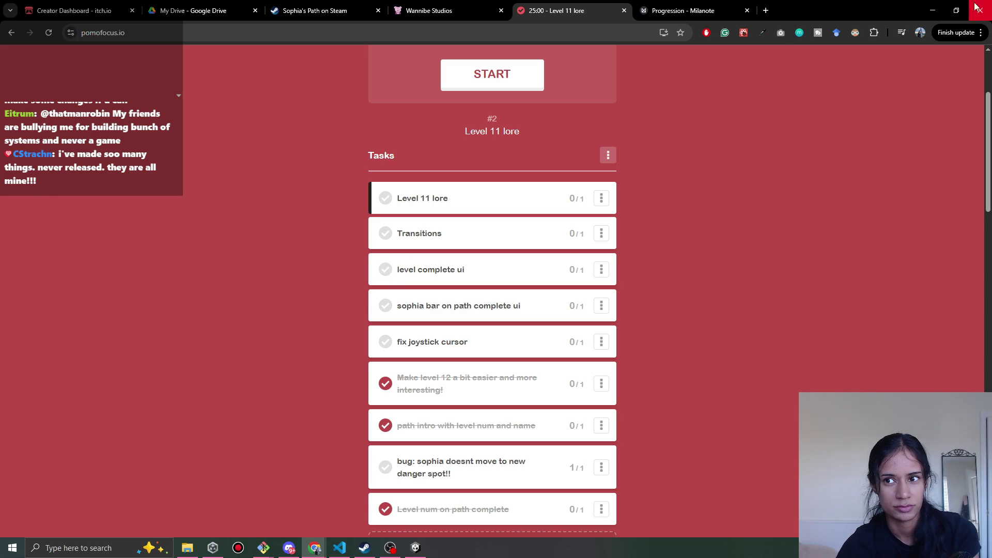
click(933, 10)
click(480, 30)
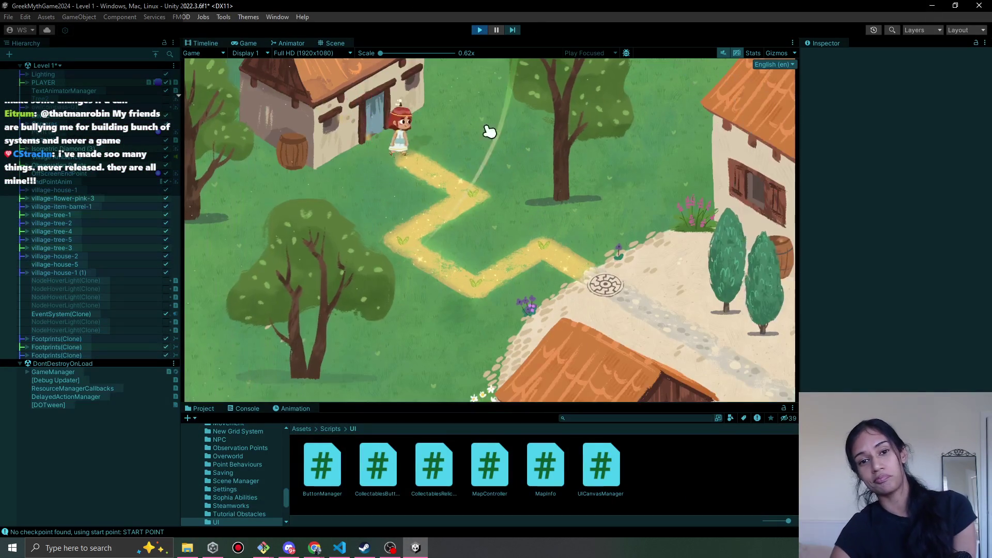
Walk the girl down the zigzag path to the stone disc plaza
click(470, 211)
click(460, 285)
click(603, 243)
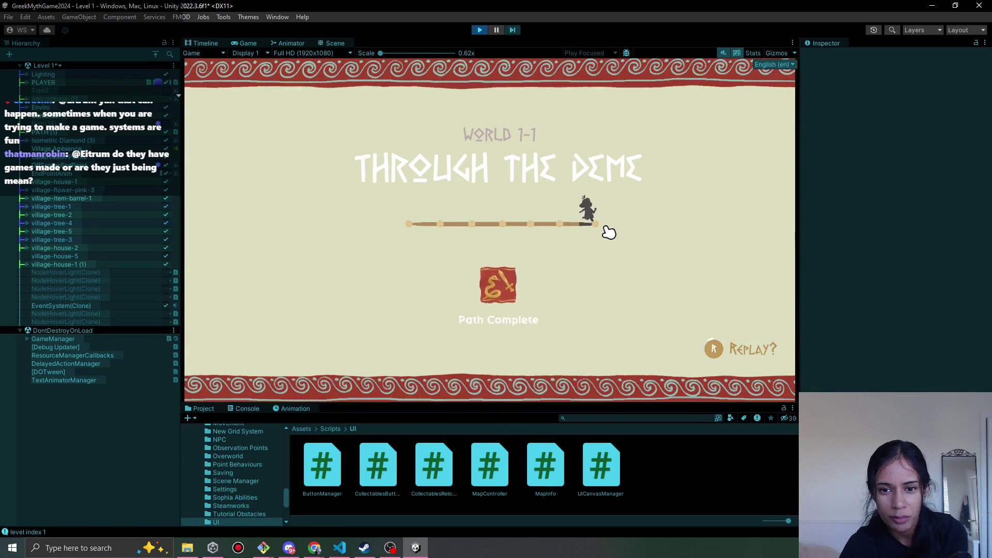
Pause on the level-complete screen and inspect its panel in the Scene view
click(496, 30)
click(335, 43)
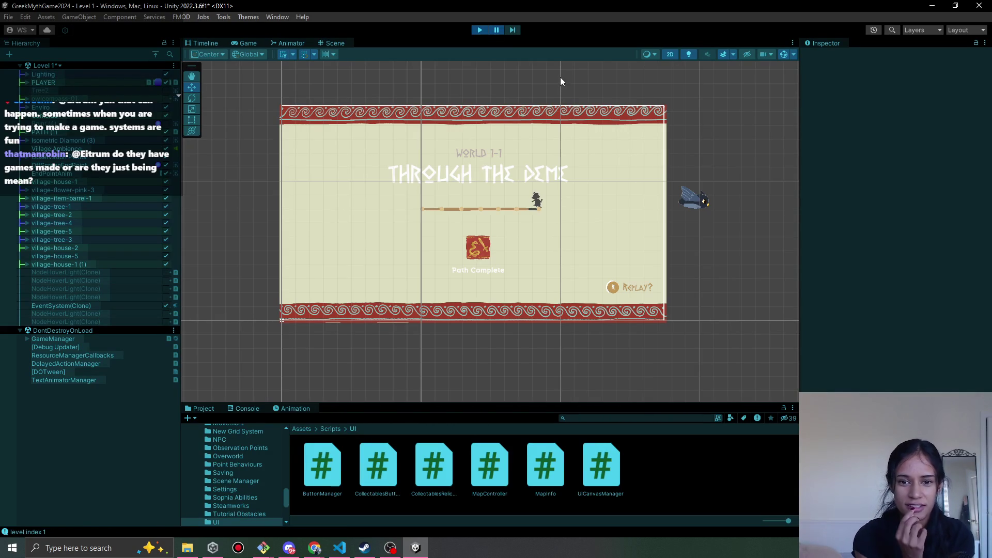
scroll(554, 215, up, 8)
scroll(551, 238, up, 2)
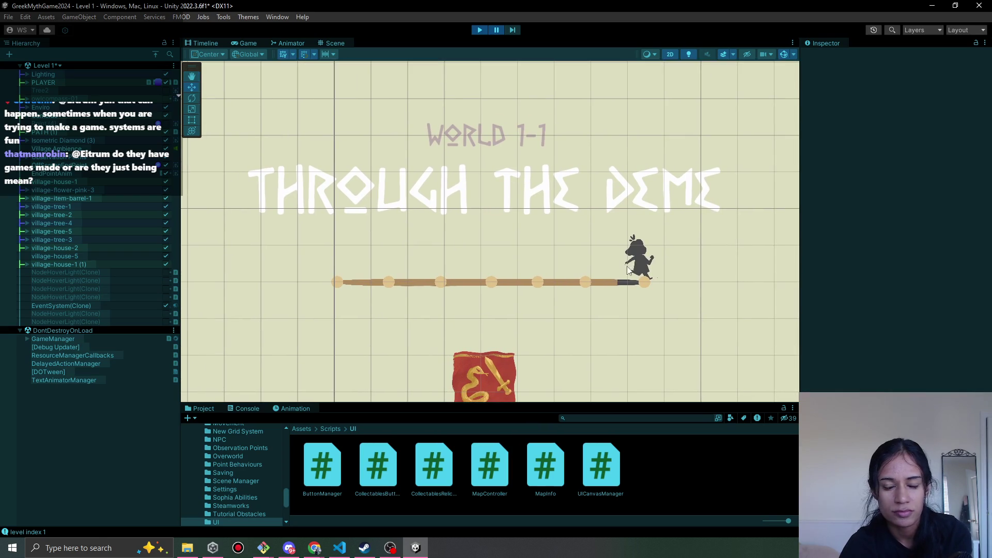
scroll(628, 269, down, 5)
Capture a screenshot of the whole Game view showing the level-complete screen
click(249, 43)
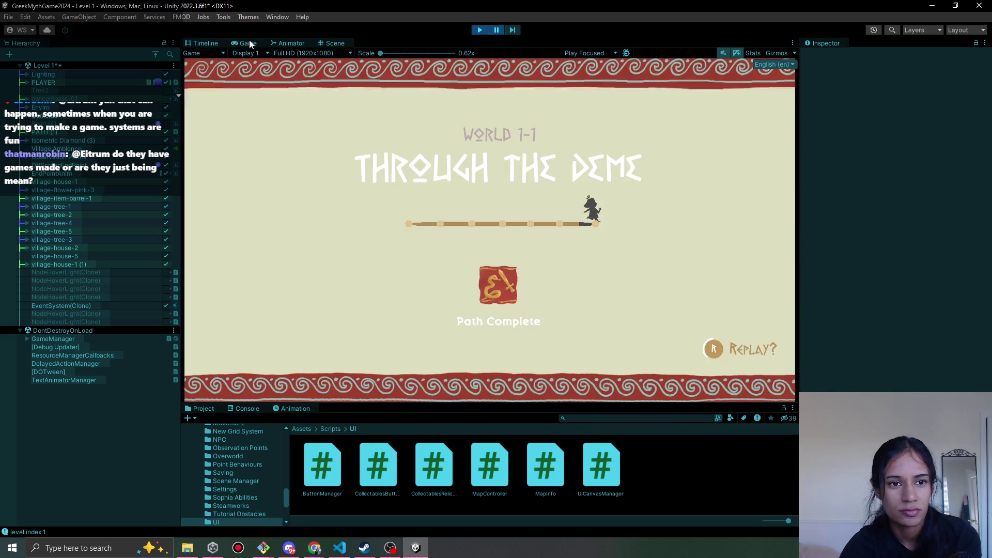
key(Print)
mouse_move(318, 86)
mouse_down()
mouse_move(676, 358)
mouse_move(795, 400)
mouse_up()
drag(322, 86, 184, 58)
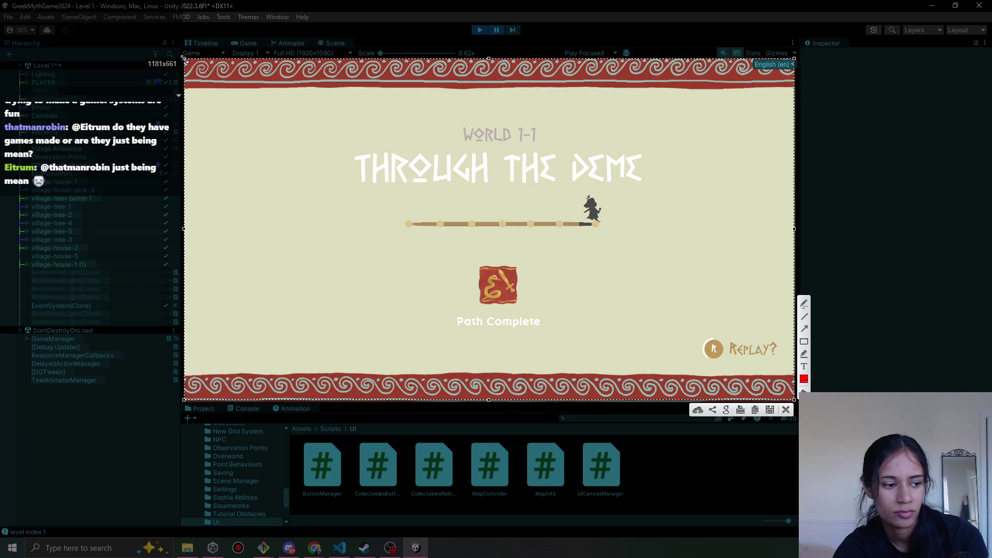
key(ctrl+c)
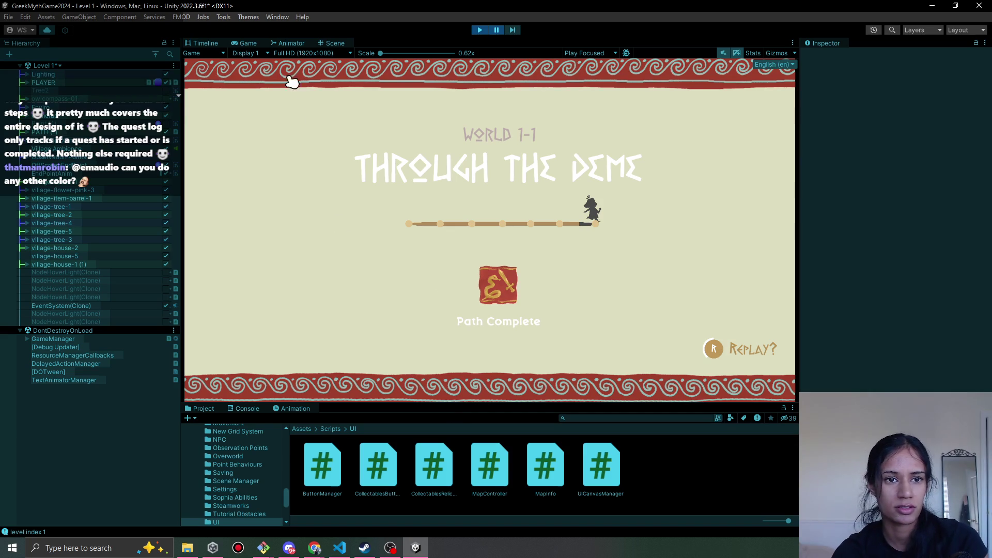
Raise ProgressBarFill, ProgressBar and Sophia together in the Scene view
click(333, 43)
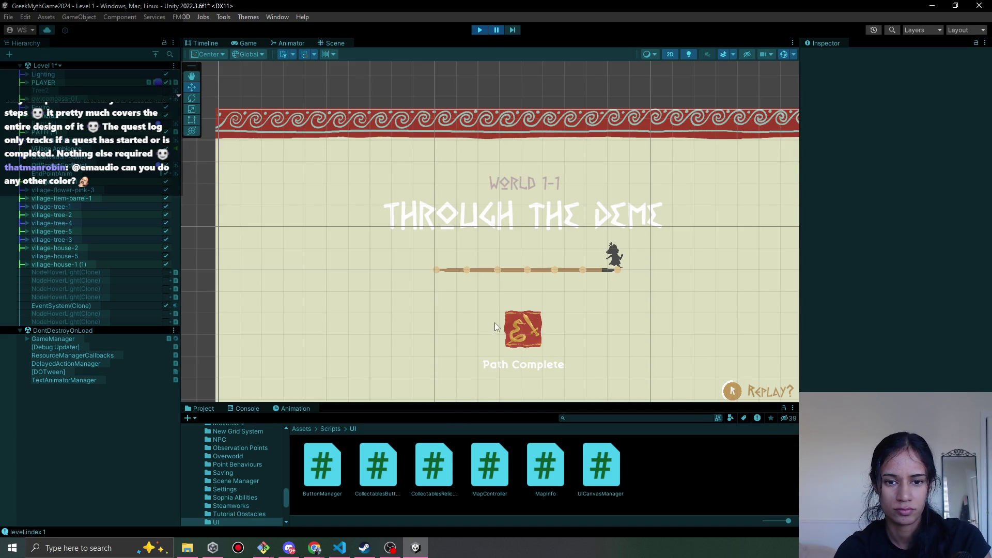
click(529, 268)
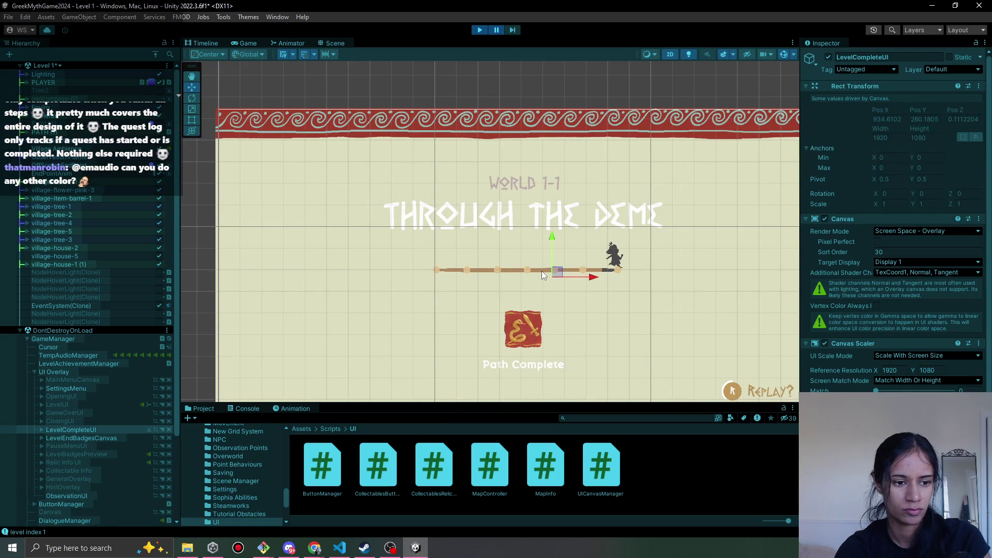
click(542, 271)
click(533, 270)
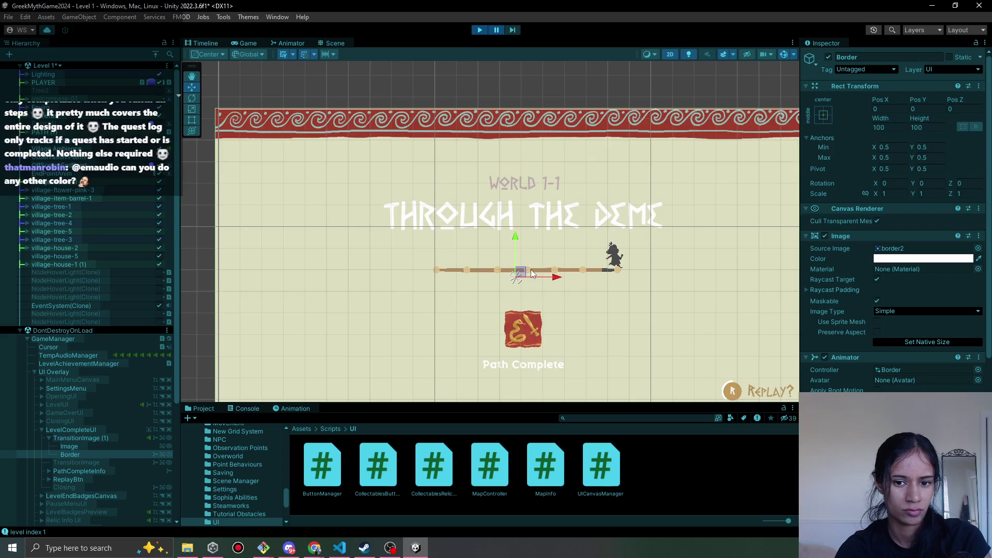
scroll(119, 431, down, 3)
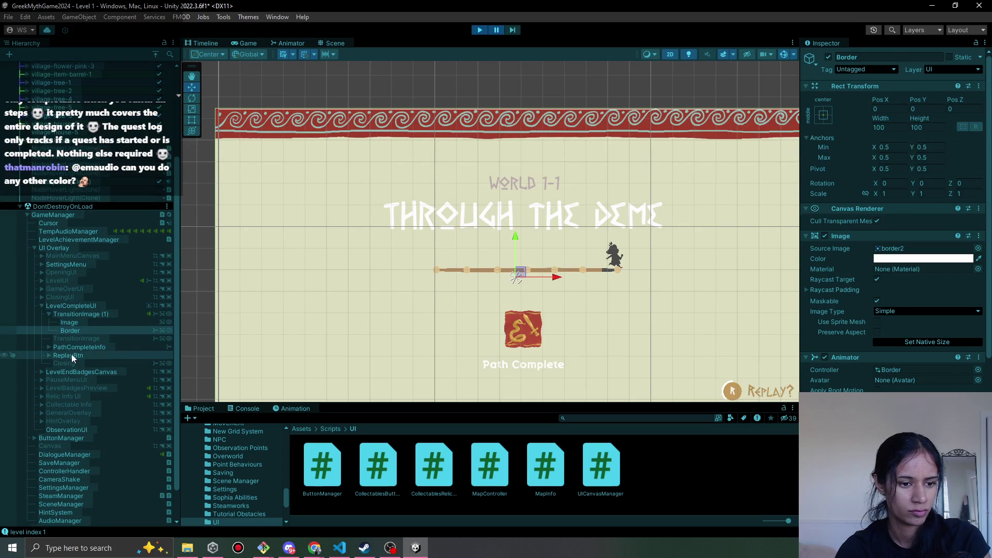
click(50, 348)
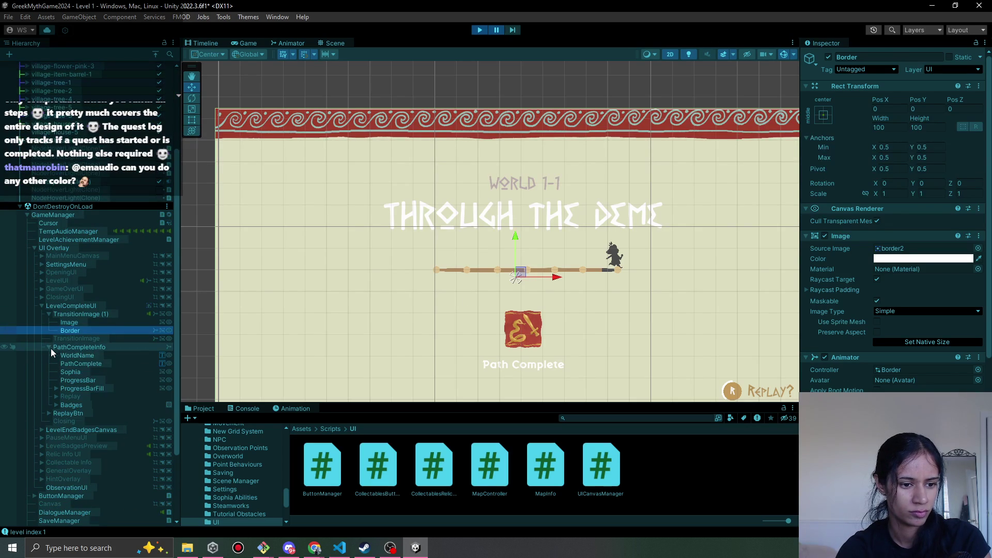
scroll(77, 371, down, 3)
click(89, 358)
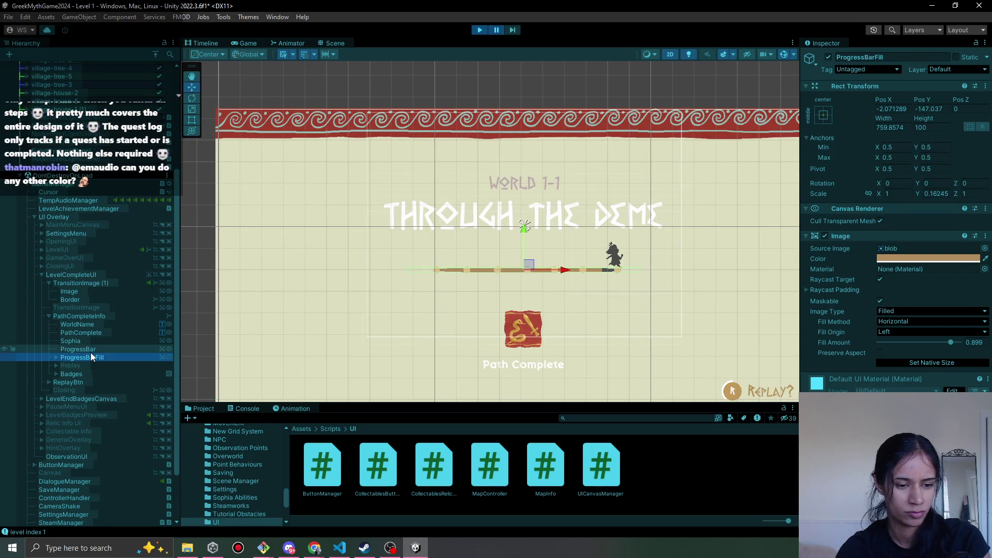
ctrl+click(97, 348)
ctrl+click(94, 342)
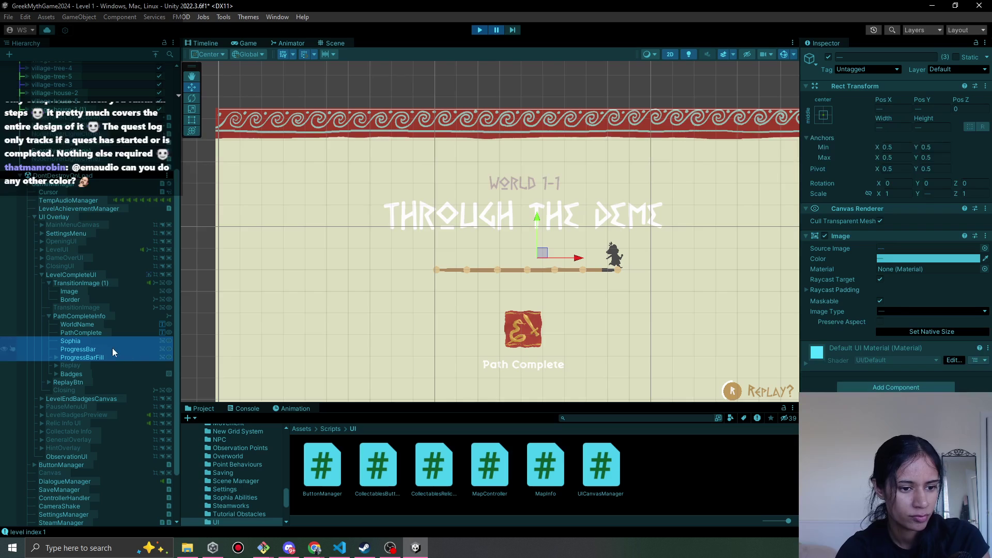
drag(537, 216, 540, 185)
click(511, 30)
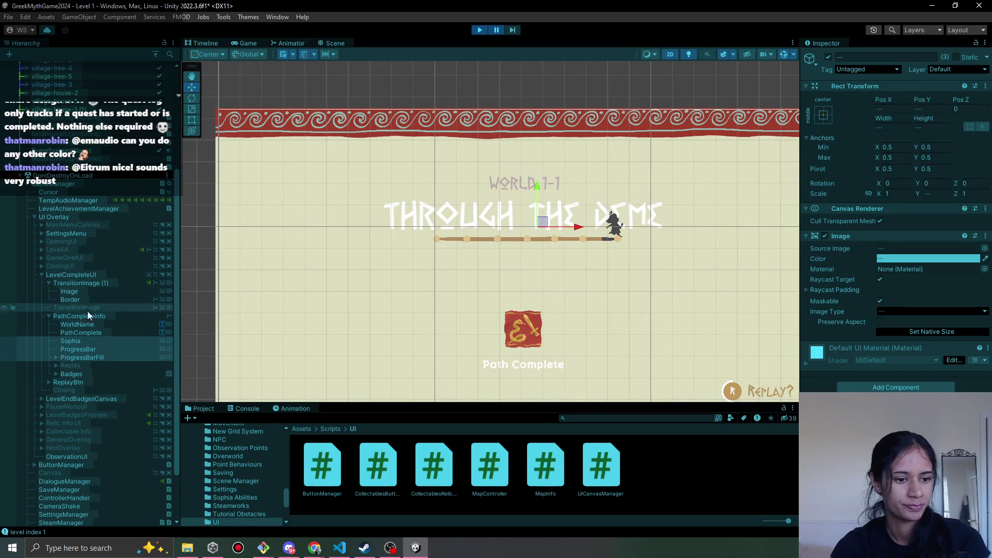
Move the Through the Deme title below the bar, previewing it in the Game view
click(78, 324)
click(77, 332)
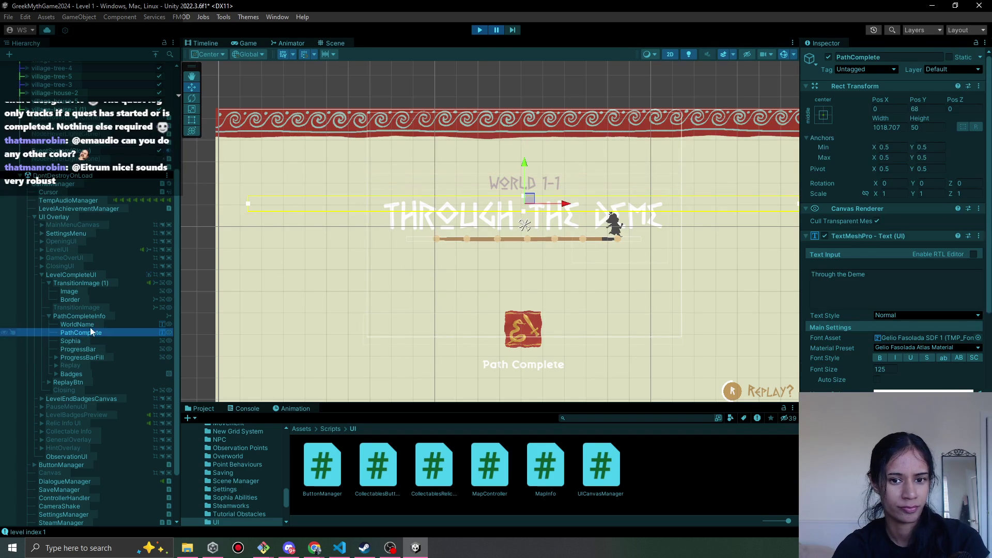
drag(525, 173, 521, 239)
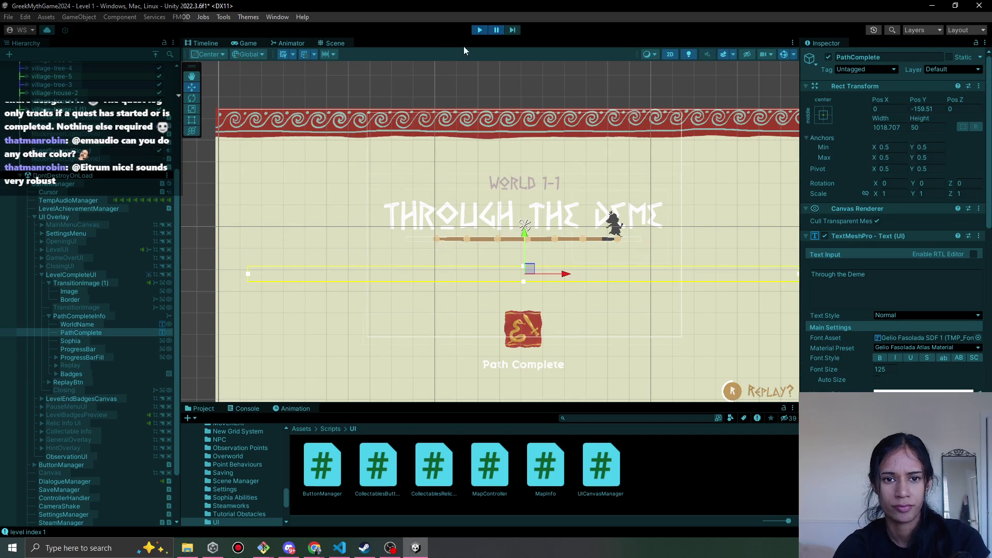
click(497, 31)
click(497, 30)
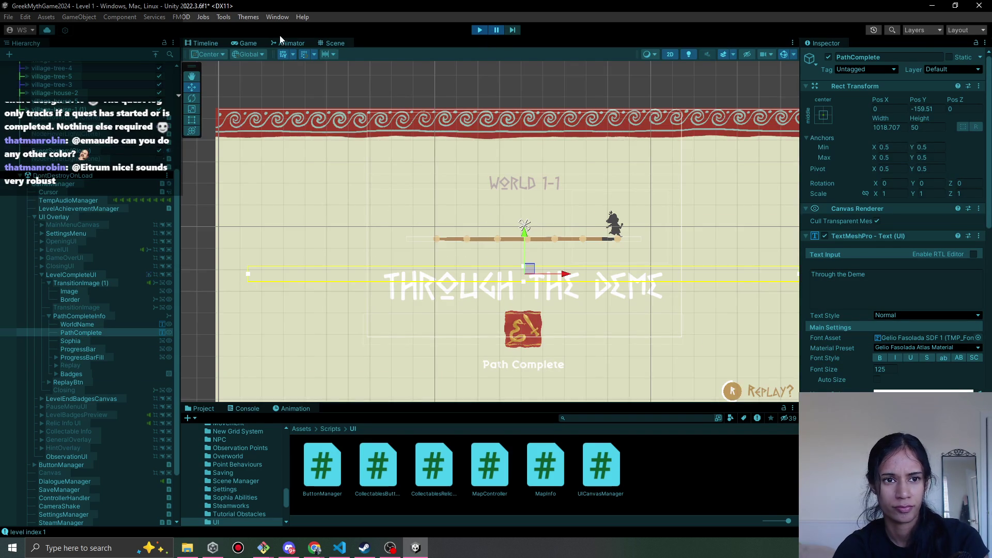
click(246, 45)
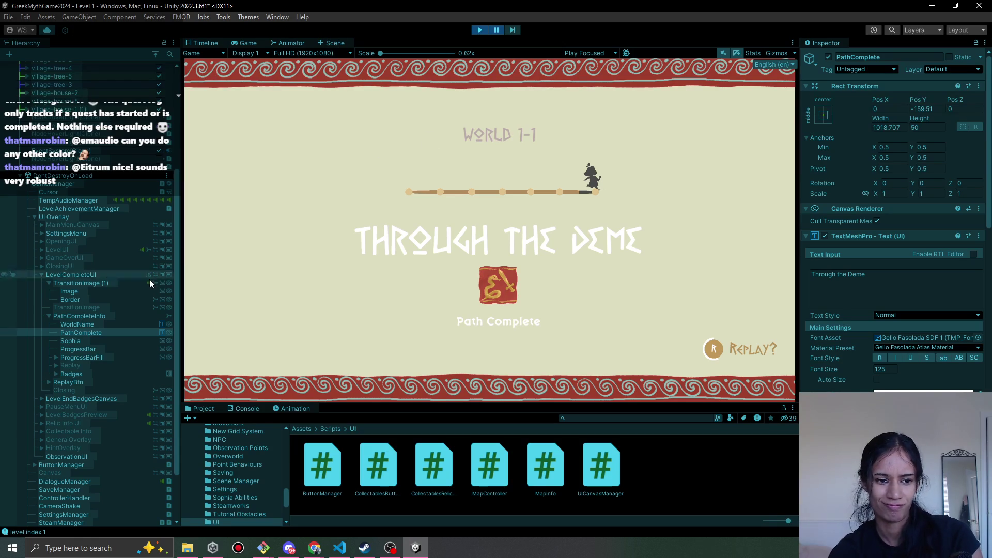
click(331, 43)
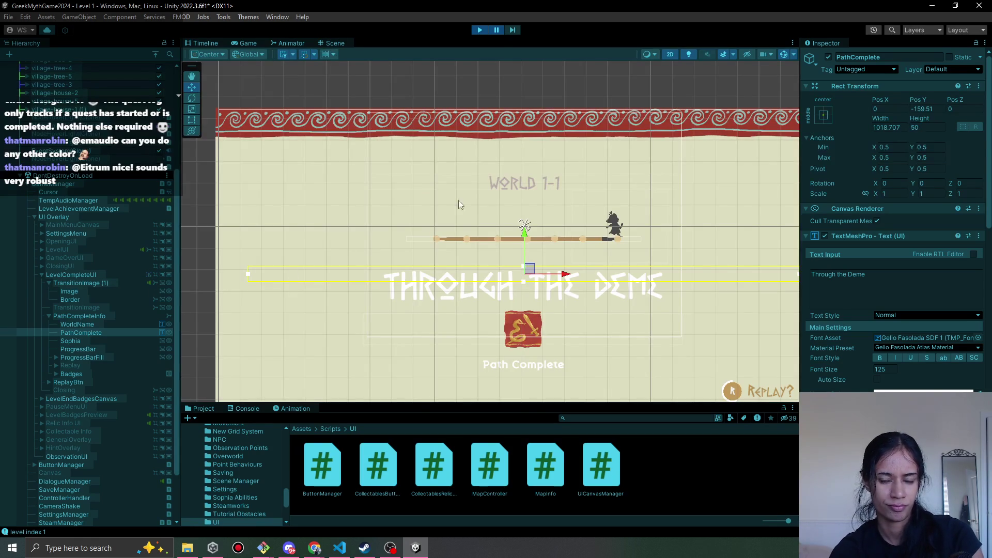
drag(525, 241, 524, 227)
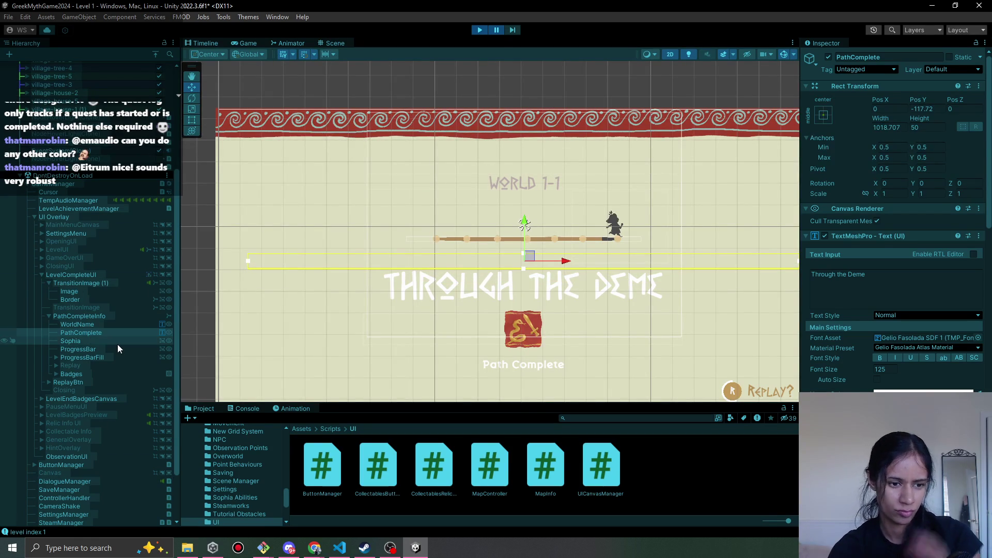
Lower World 1-1 toward the bar, then shift the label, bar and title group up
click(111, 325)
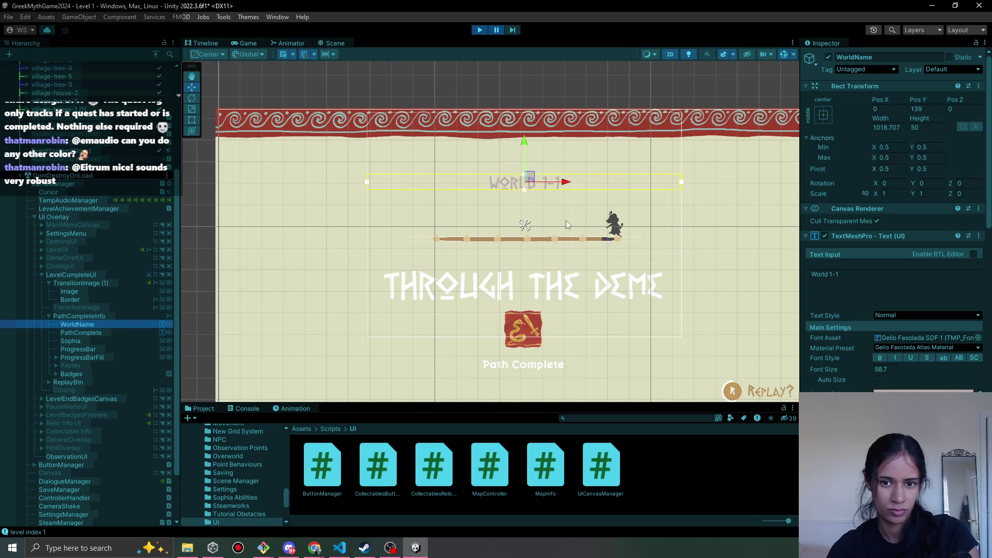
mouse_move(525, 147)
mouse_down()
mouse_move(523, 191)
mouse_move(506, 205)
mouse_up()
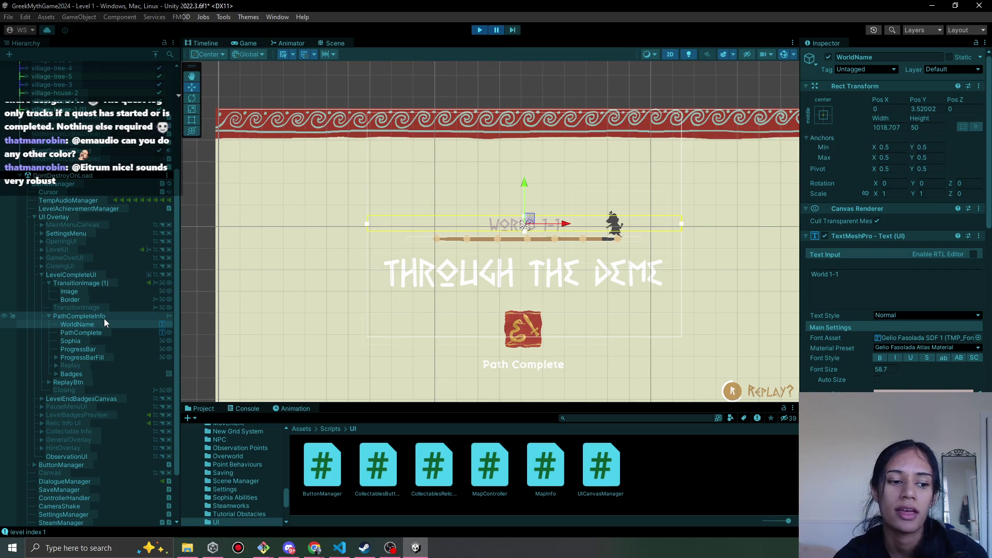
ctrl+click(109, 351)
ctrl+click(110, 359)
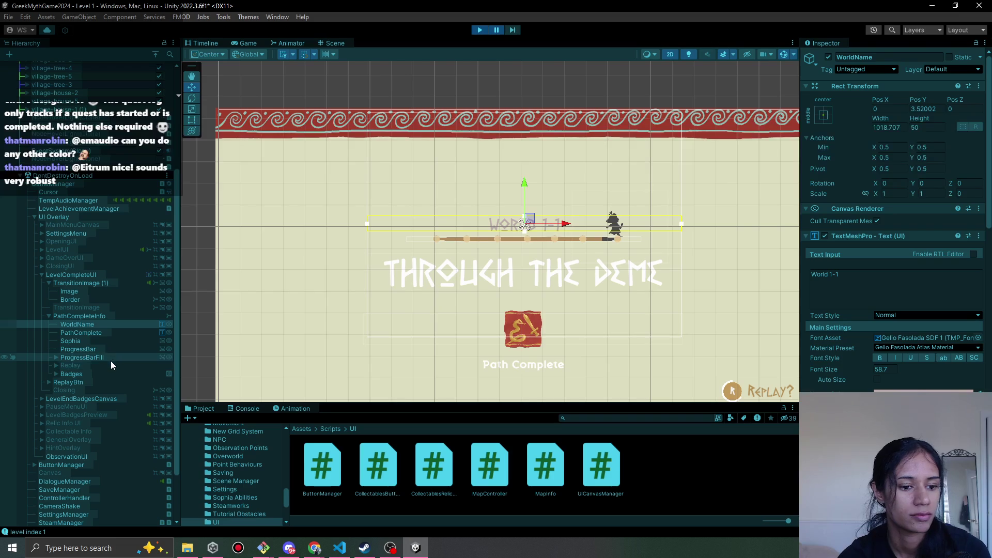
ctrl+click(92, 341)
ctrl+click(100, 332)
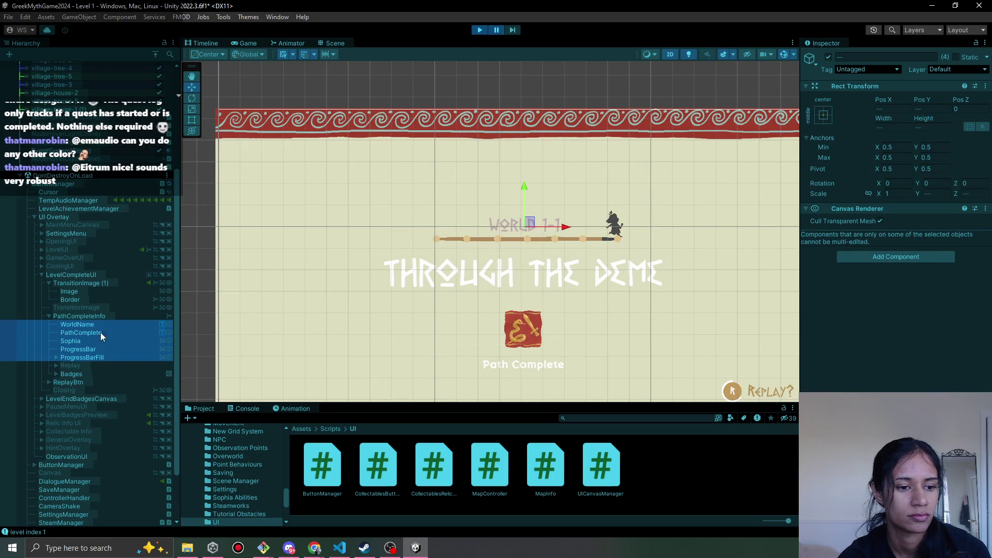
click(525, 181)
drag(525, 181, 524, 152)
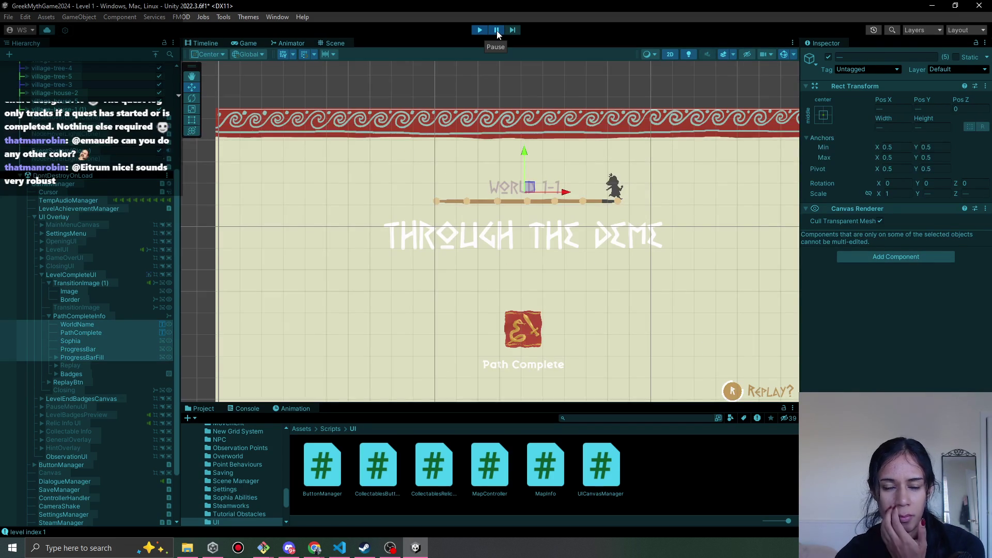
click(497, 32)
click(498, 32)
Push the Through the Deme title further down to Y -87.62 and resume
click(111, 332)
drag(533, 186, 532, 214)
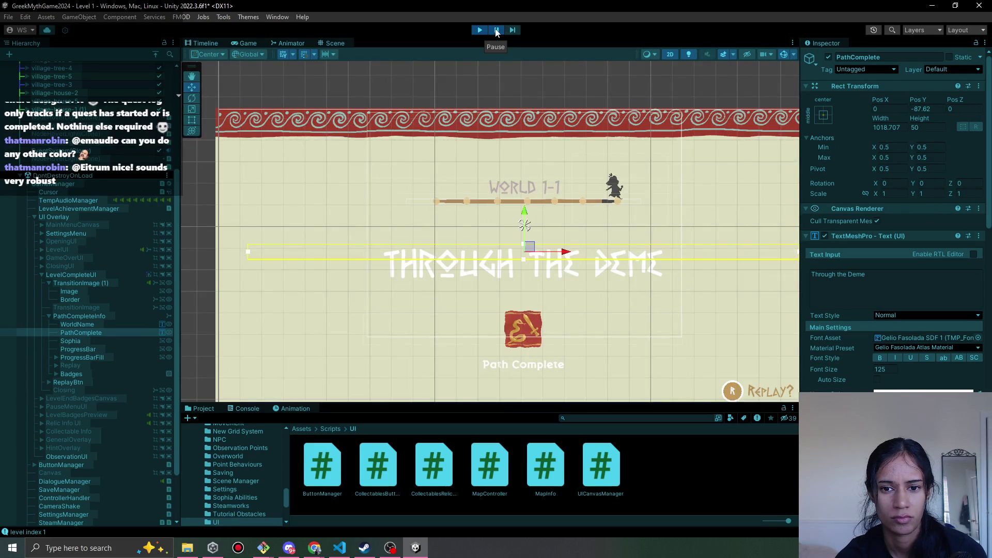
click(496, 31)
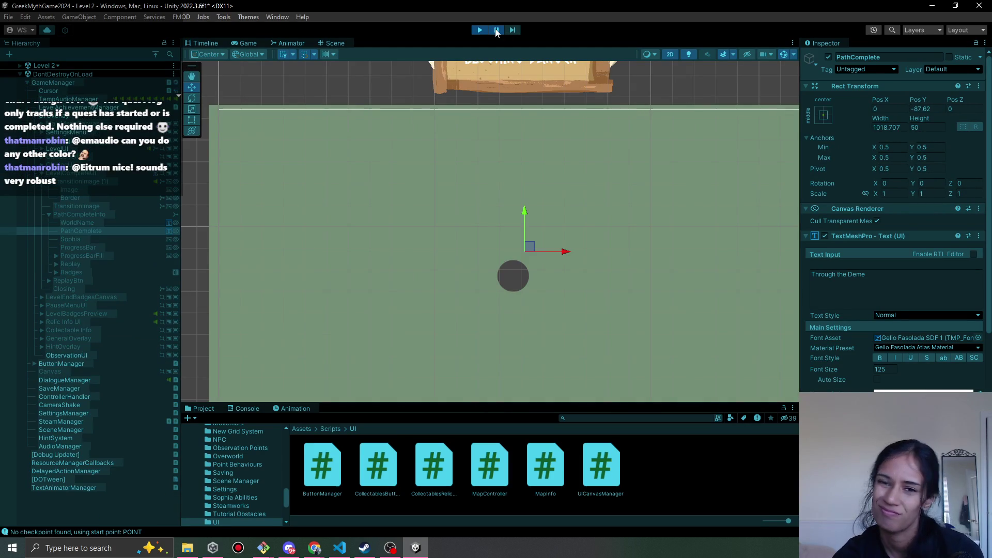
Let the game advance to Level 2, exit Play mode, and reactivate LevelCompleteUI
click(497, 31)
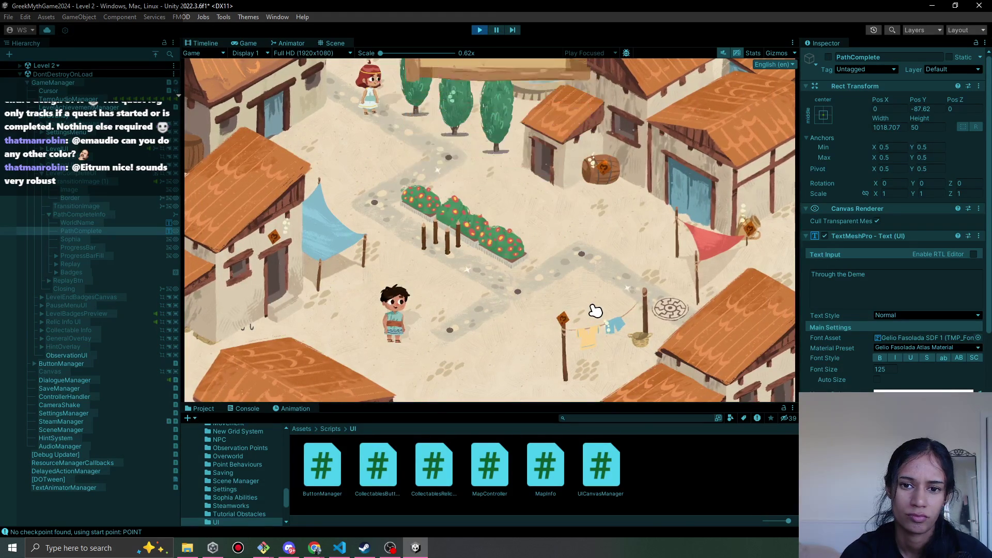
key(ctrl+p)
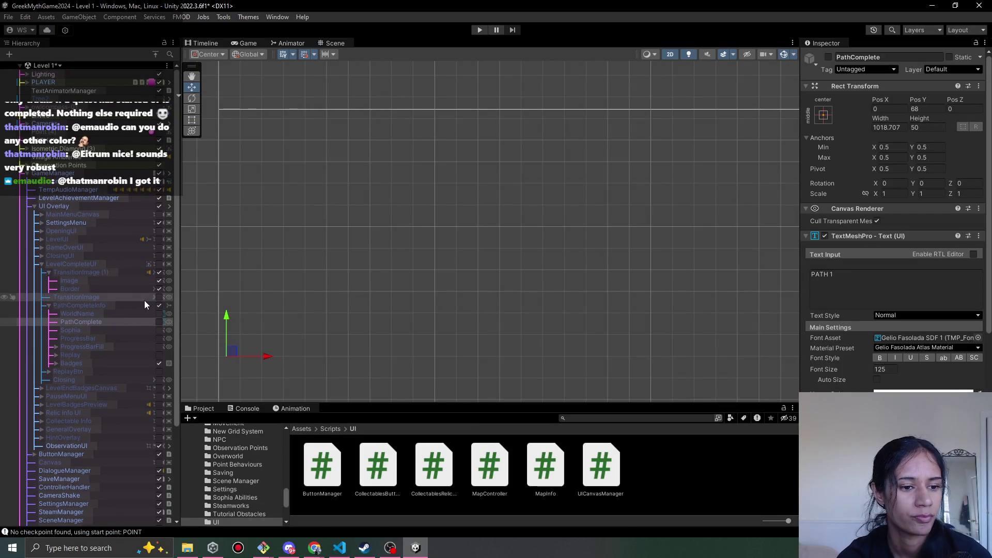
click(159, 265)
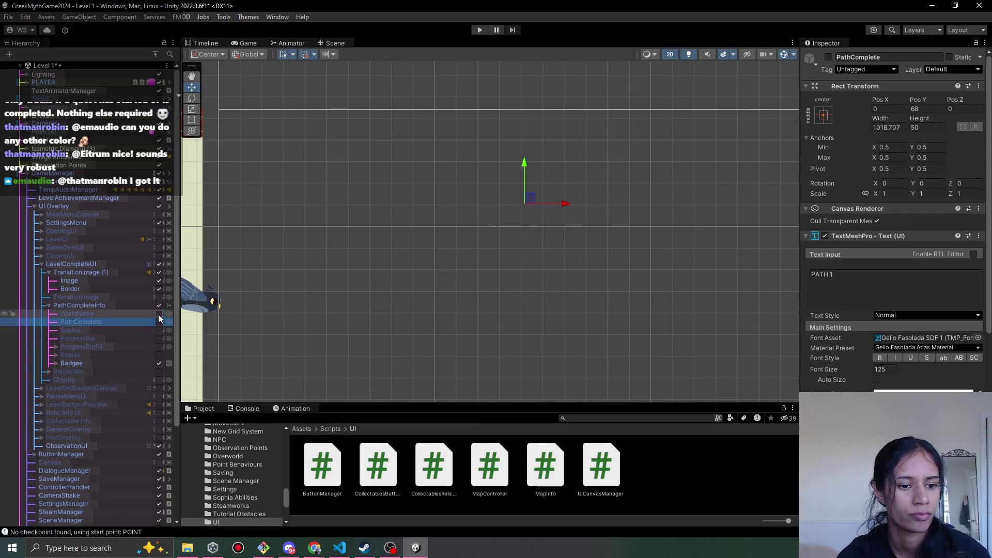
Activate WorldName, PathComplete, Sophia, ProgressBar and ProgressBarFill in the Hierarchy
click(159, 314)
click(160, 322)
click(159, 329)
click(160, 338)
click(161, 346)
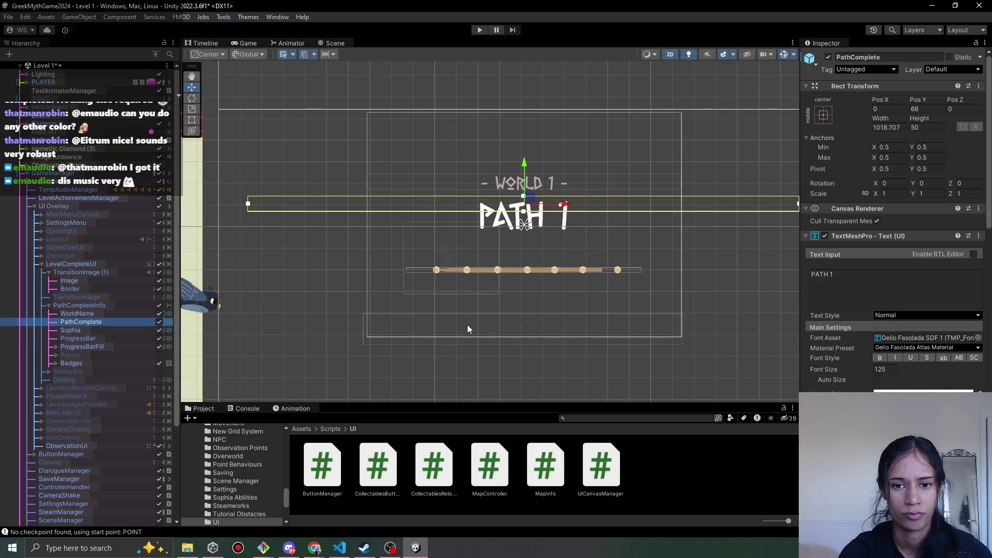
scroll(466, 292, down, 4)
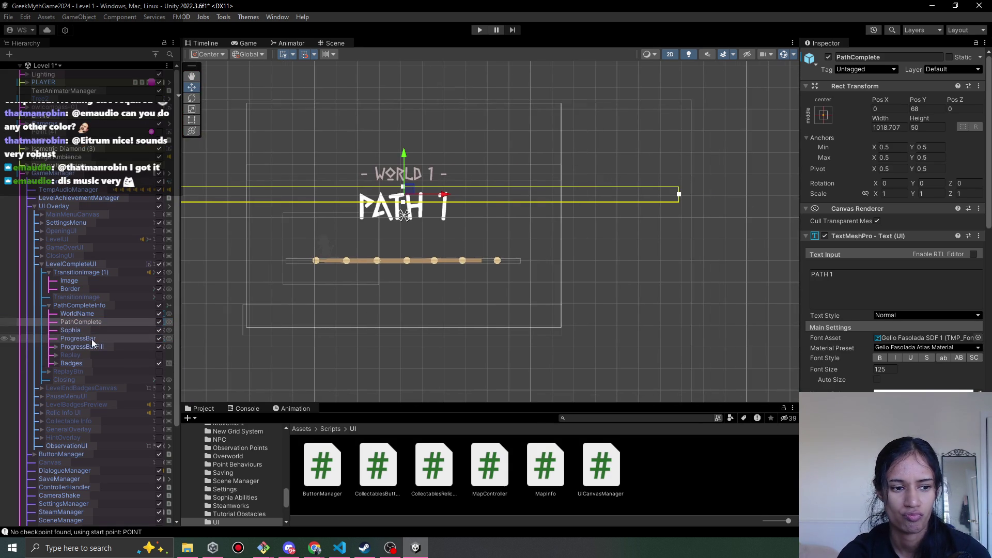
scroll(464, 295, up, 6)
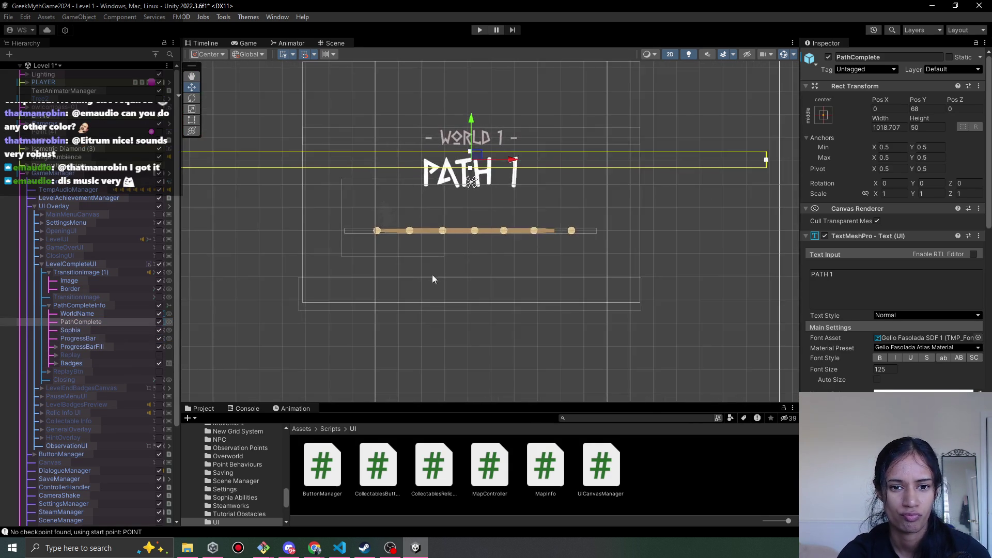
scroll(490, 278, up, 2)
scroll(490, 284, down, 3)
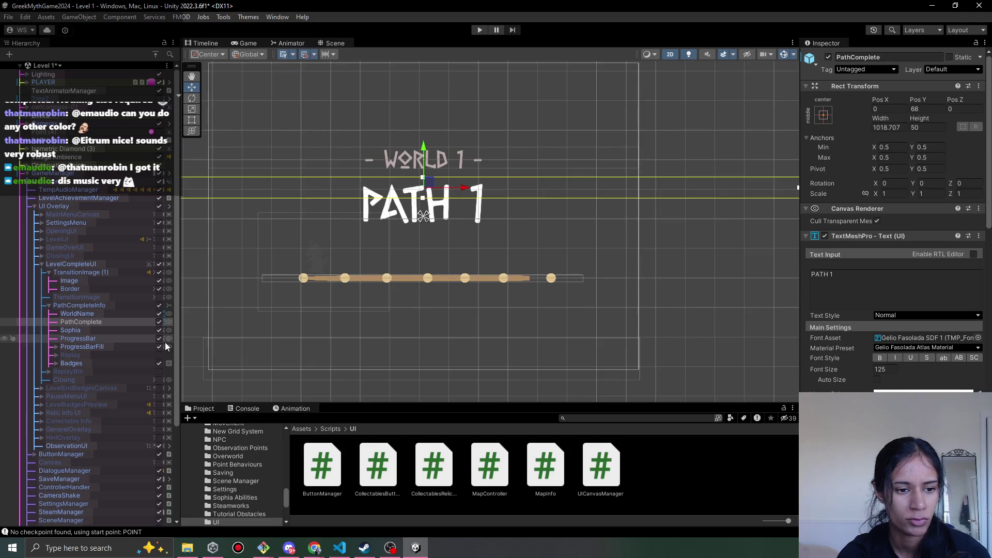
Raise the dotted progress bar, its fill and Sophia toward the top
click(104, 338)
shift+click(109, 346)
ctrl+click(104, 330)
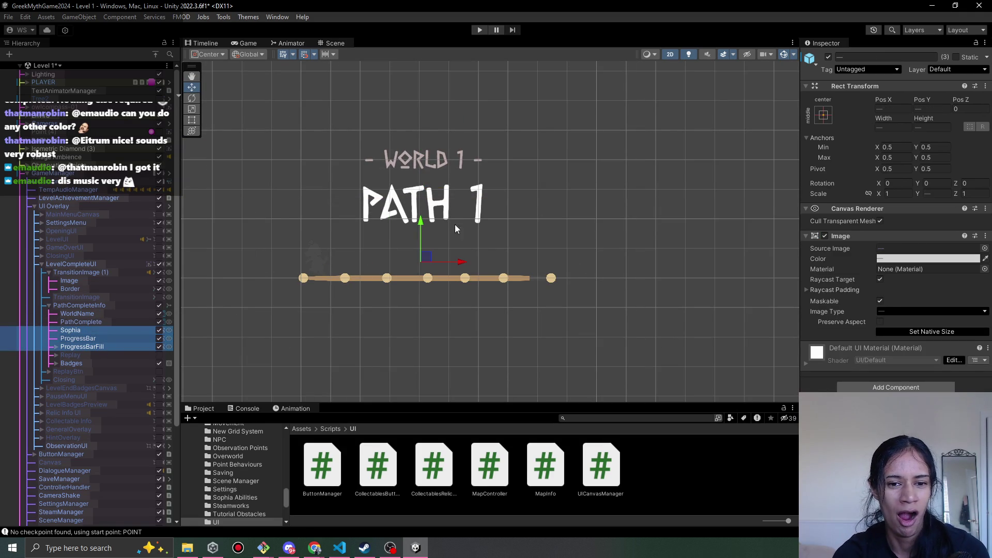
drag(429, 234, 448, 181)
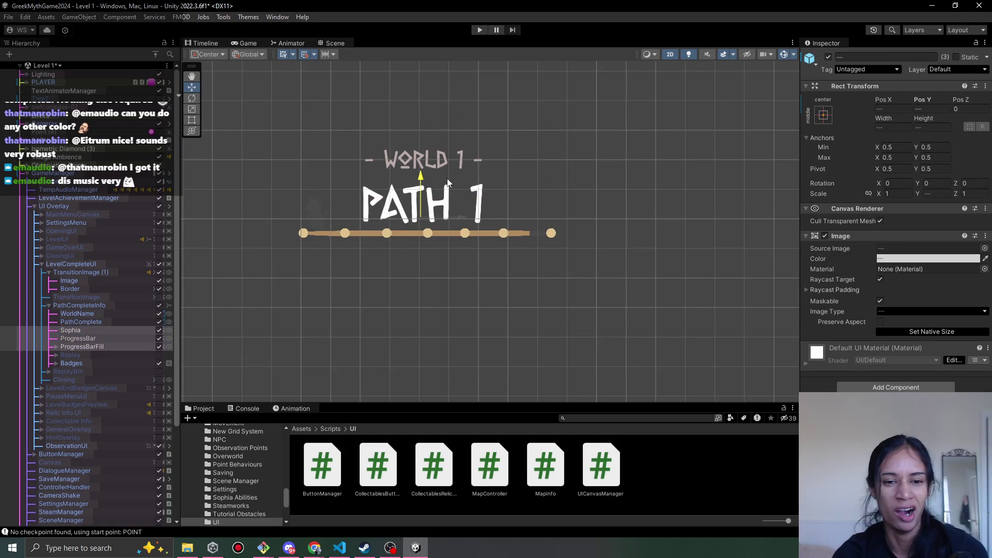
Move the PATH 1 text below the progress bar, to Y -92.31
click(73, 323)
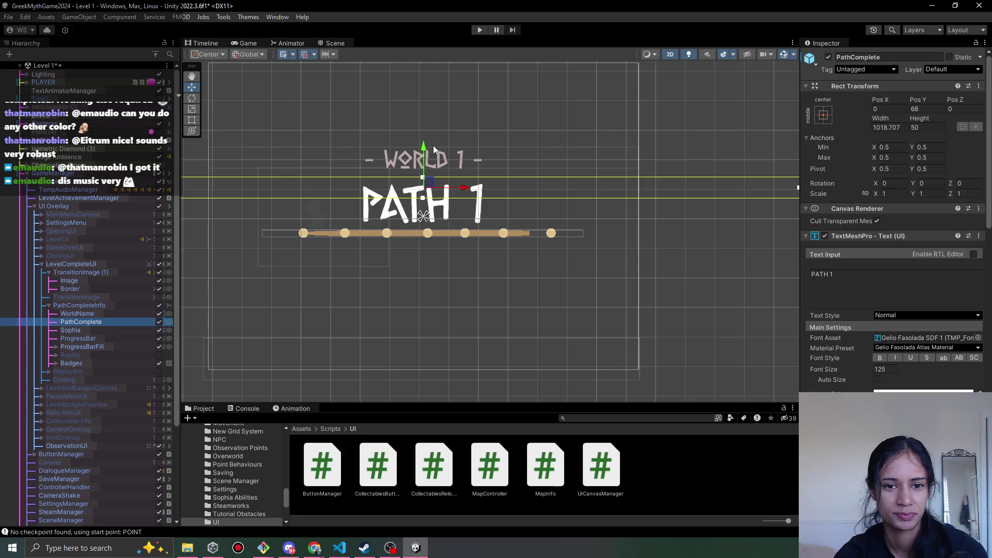
drag(425, 150, 421, 224)
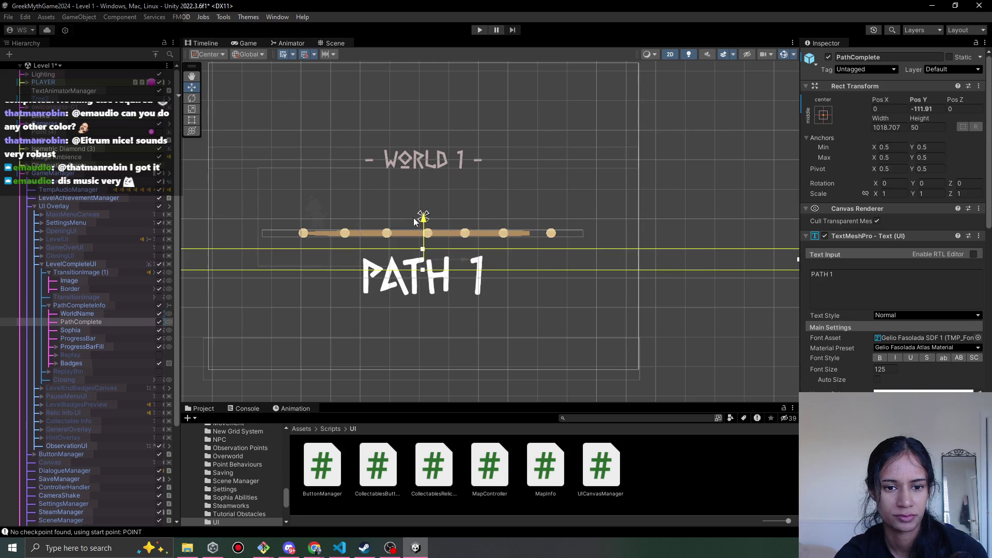
mouse_move(421, 175)
mouse_down()
mouse_move(419, 142)
mouse_move(406, 230)
mouse_move(405, 219)
mouse_up()
scroll(482, 271, down, 2)
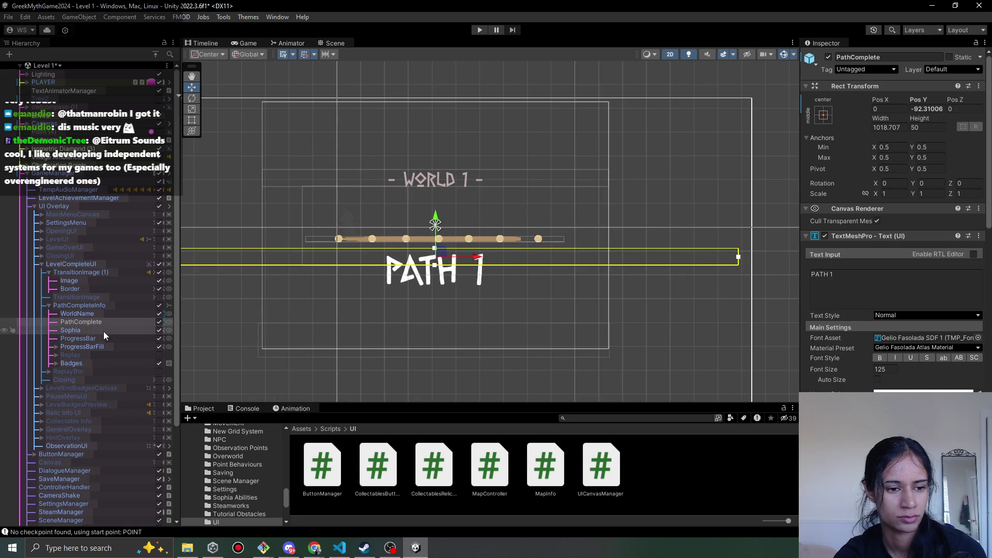
Lower WORLD 1 above the bar, hide WorldName, PathComplete, Sophia and PathCompleteInfo, then play
click(98, 313)
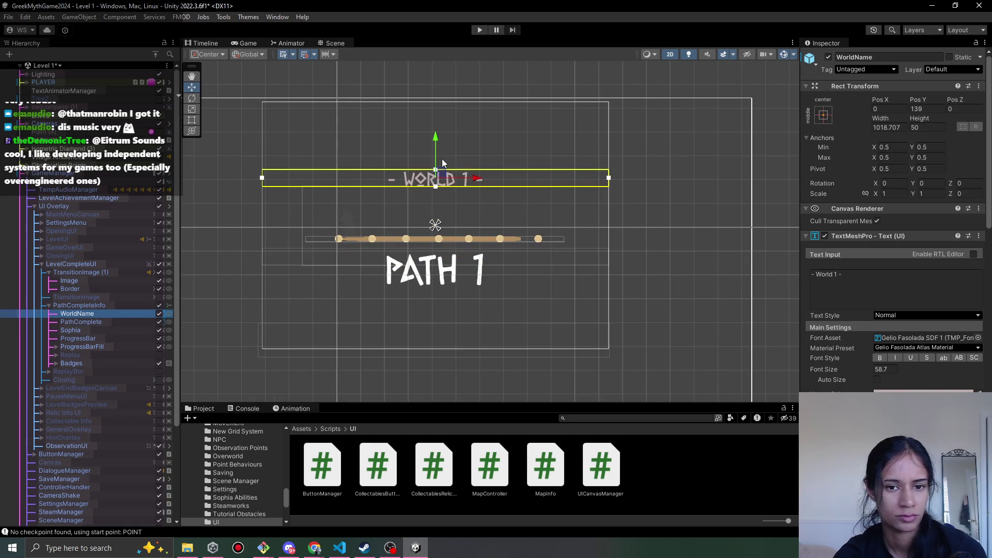
drag(437, 150, 436, 195)
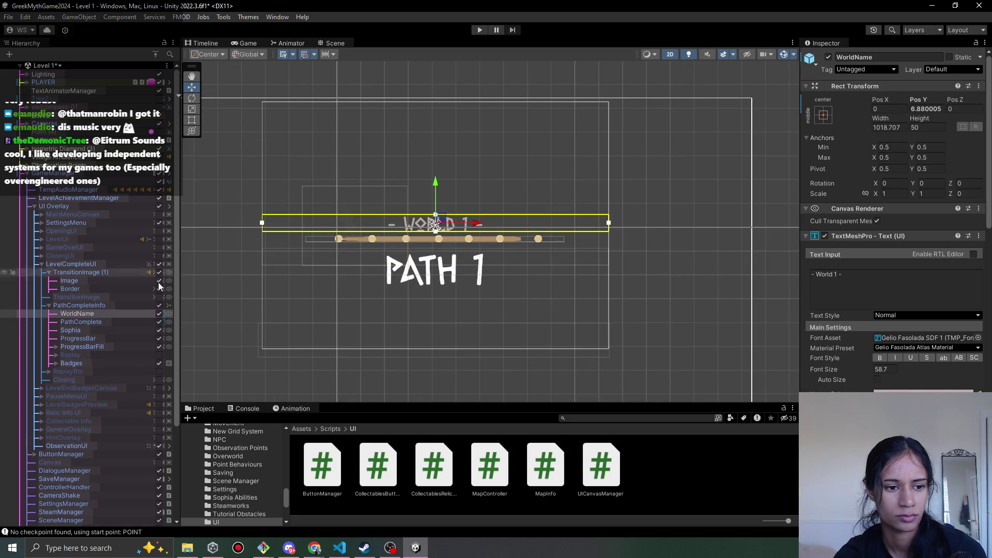
click(159, 314)
click(160, 322)
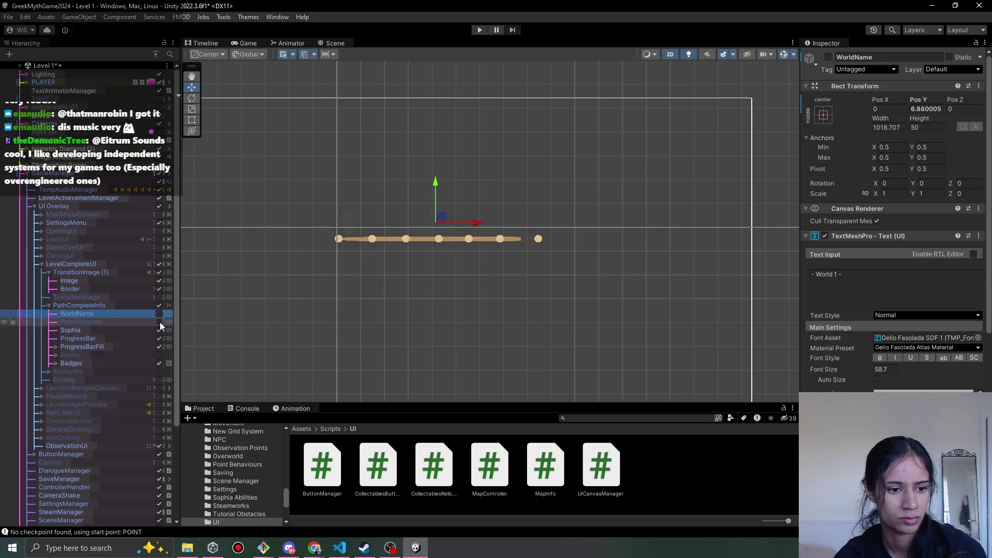
click(159, 330)
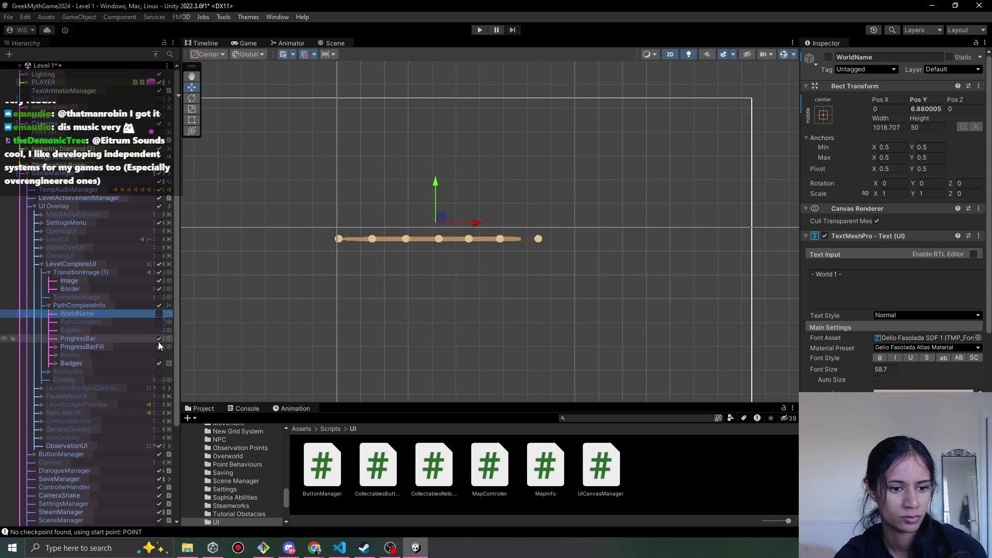
click(158, 305)
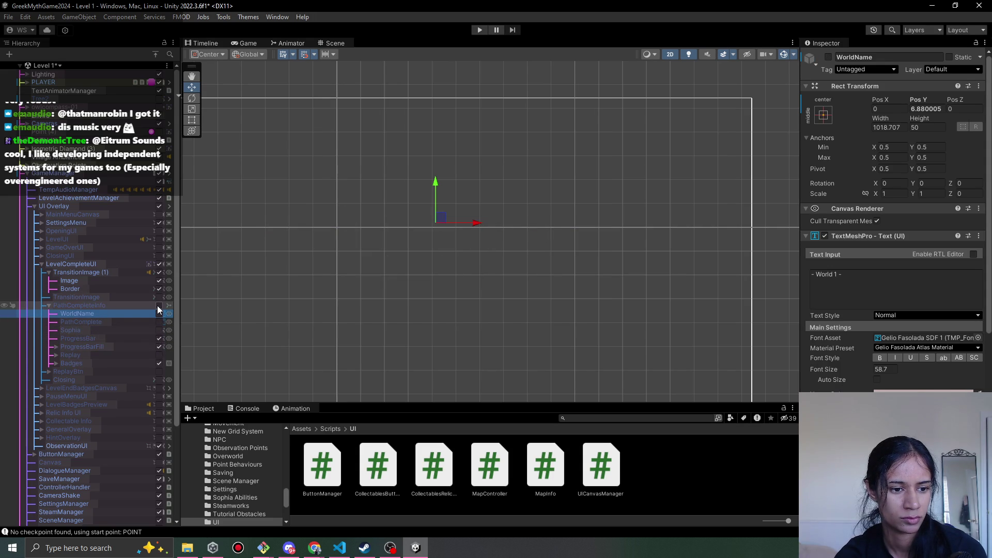
click(479, 29)
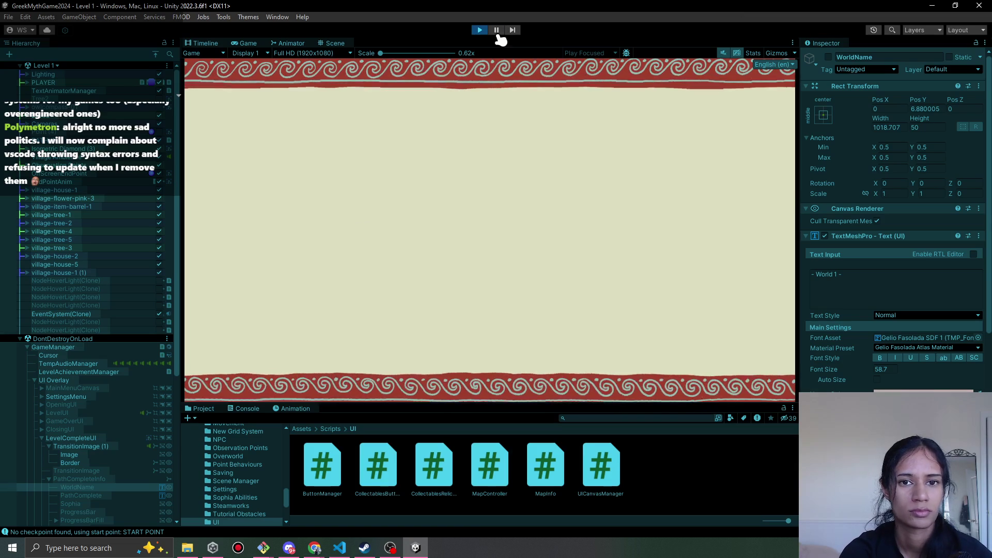
Stop play, deactivate LevelCompleteUI, and reactivate PathCompleteInfo
click(480, 30)
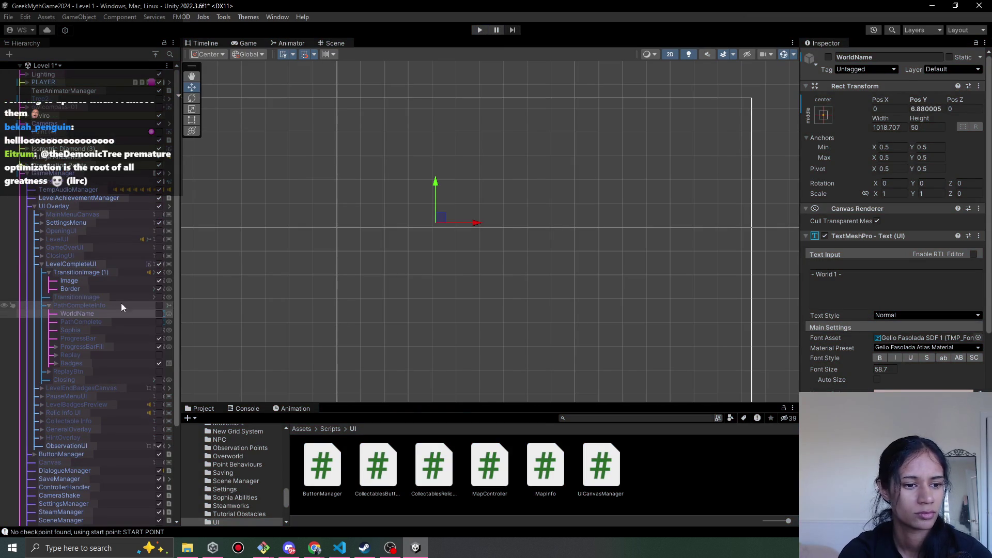
click(158, 264)
click(160, 306)
Play Level 1, walking the character onto the level node to see the completion screen, then stop
click(480, 30)
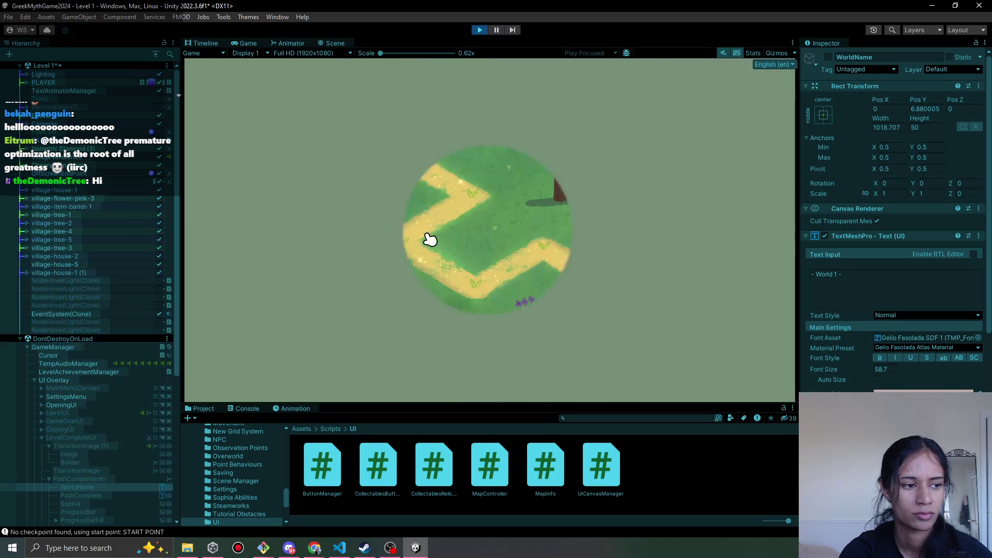
click(402, 209)
click(382, 246)
click(491, 284)
click(557, 224)
click(603, 289)
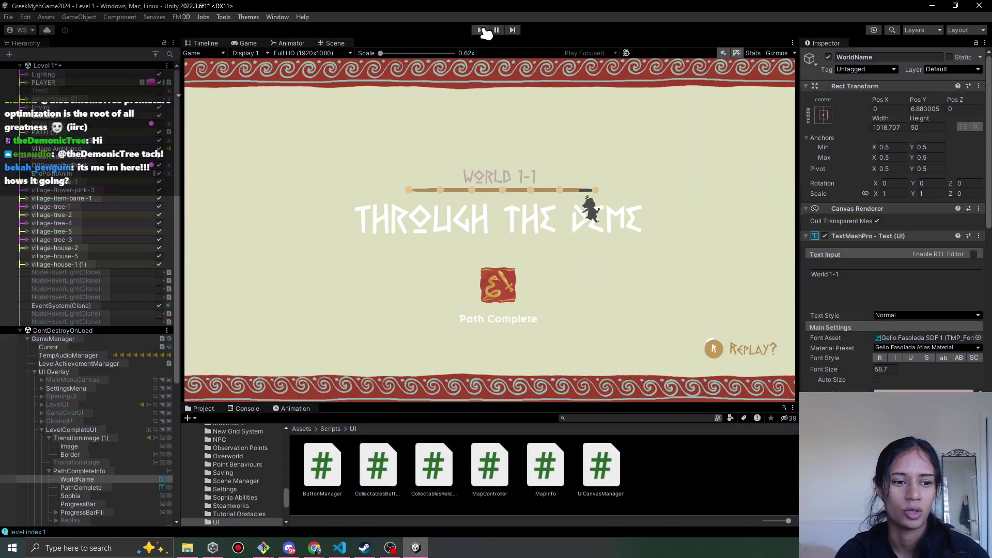
click(480, 30)
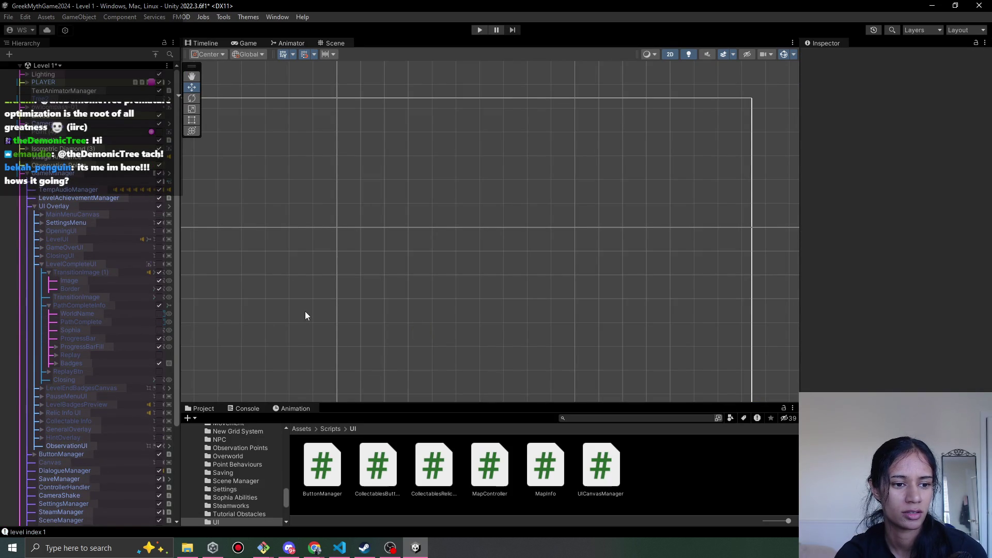
Reactivate LevelCompleteUI and show the WORLD 1 label, PATH 1 text and Sophia again
click(158, 265)
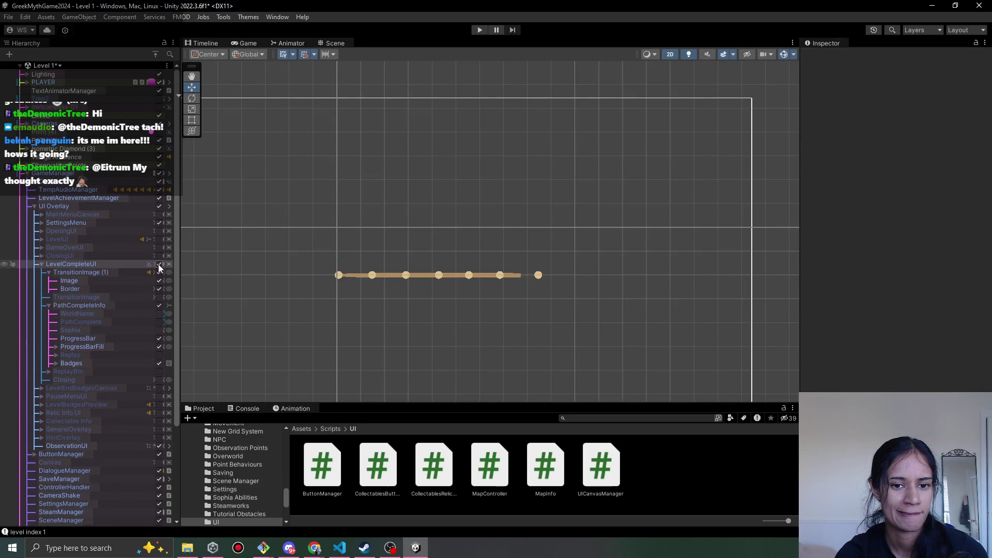
click(159, 313)
click(160, 322)
click(159, 330)
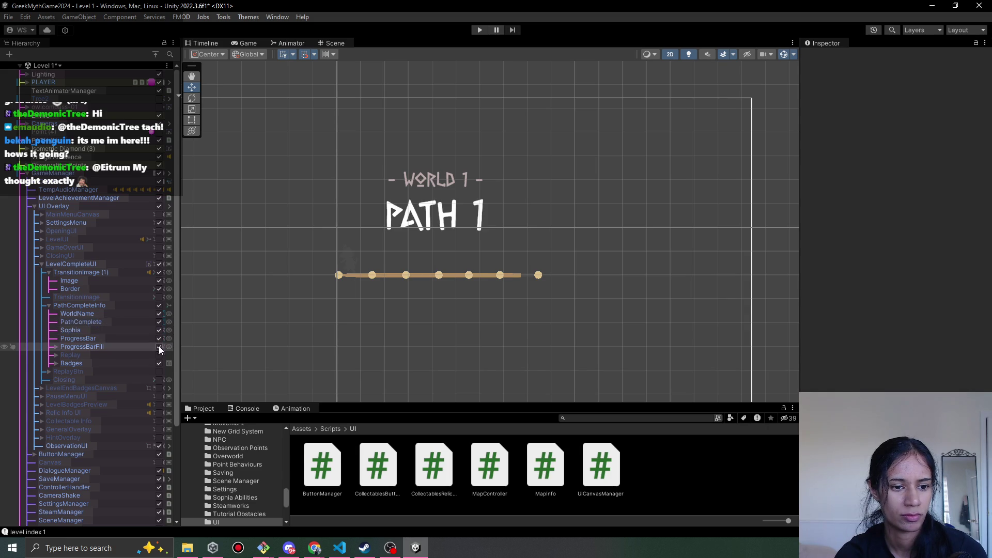
scroll(505, 284, down, 5)
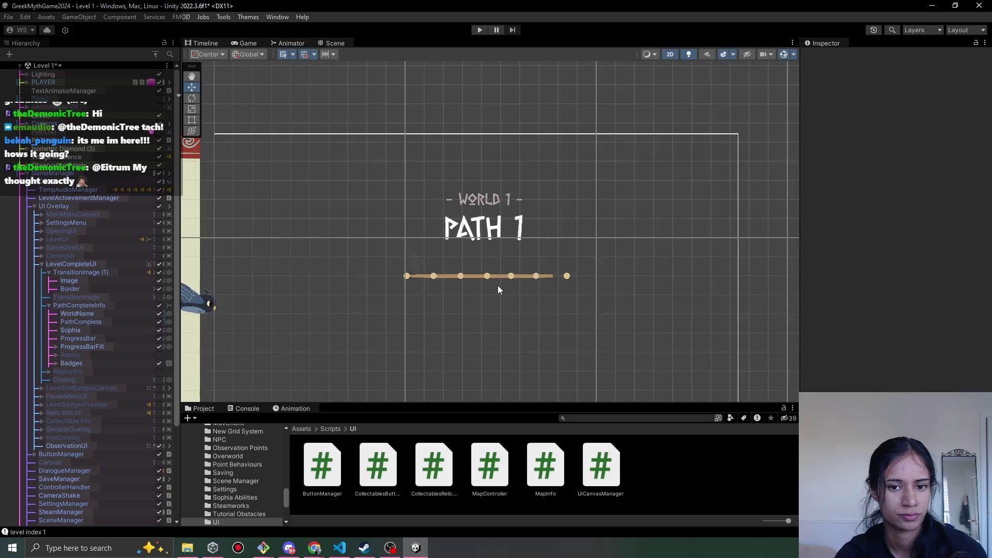
scroll(439, 290, up, 5)
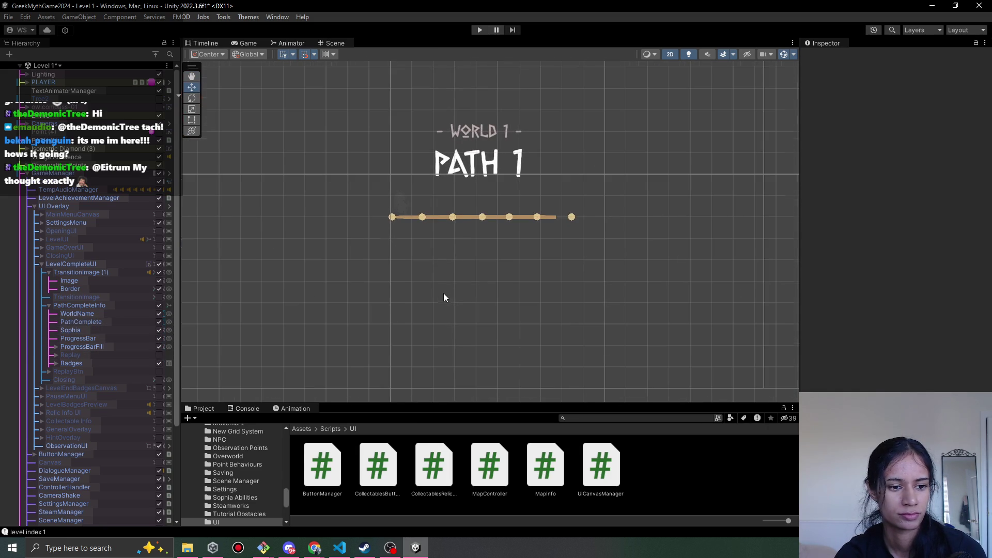
key(ctrl+a)
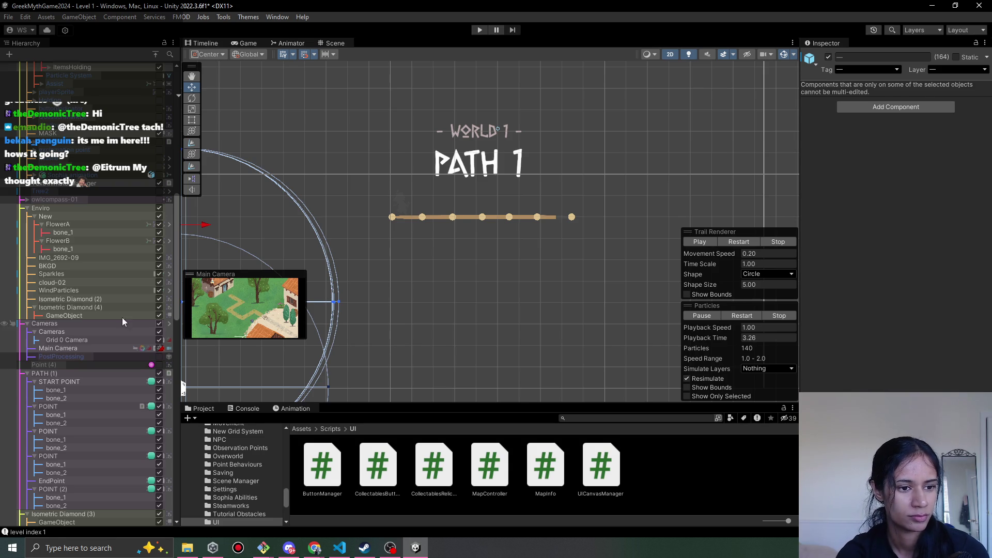
click(106, 313)
scroll(107, 312, down, 10)
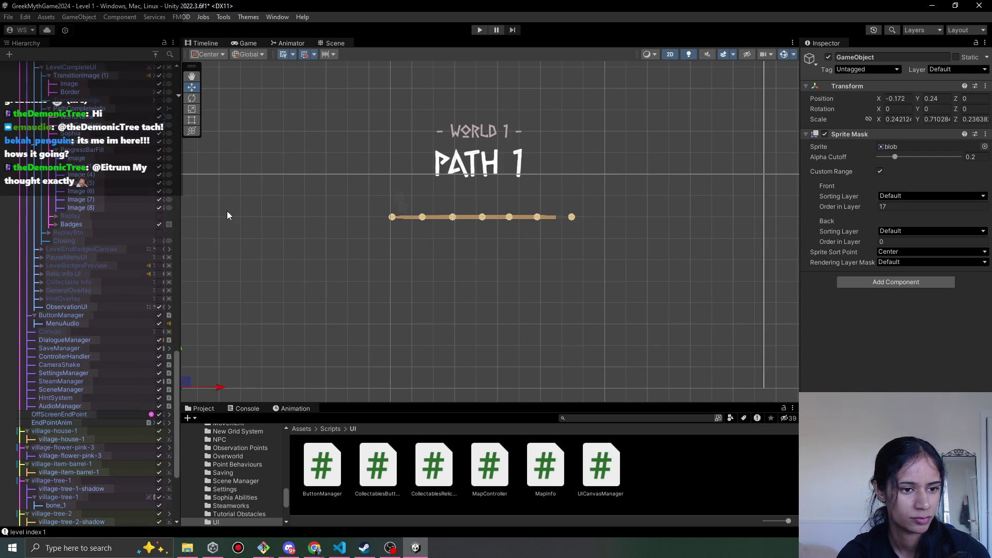
scroll(124, 222, up, 5)
Hide the progress bar, Sophia, PATH 1 text and WORLD 1 label
click(123, 235)
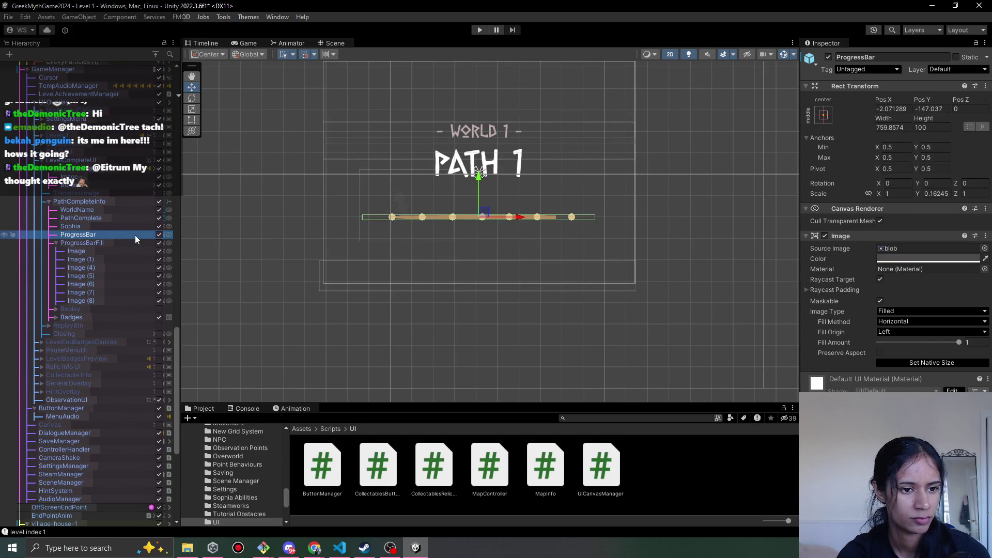
click(158, 235)
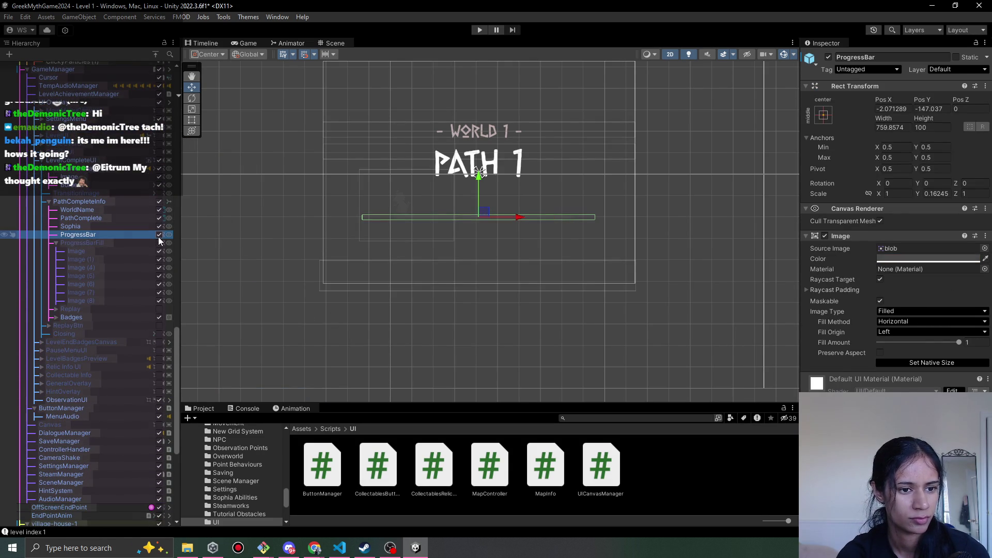
click(158, 227)
click(159, 218)
click(160, 209)
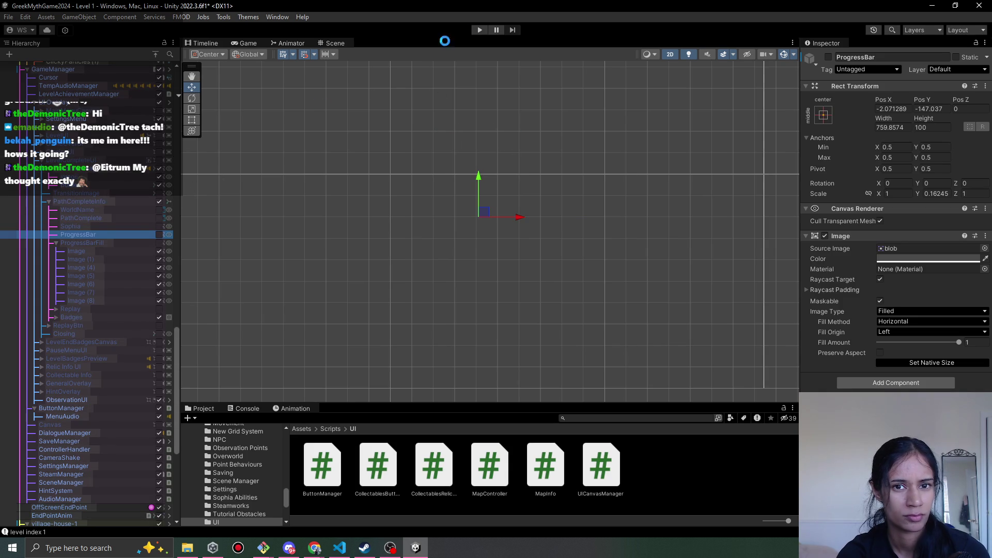
Play Level 2, walking through the village past the boy and onto the manhole cover
click(477, 33)
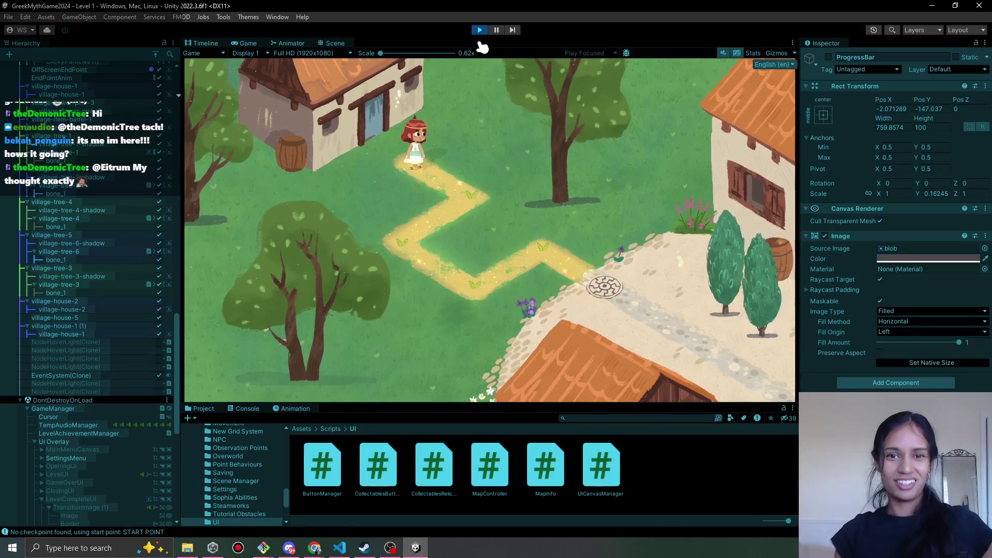
click(498, 207)
click(429, 247)
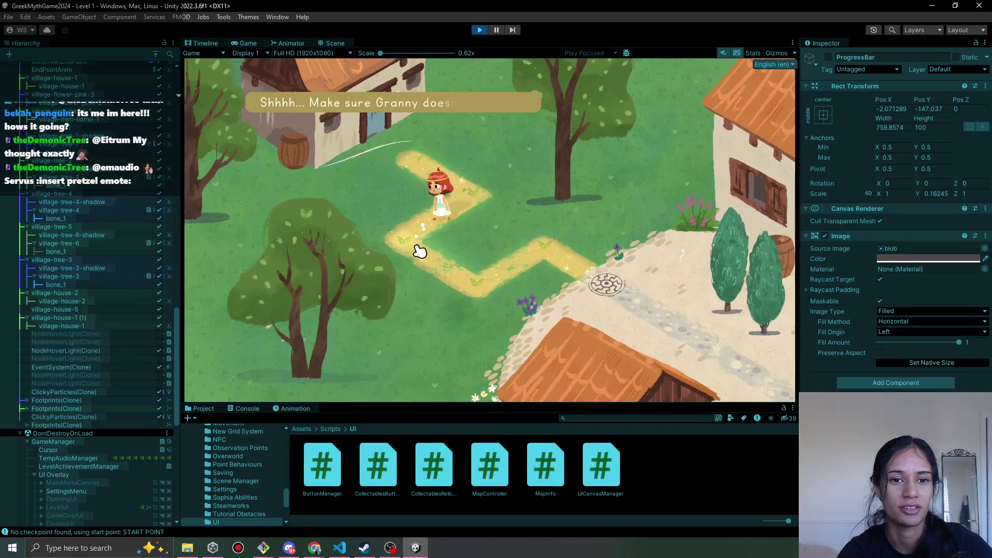
click(542, 230)
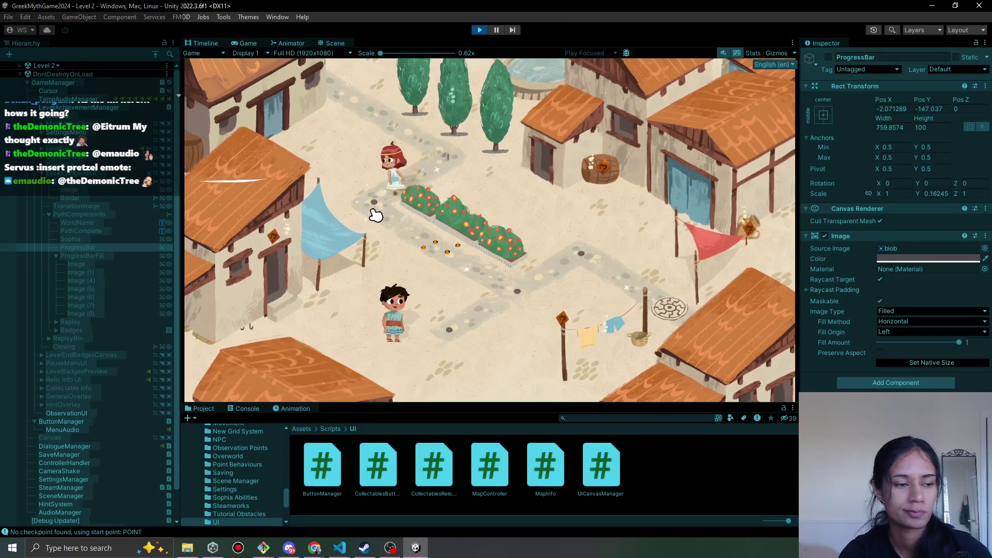
click(437, 251)
click(451, 336)
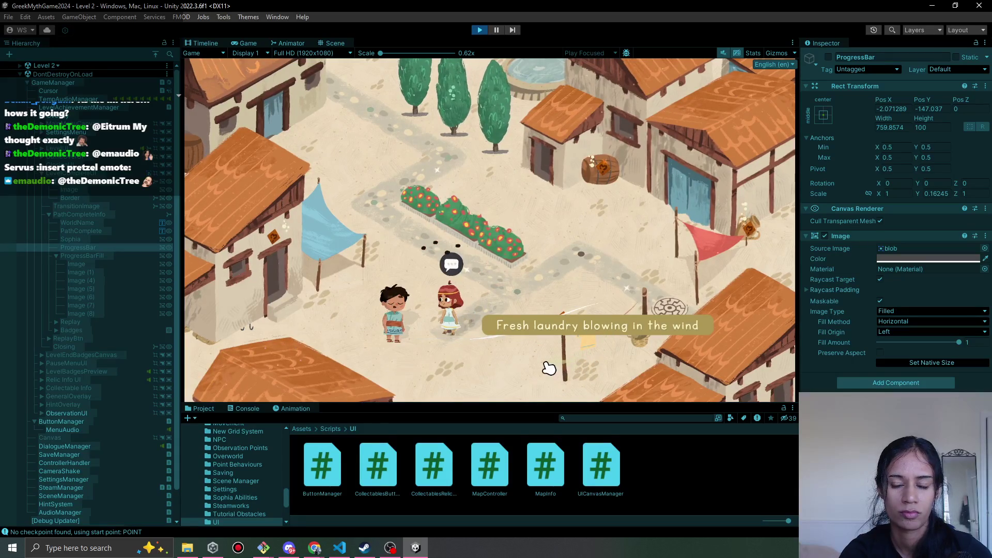
click(523, 366)
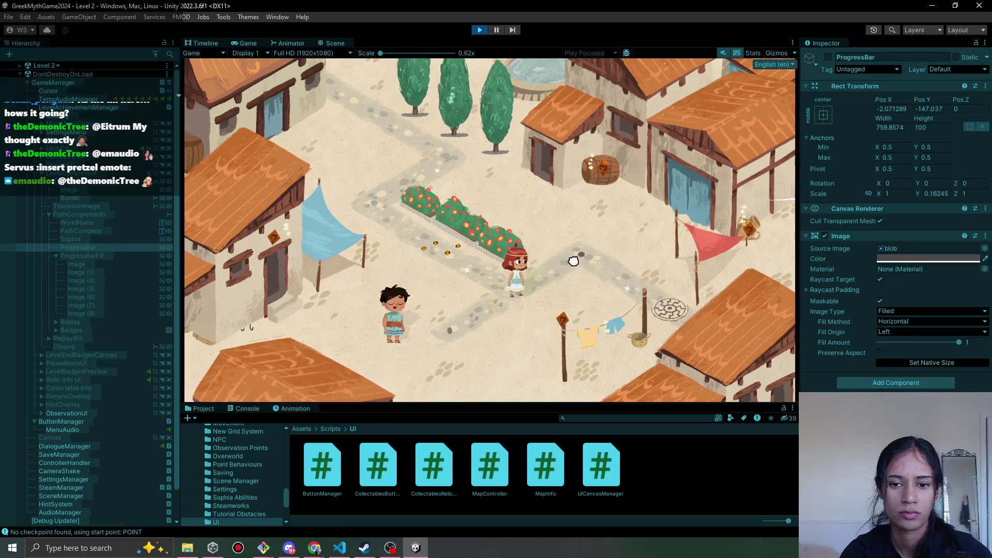
click(673, 308)
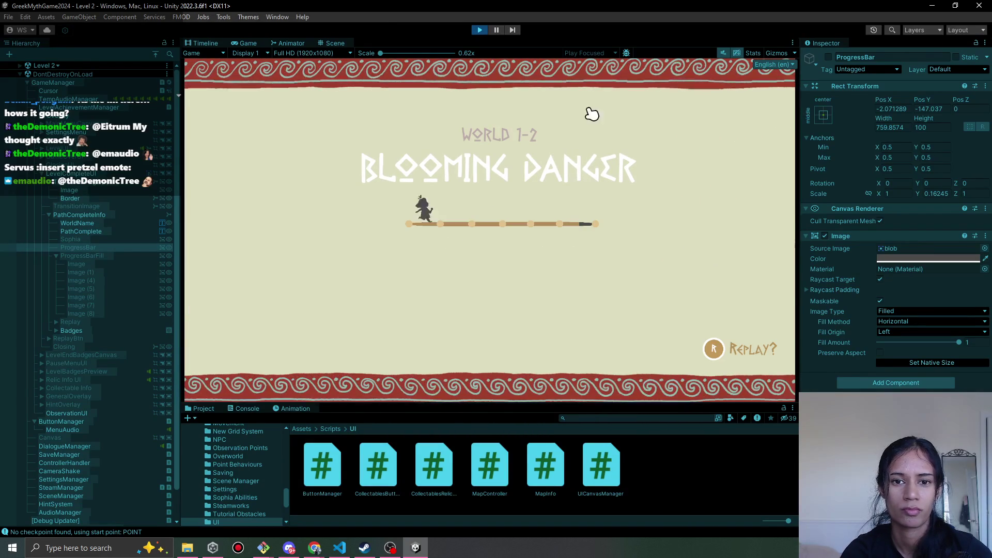
Pause on the World 1-2 Blooming Danger completion screen and view it in the Game tab
click(495, 30)
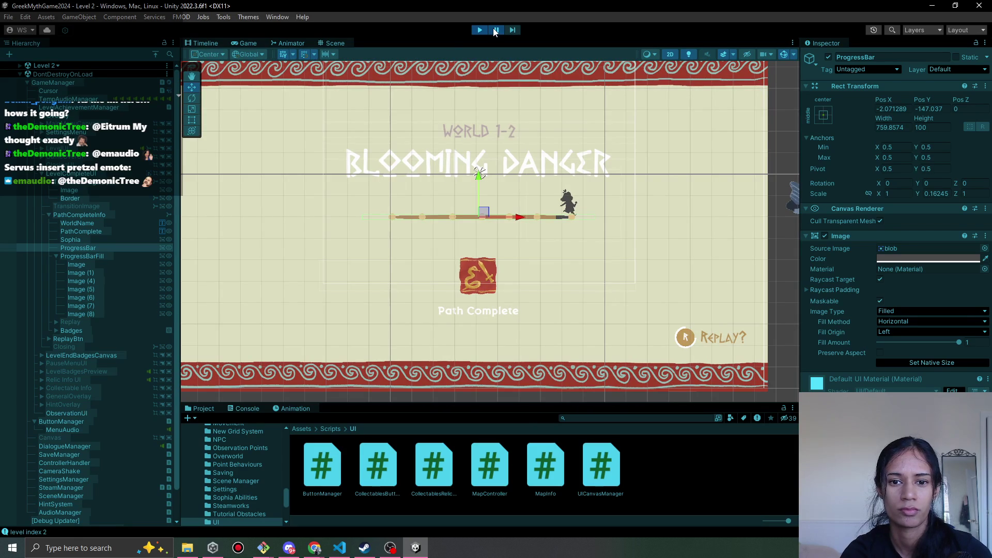
click(247, 42)
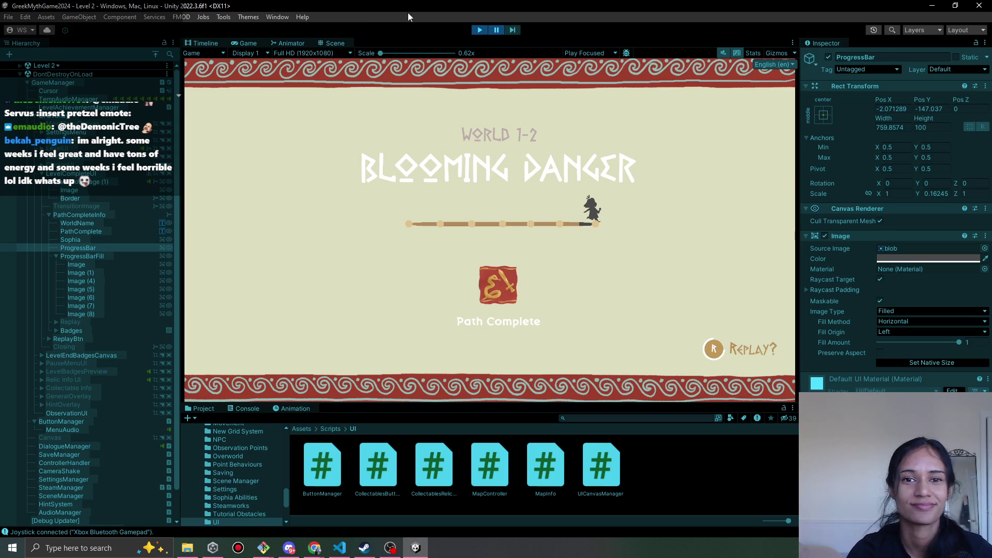
Resume and move the character along the Path 3 route with WASD, then stop play
click(496, 30)
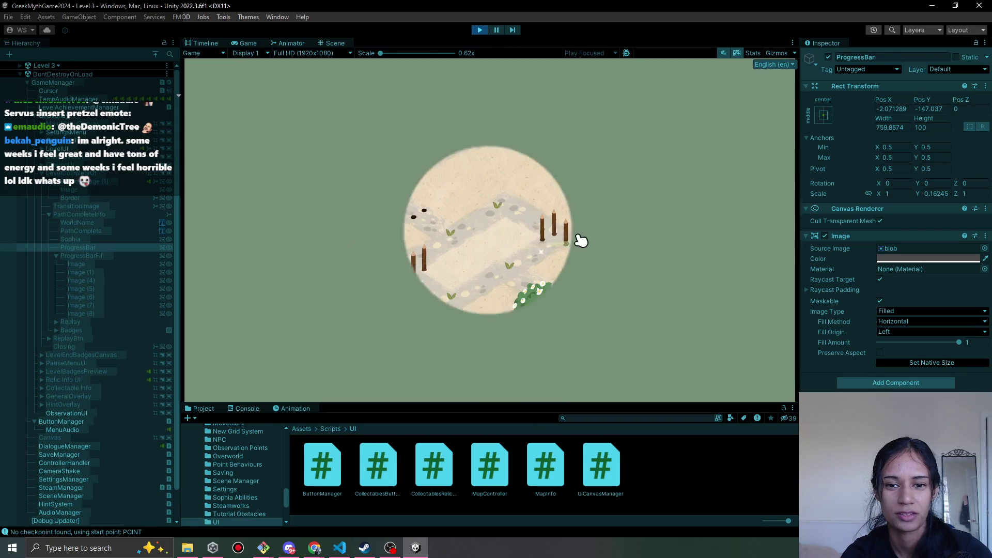
key(w)
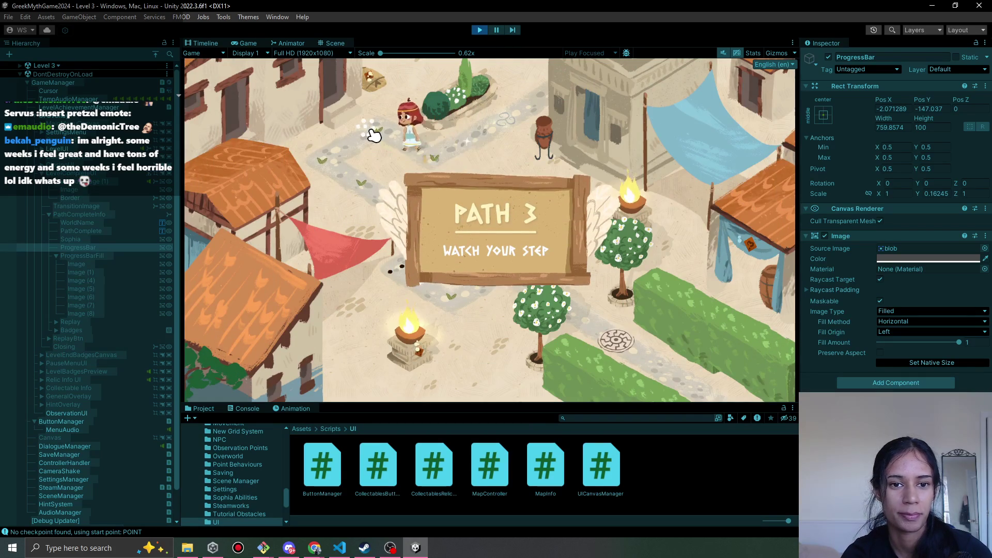
key(a)
key(s)
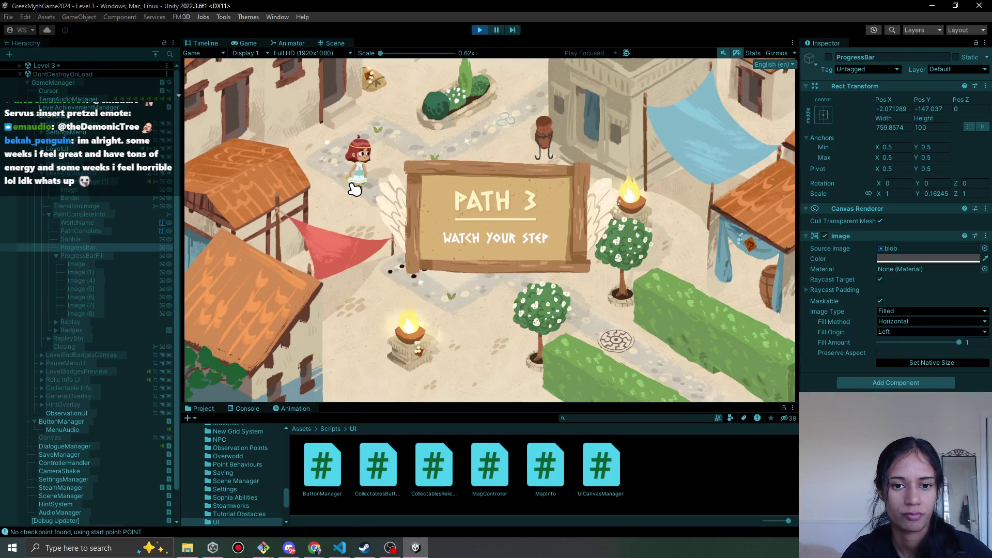
key(s)
key(s)
key(d)
key(a)
key(s)
key(d)
key(a)
key(w)
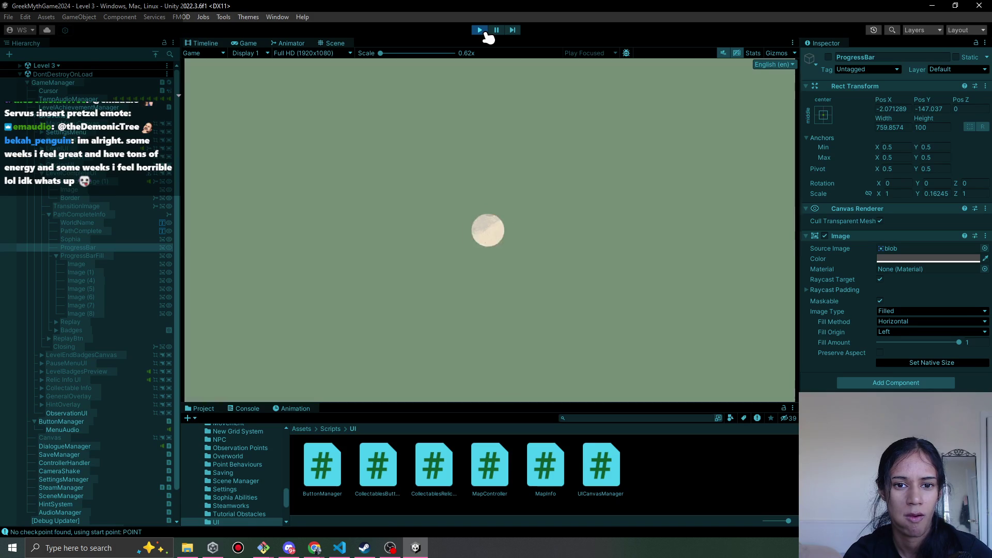
click(481, 34)
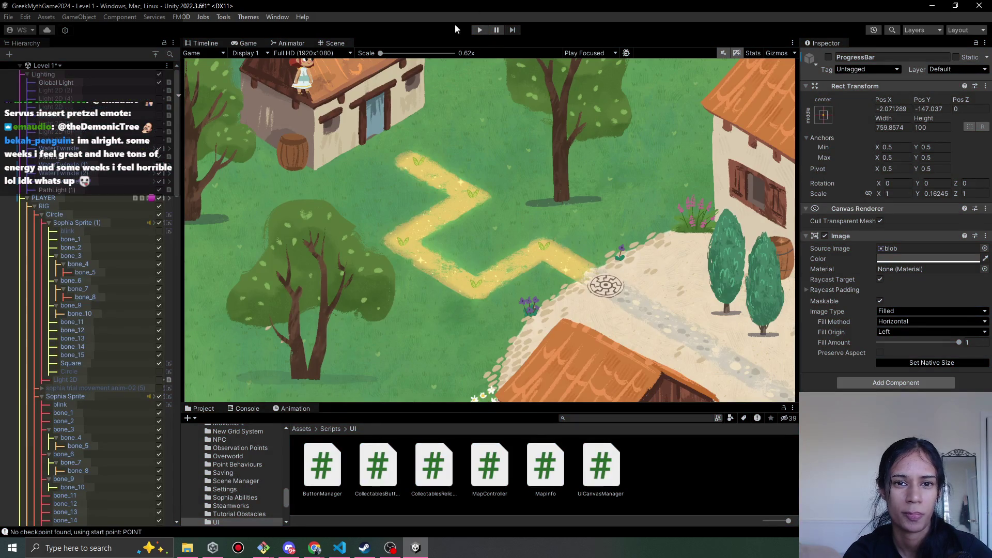
Replay Level 1, walking along the yellow path onto the cobblestones to finish
click(478, 31)
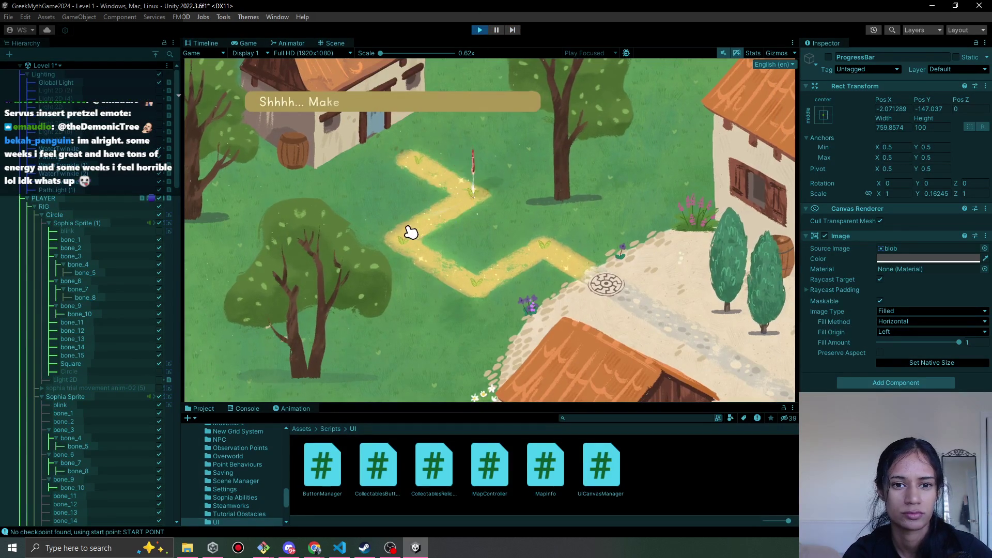
click(509, 256)
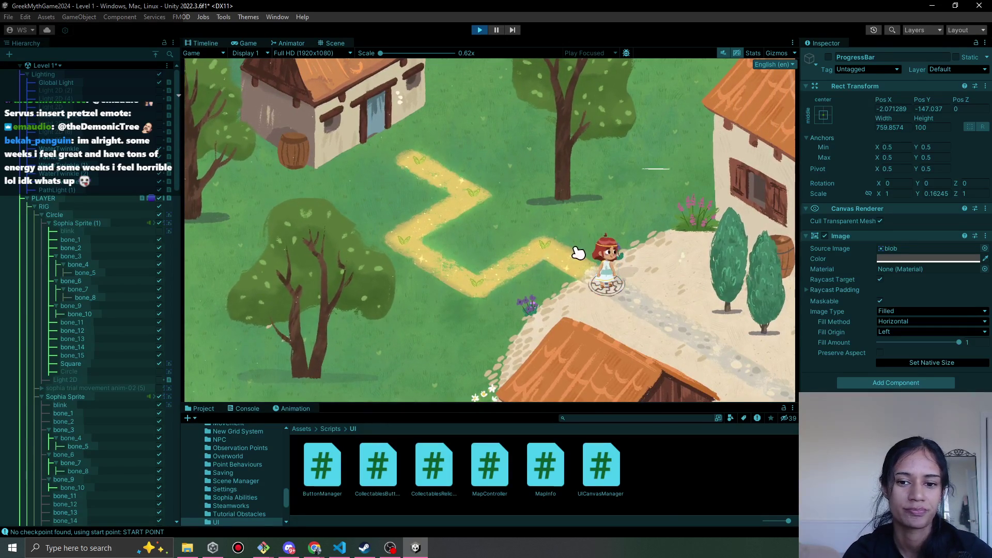
click(680, 315)
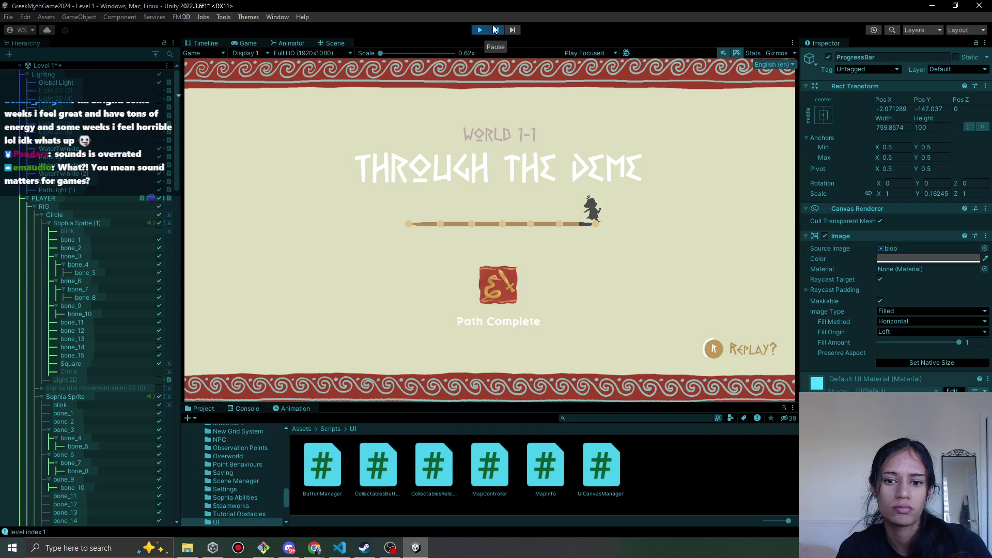
Collapse the scene tree and expand GameManager and its UI Overlay
scroll(94, 402, down, 20)
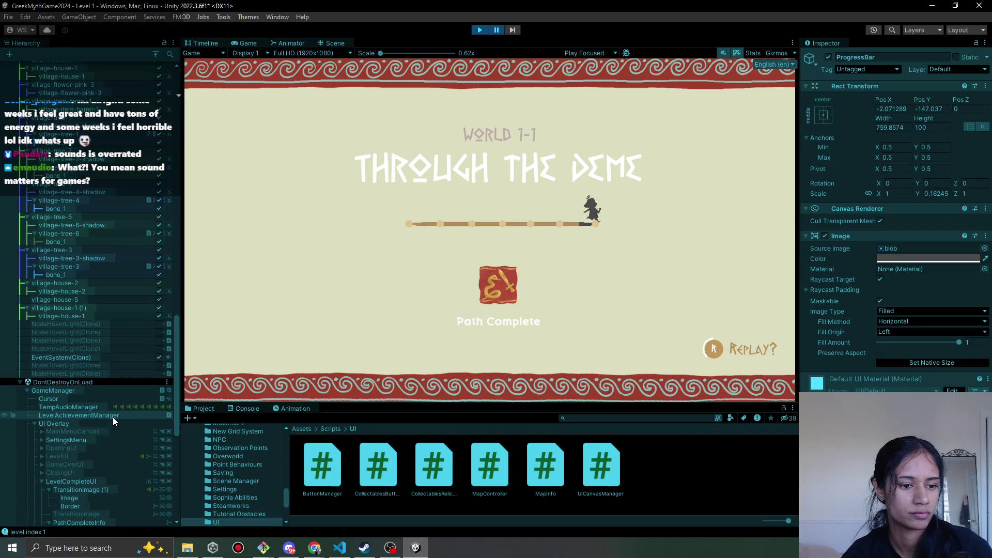
scroll(109, 418, down, 10)
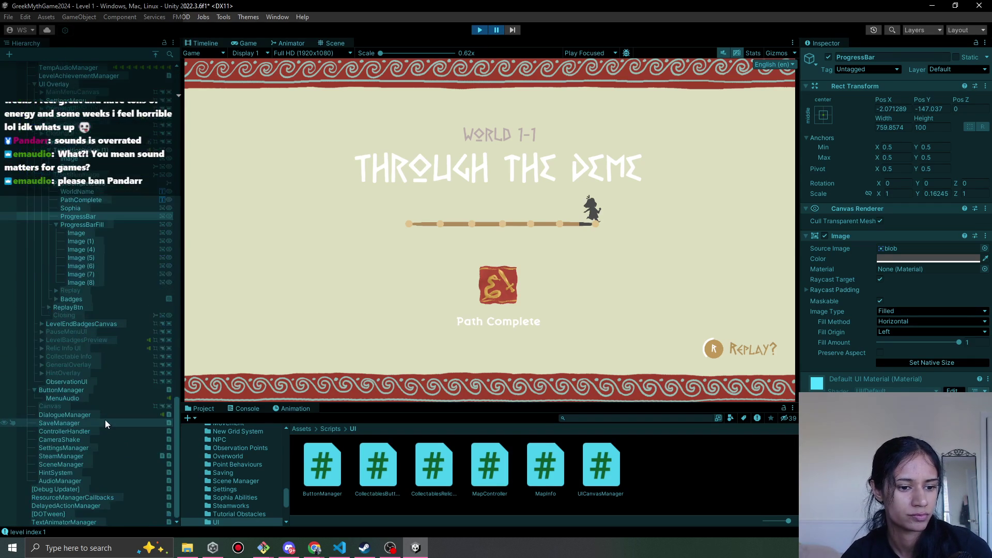
click(156, 54)
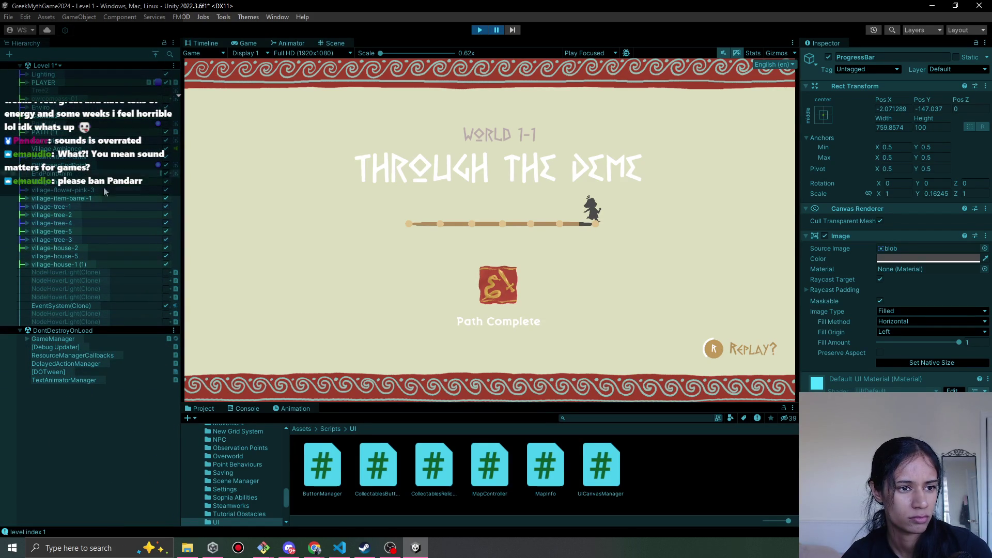
click(26, 338)
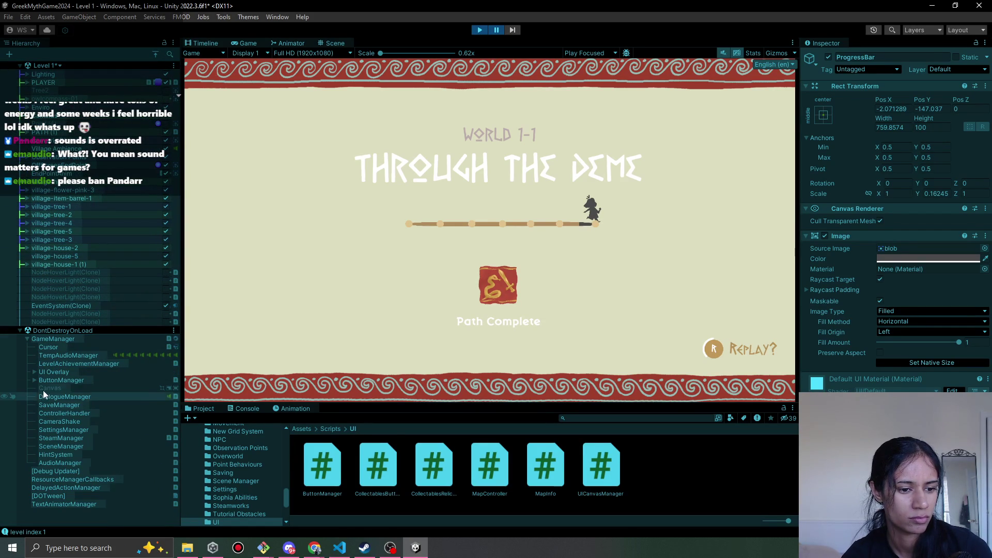
click(33, 371)
scroll(78, 388, down, 3)
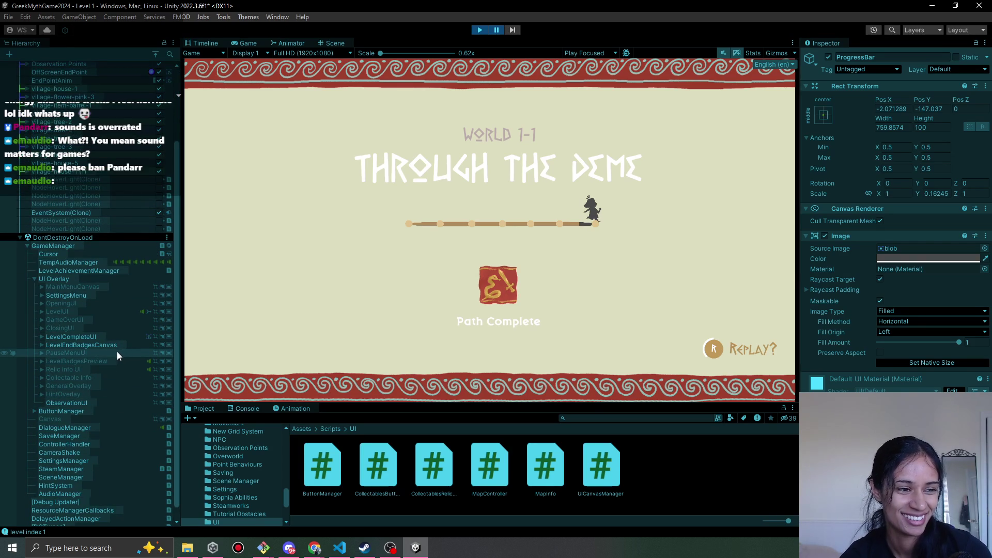
Expand LevelCompleteUI to list its transition images, PathCompleteInfo and ReplayBtn
click(41, 336)
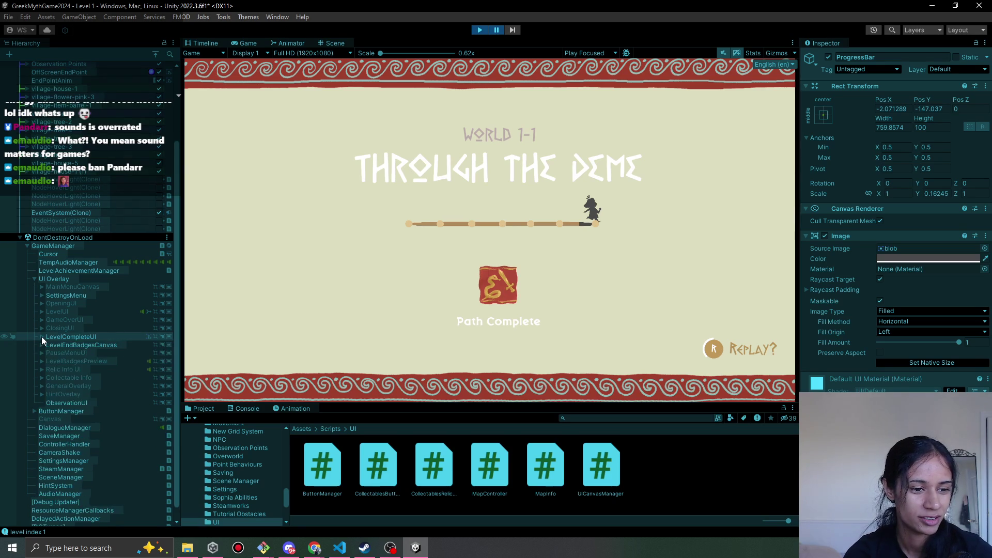
click(41, 336)
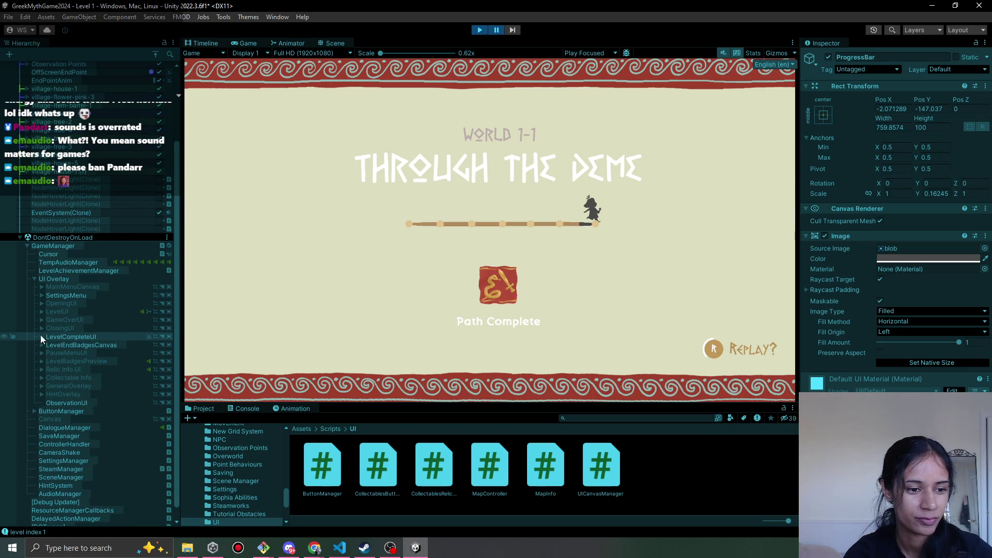
click(41, 336)
click(41, 336)
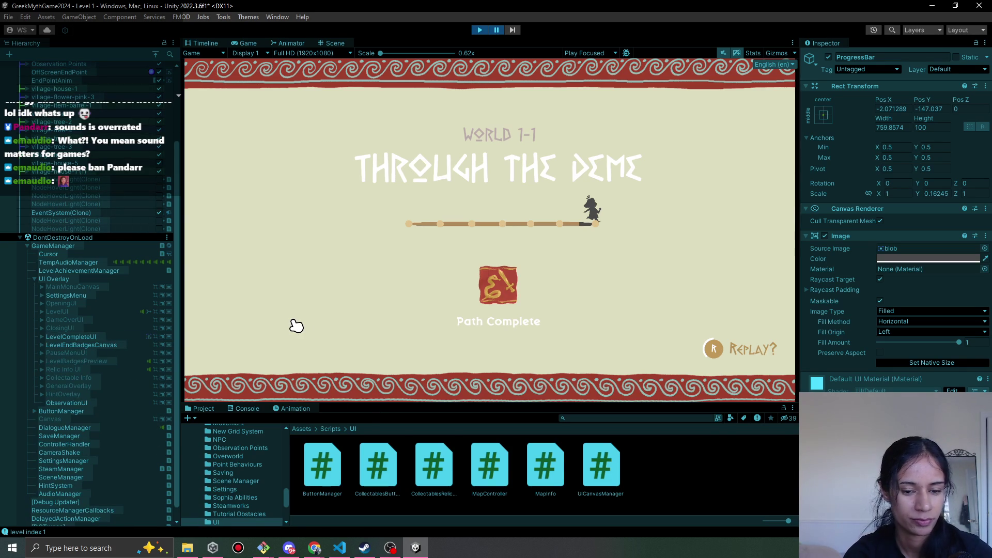
click(42, 337)
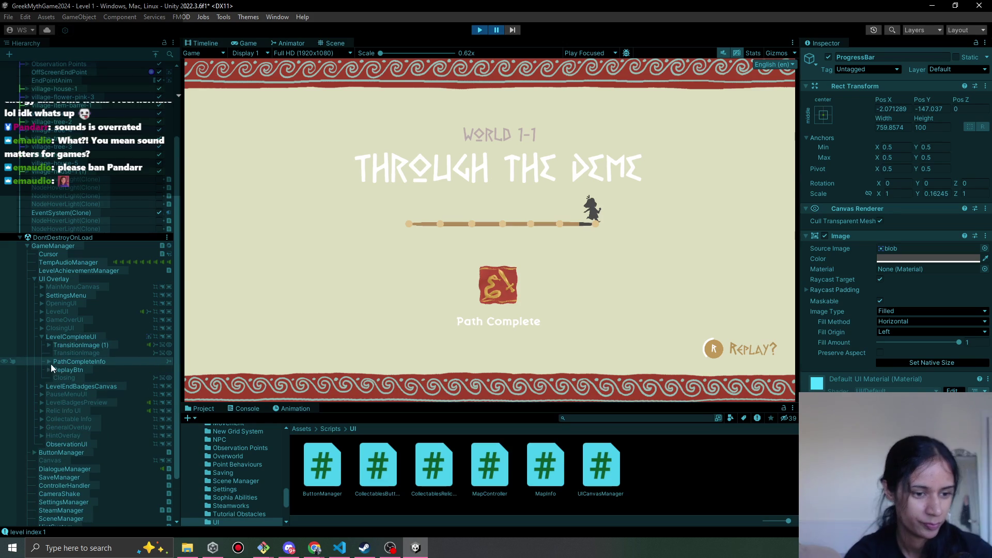
Deactivate ProgressBarFill's marker images Image through Image (8), then resume the game and stop play
click(50, 362)
click(83, 403)
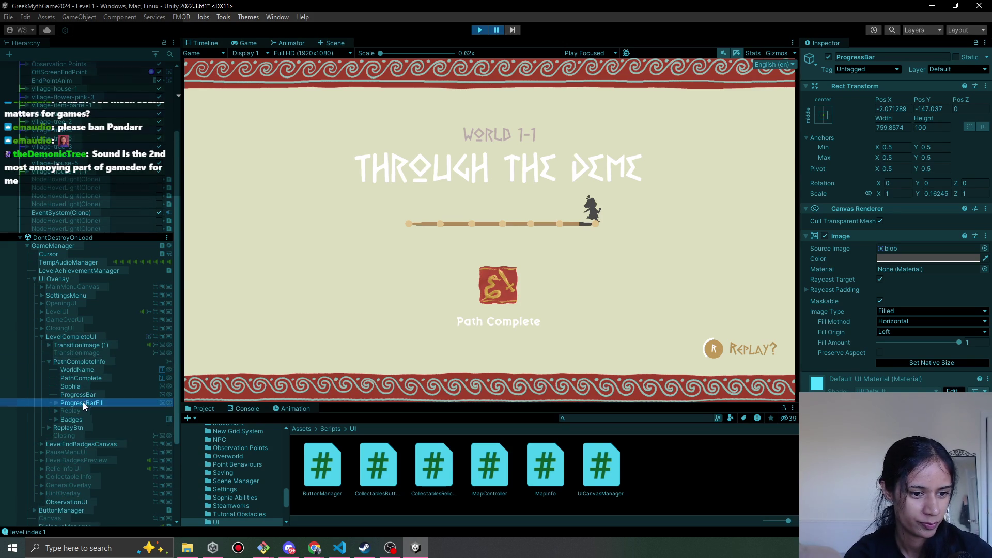
click(55, 402)
click(126, 412)
shift+click(122, 460)
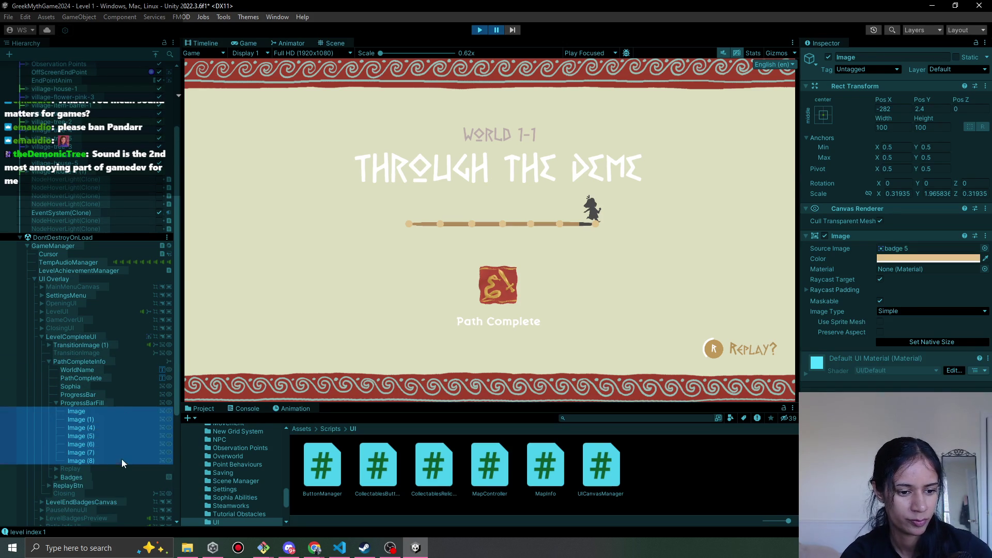
click(828, 56)
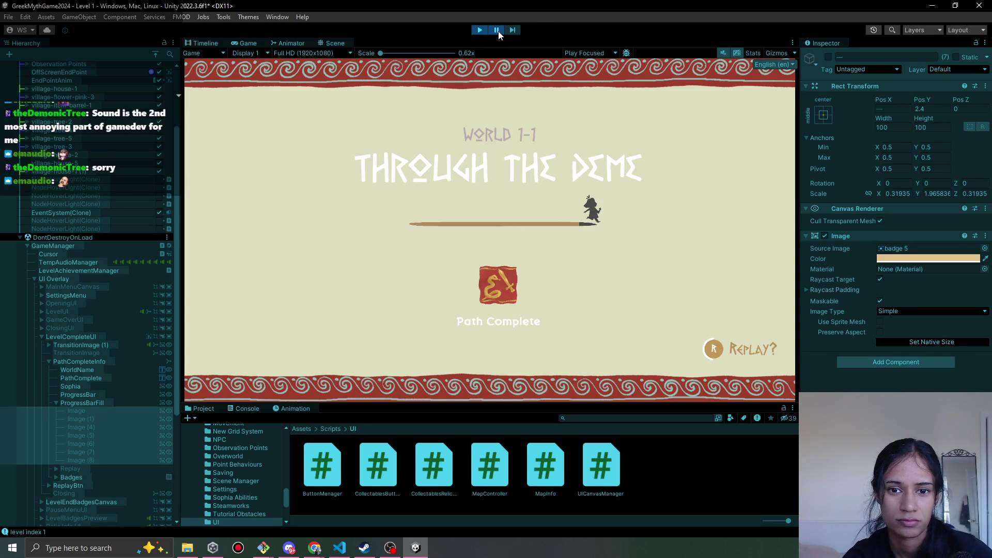
click(497, 31)
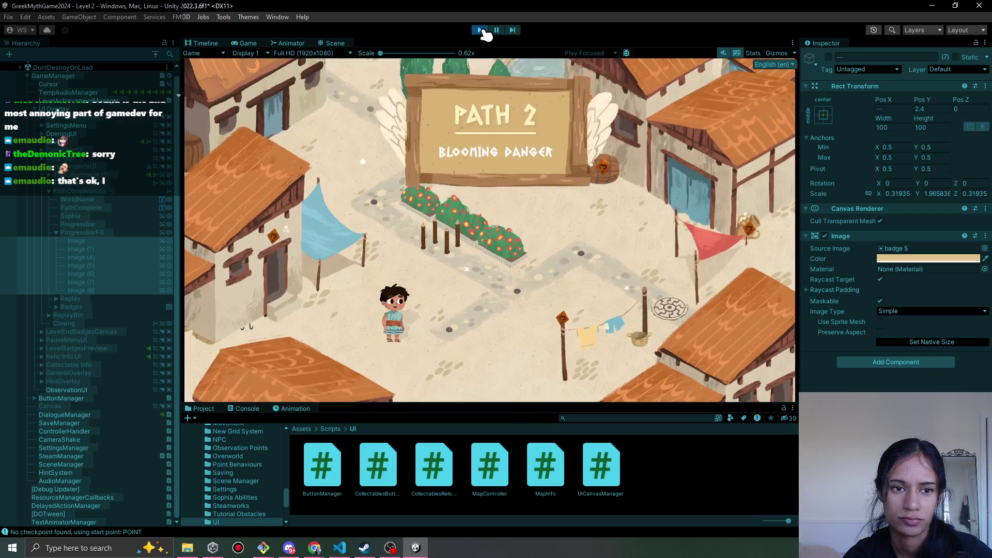
click(481, 30)
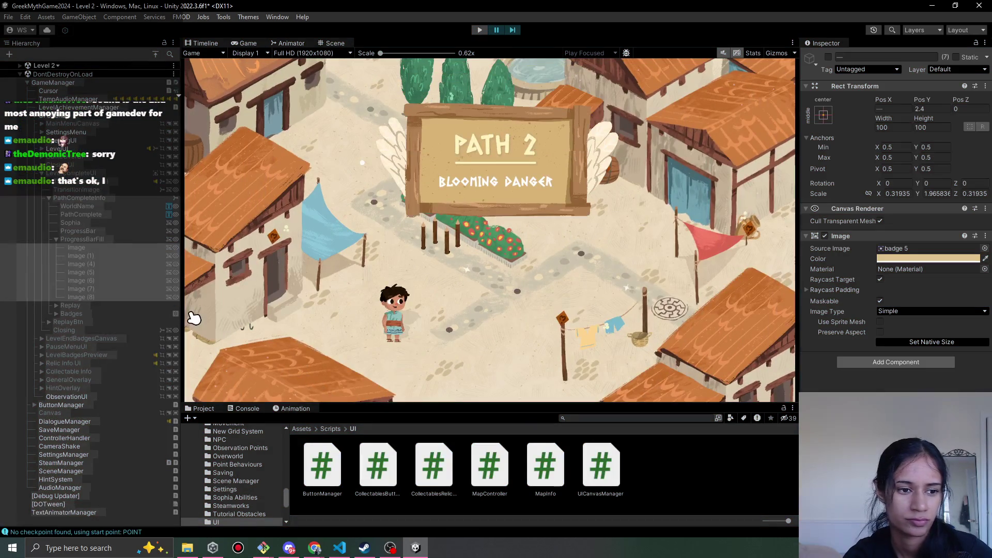
Deactivate ProgressBarFill's marker images Image through Image (8) again
click(106, 330)
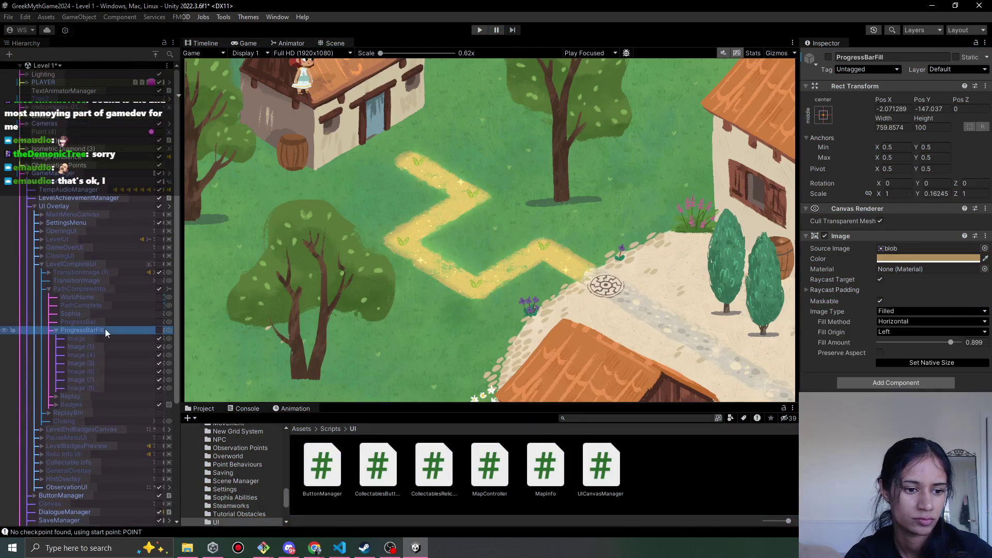
drag(160, 337, 159, 389)
click(480, 30)
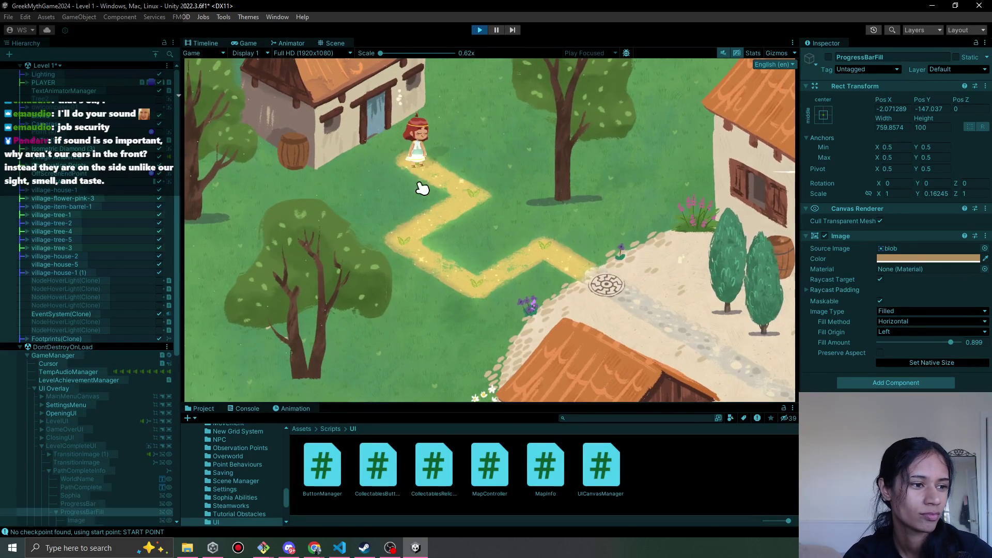
Walk the girl along the Level 1 path onto the round stone marker and off it
click(467, 194)
click(407, 230)
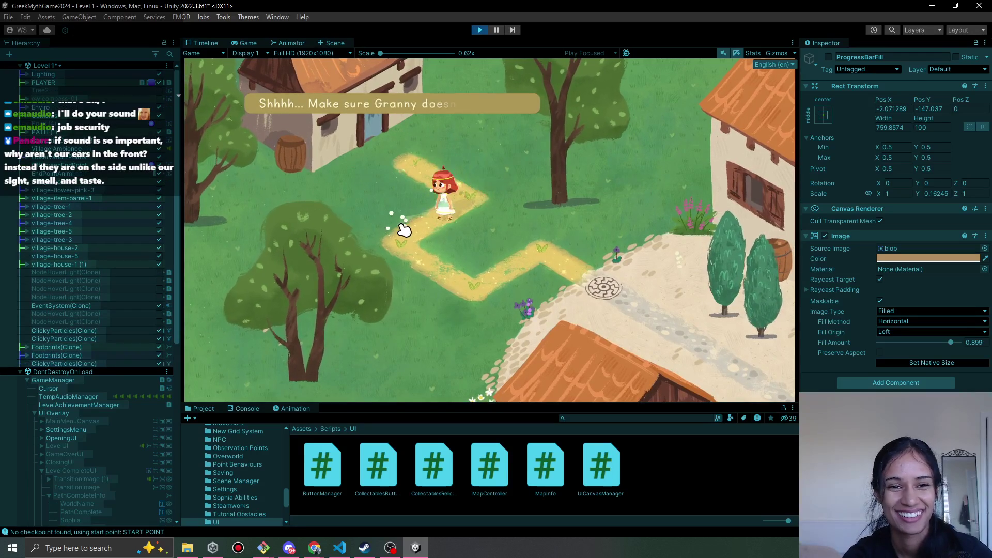
click(451, 281)
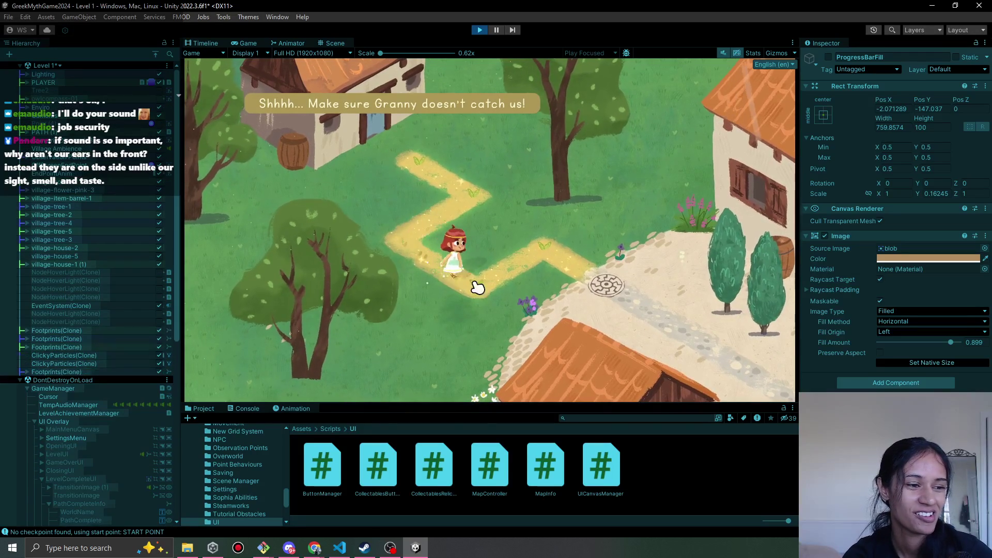
click(538, 238)
click(611, 284)
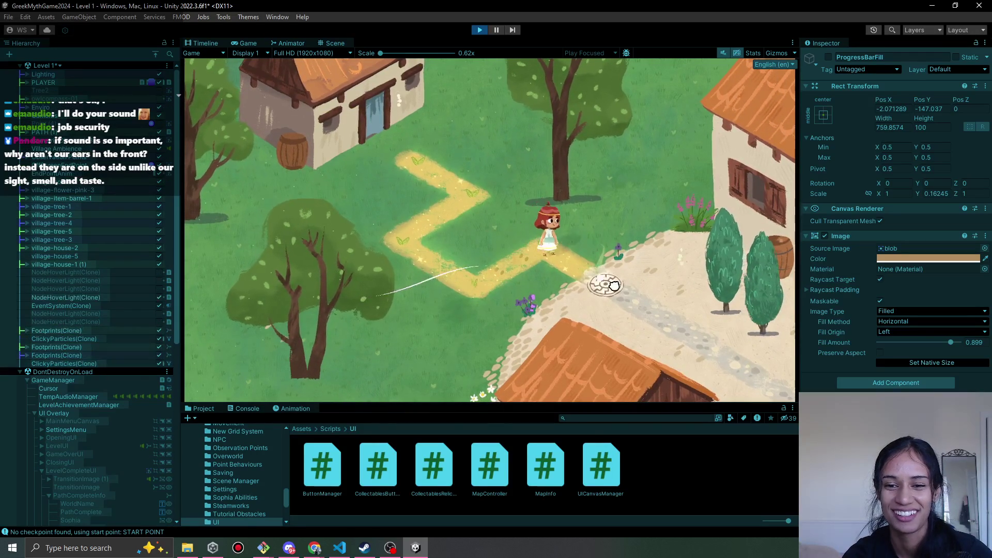
click(697, 330)
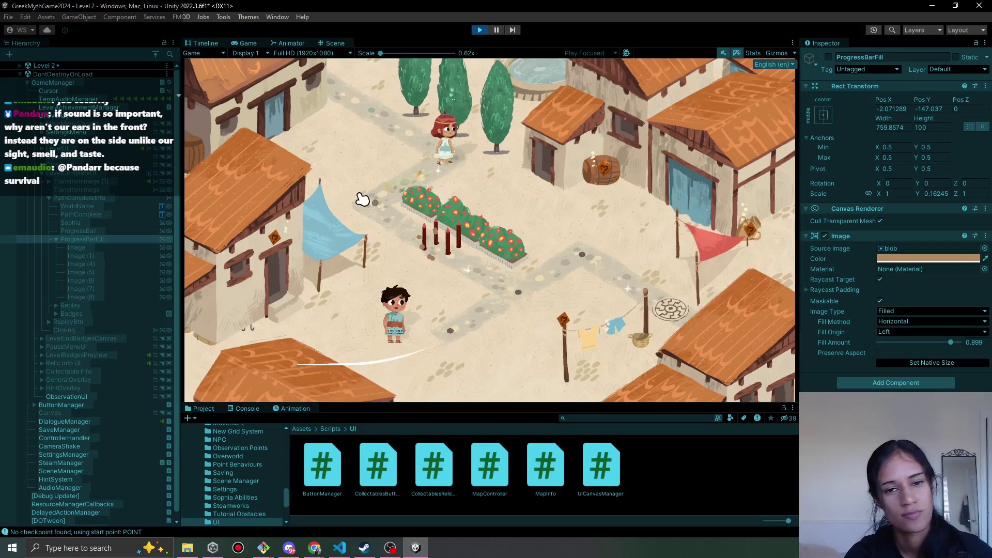
Walk Level 2's girl onto the ground marker, inspect the observation sign, then stop play
click(575, 260)
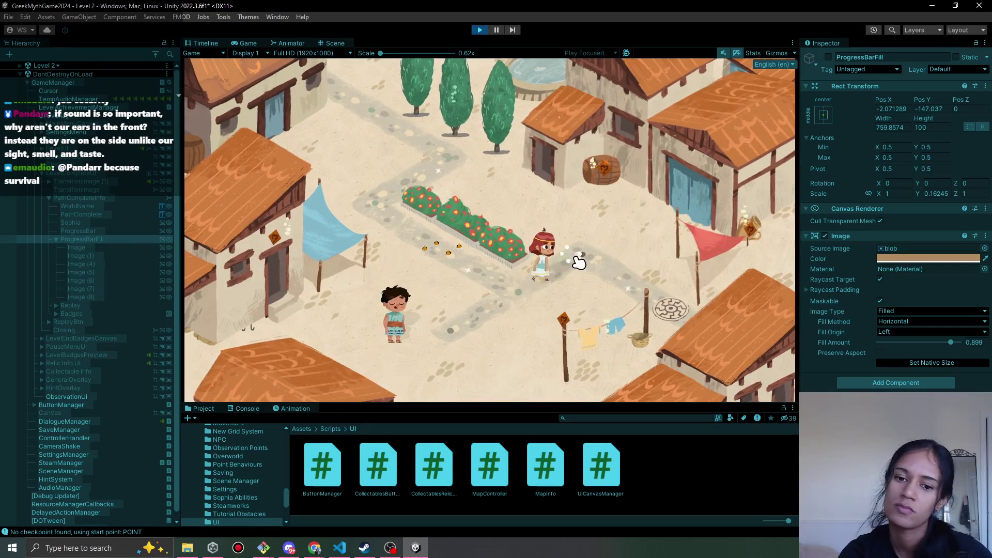
click(666, 302)
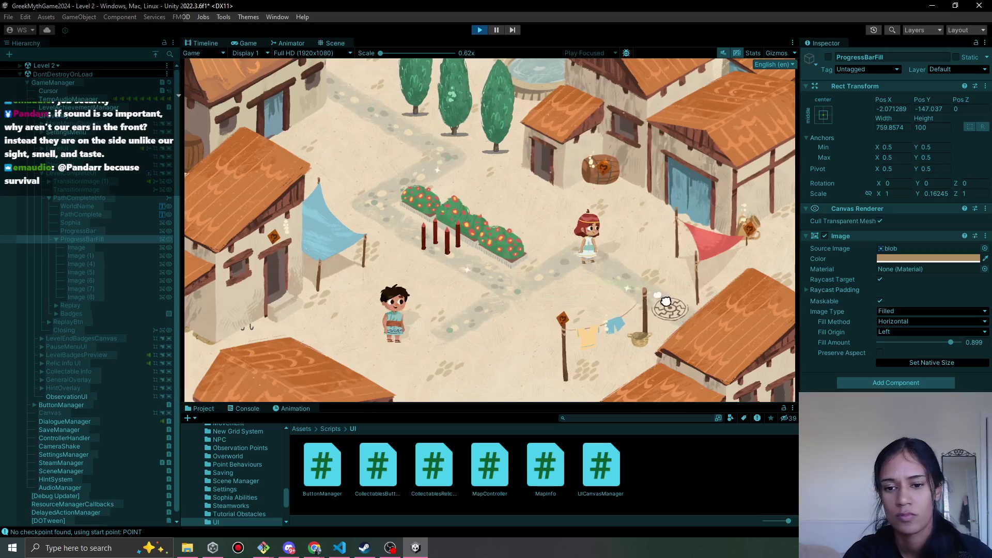
click(604, 326)
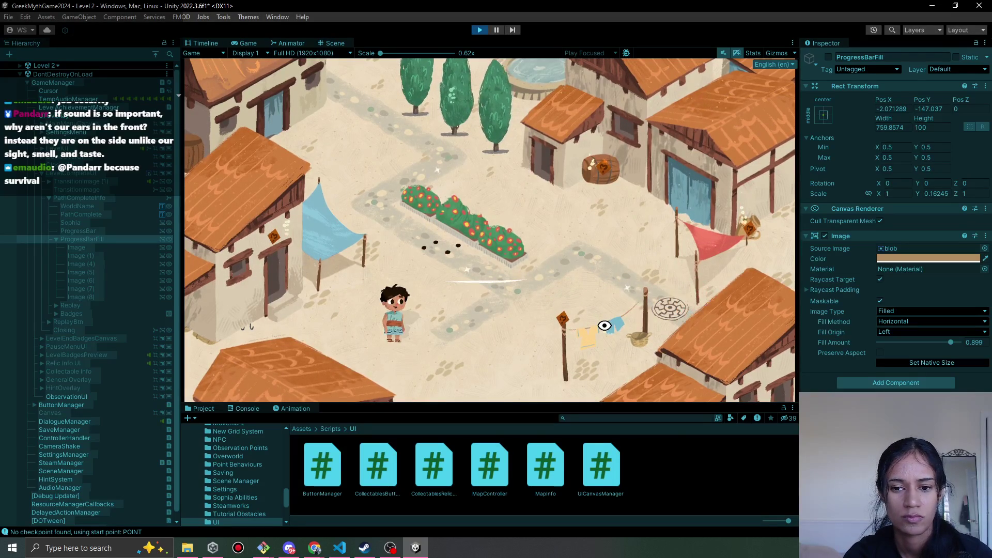
click(280, 241)
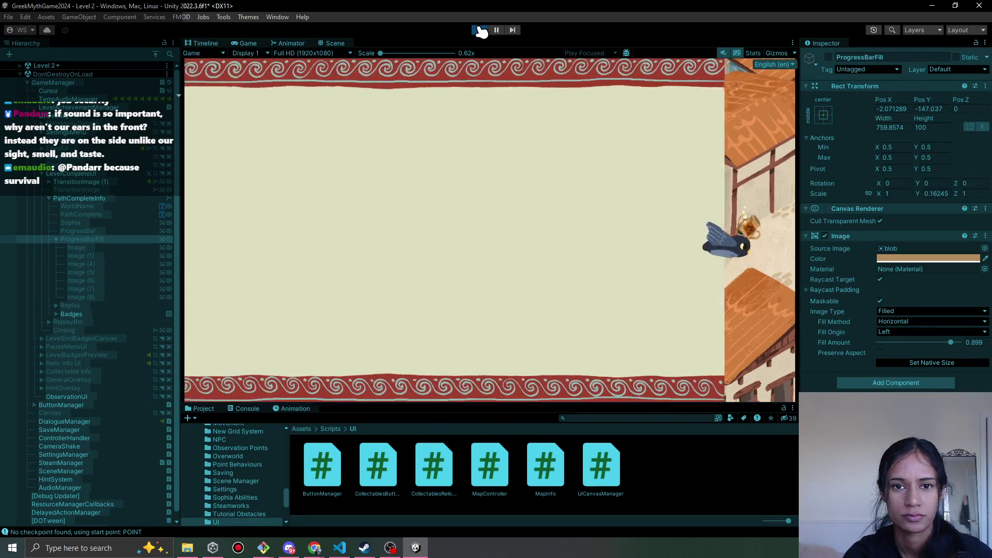
click(480, 30)
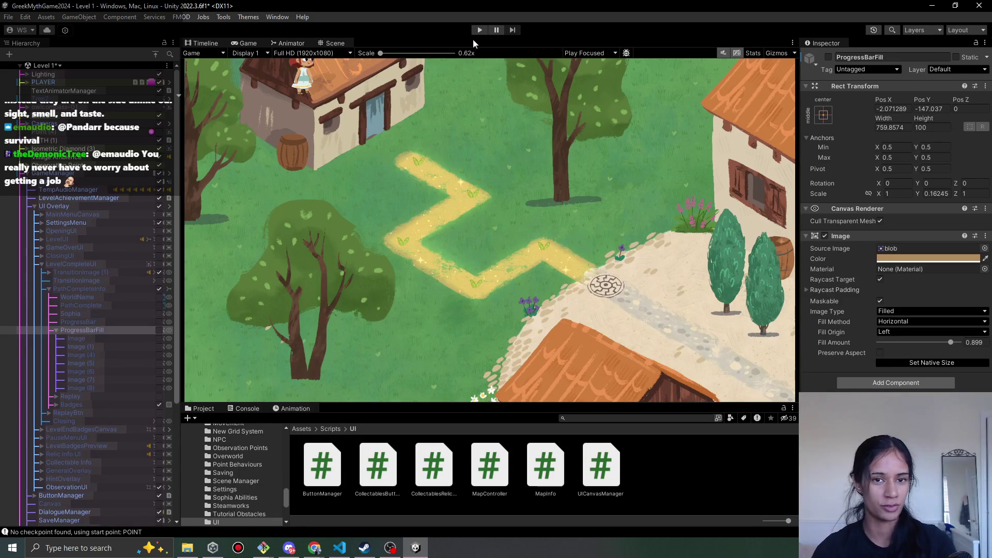
In Pomofocus, move the 'sophia bar on path complete ui' task above 'level complete ui'
mouse_move(315, 548)
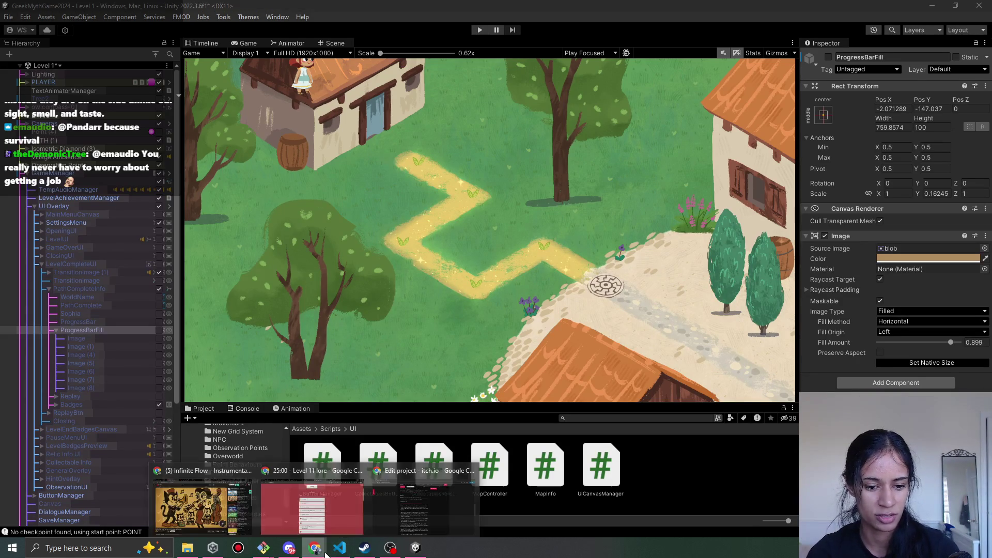
click(290, 524)
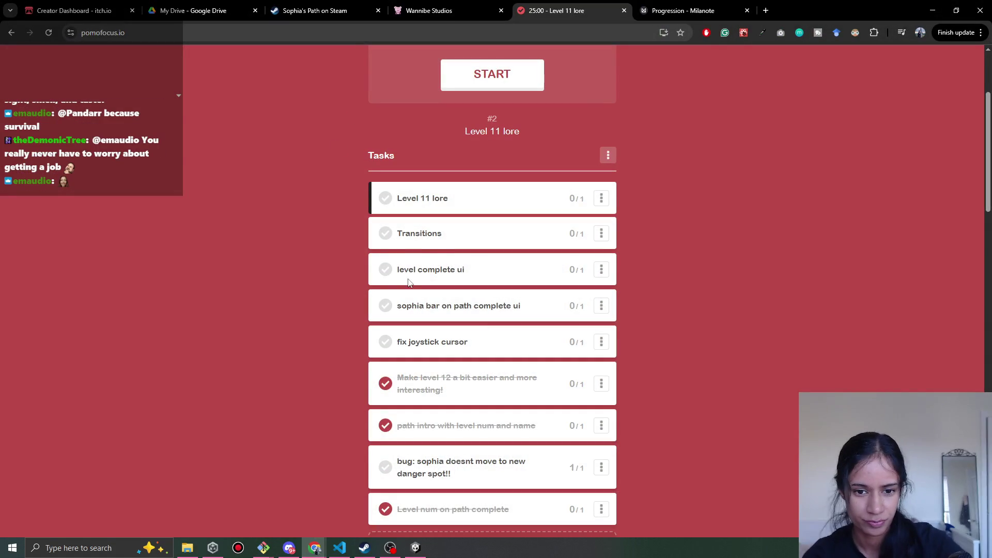
scroll(460, 214, down, 1)
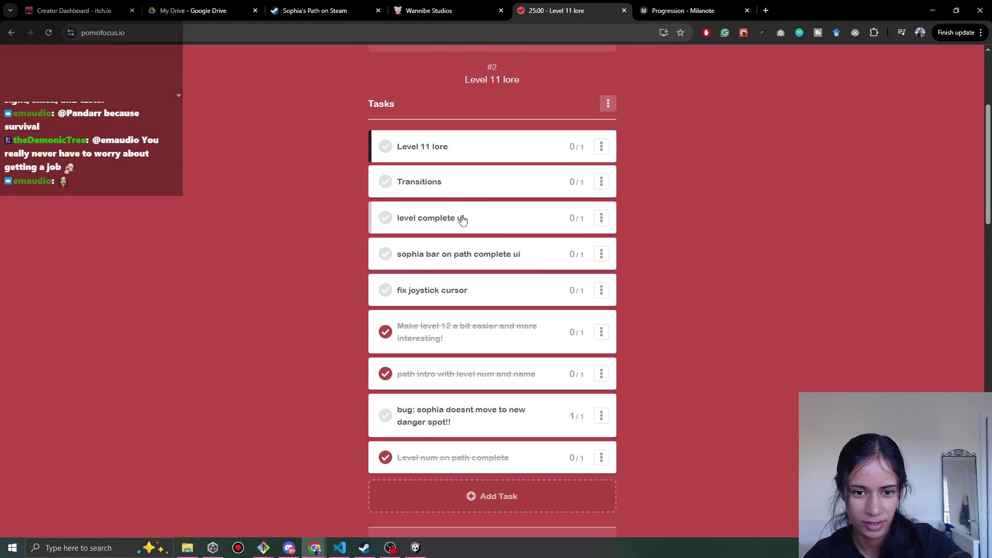
drag(455, 255, 453, 219)
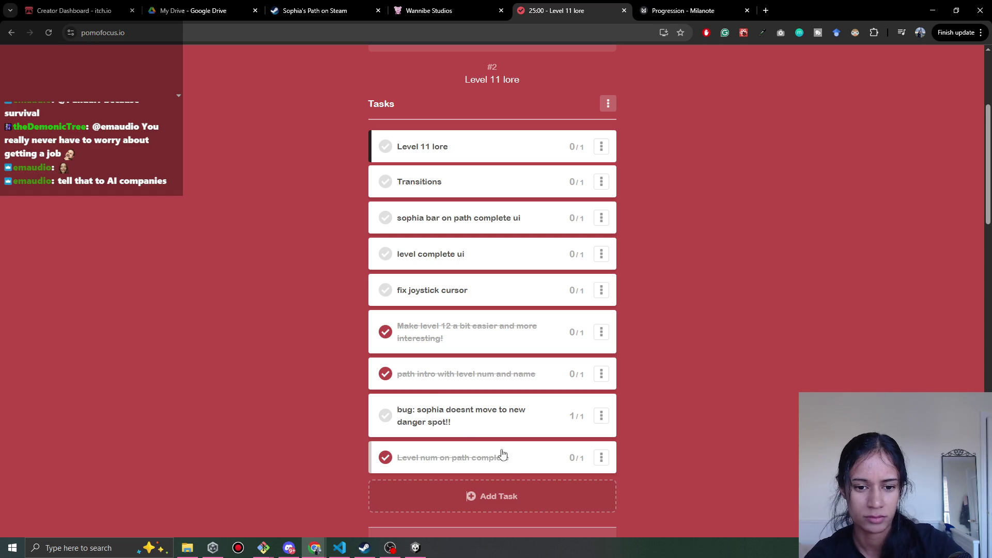
Add a new task named 'Path intro really needs a new version'
click(491, 496)
text(Pa)
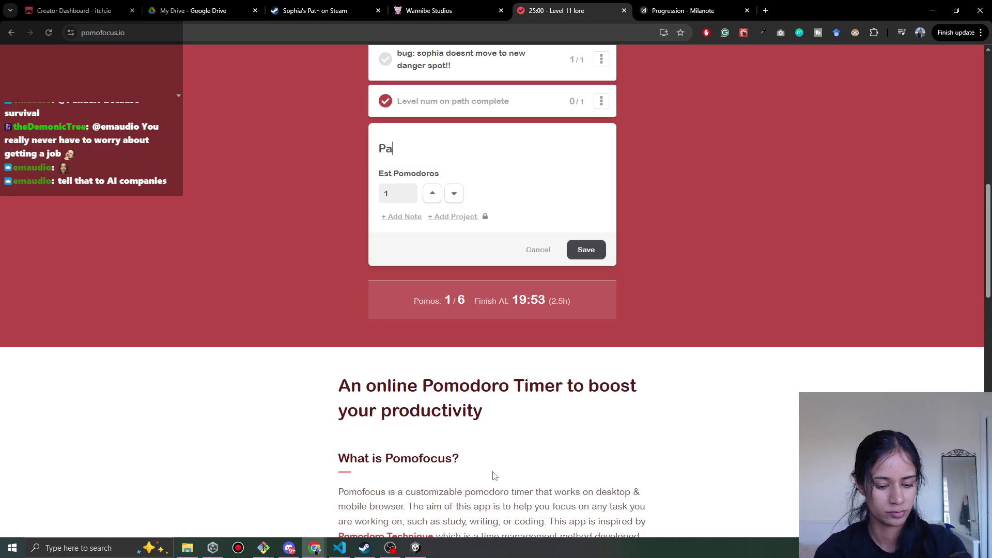
text(th intro really needs a new )
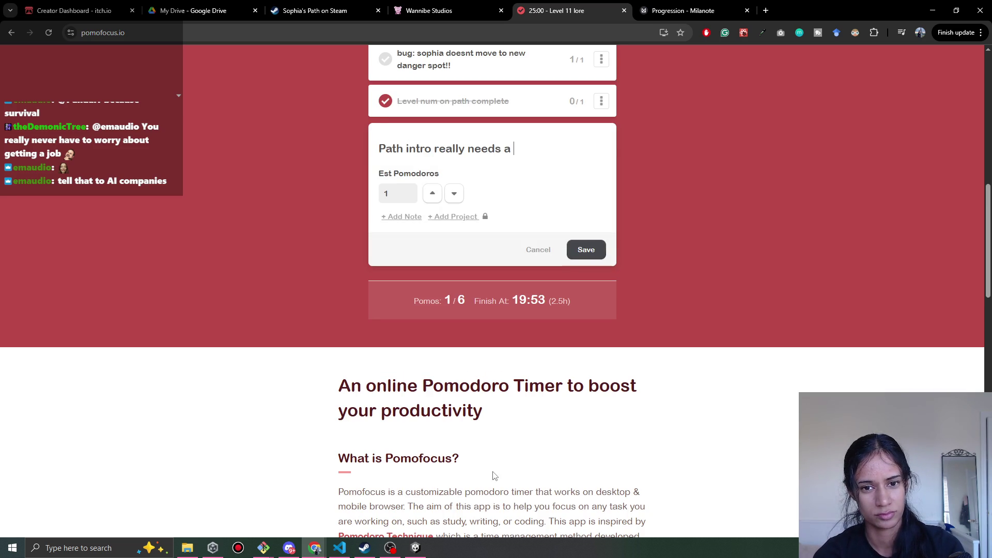
text(wa)
key(BackSpace)
key(BackSpace)
text(version)
key(Return)
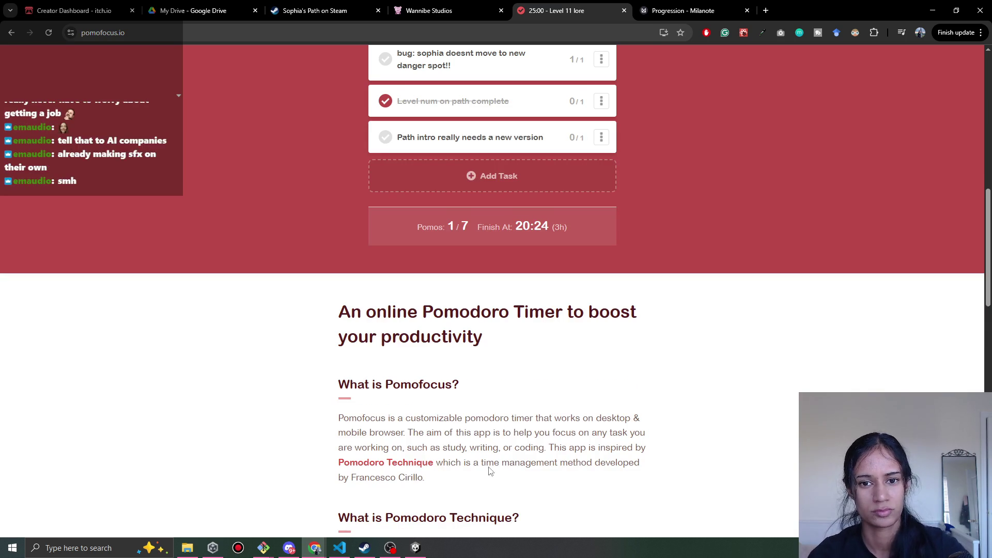
scroll(516, 465, up, 8)
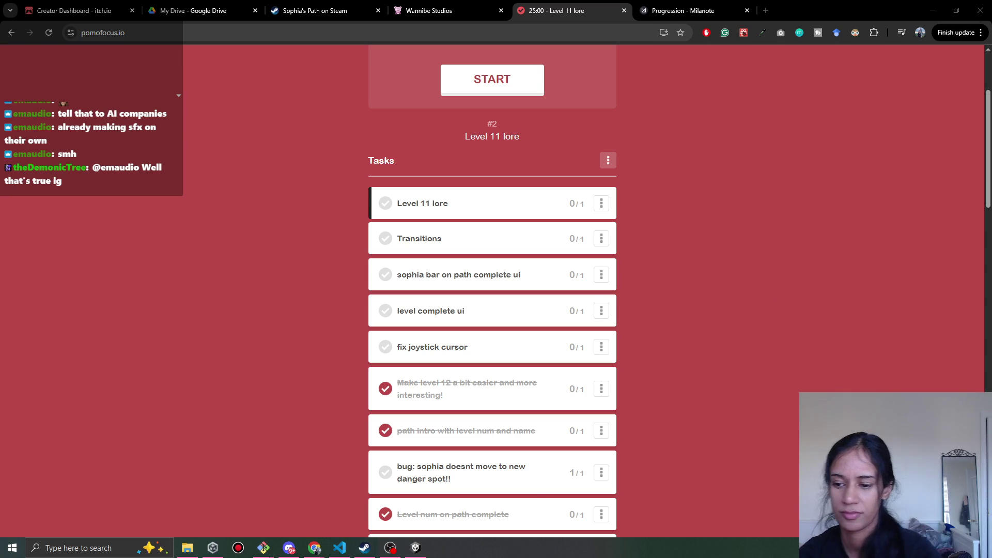
click(316, 549)
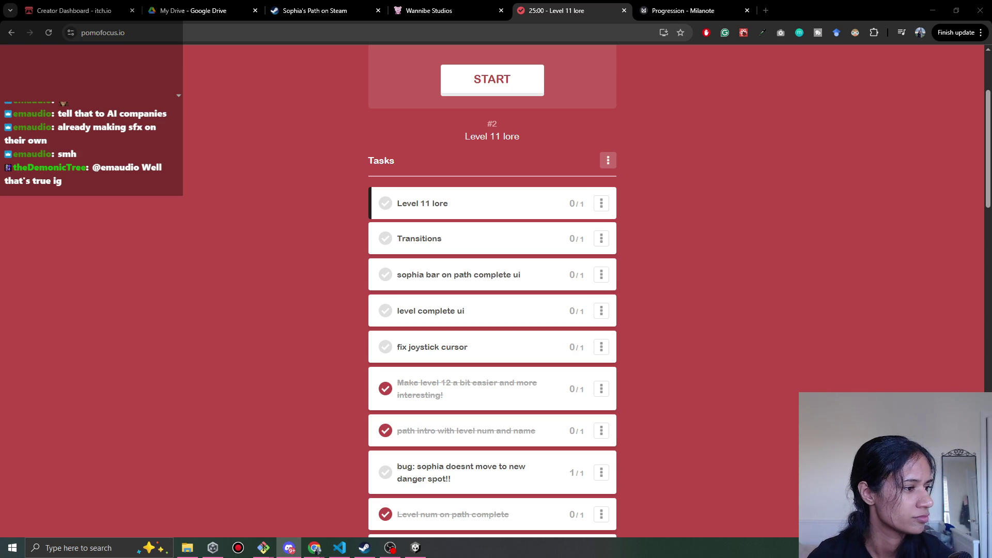
Save the Level 1 scene changes and switch to the Level 6 forest scene
click(933, 10)
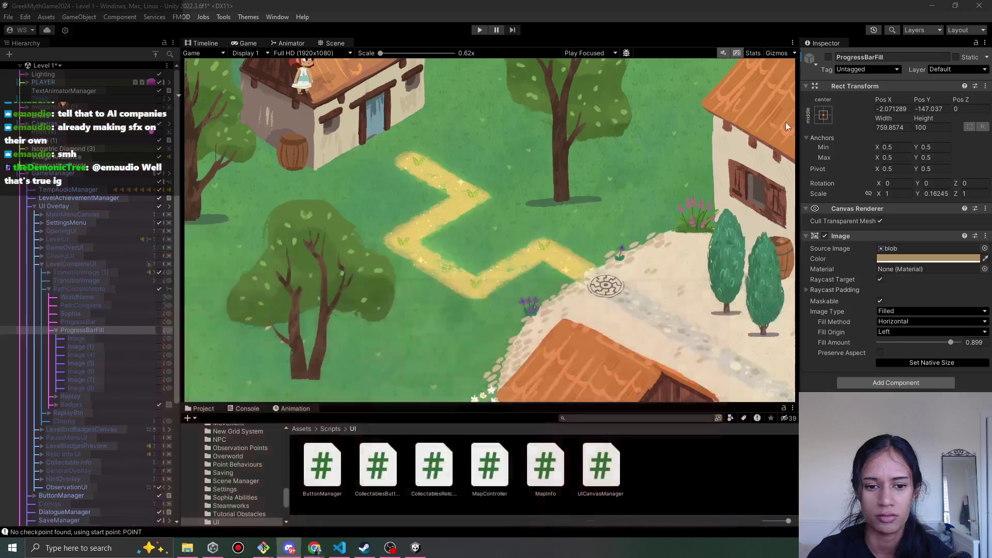
click(52, 65)
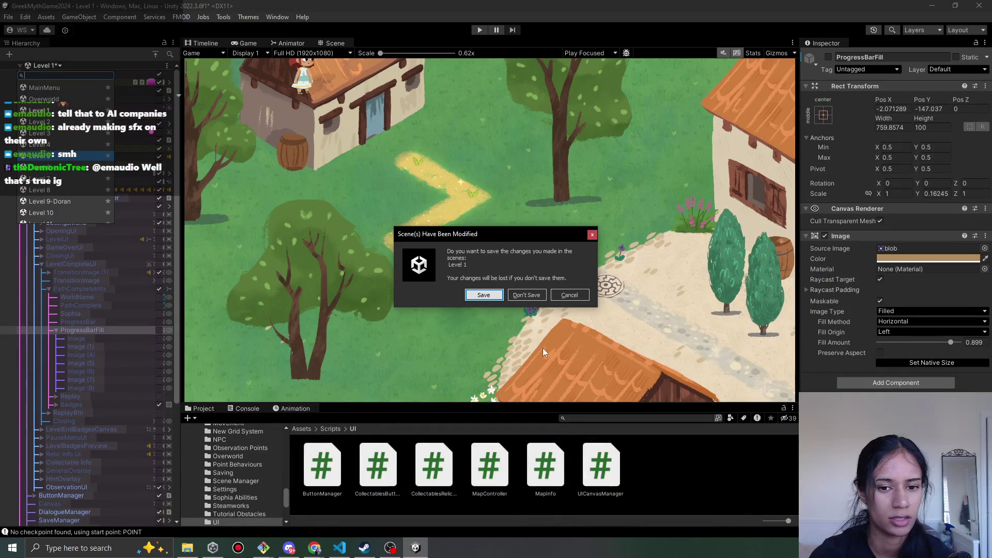
click(486, 294)
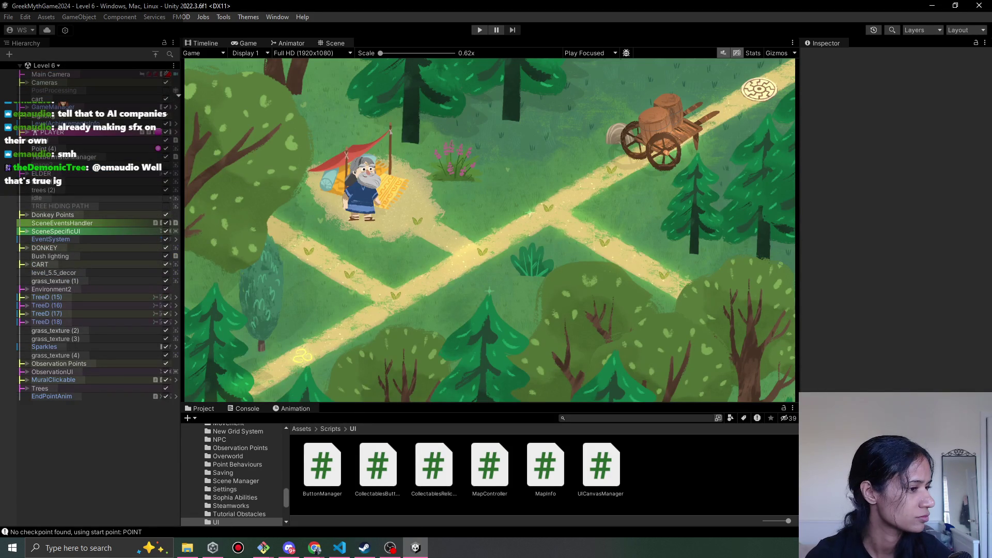
click(289, 548)
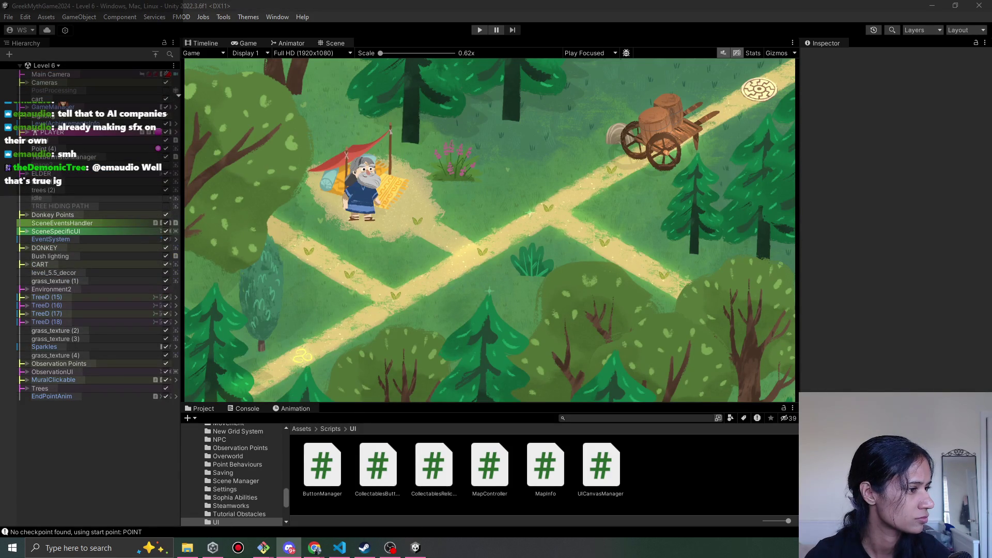
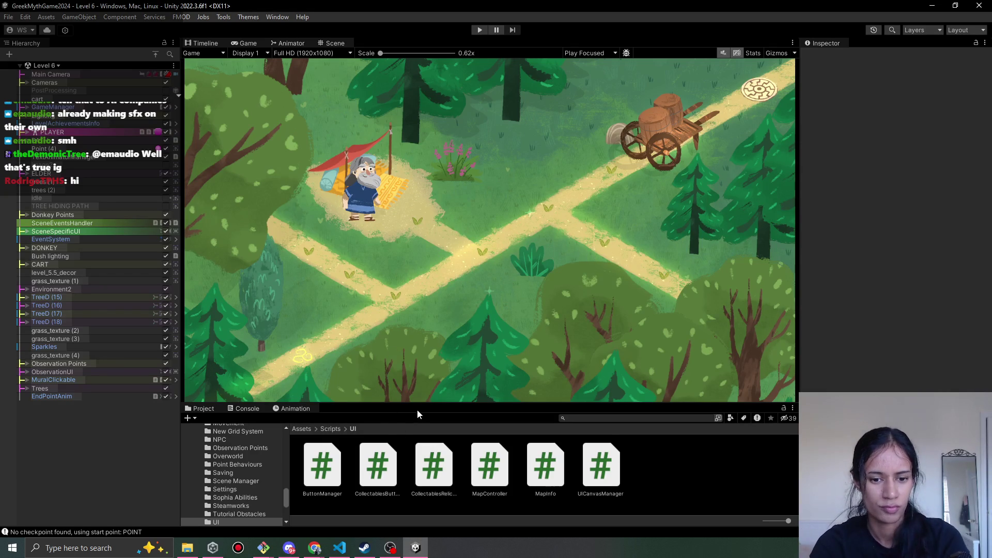
Delete the trees (2) group, another tree group and a TreeD pine below the path
click(337, 44)
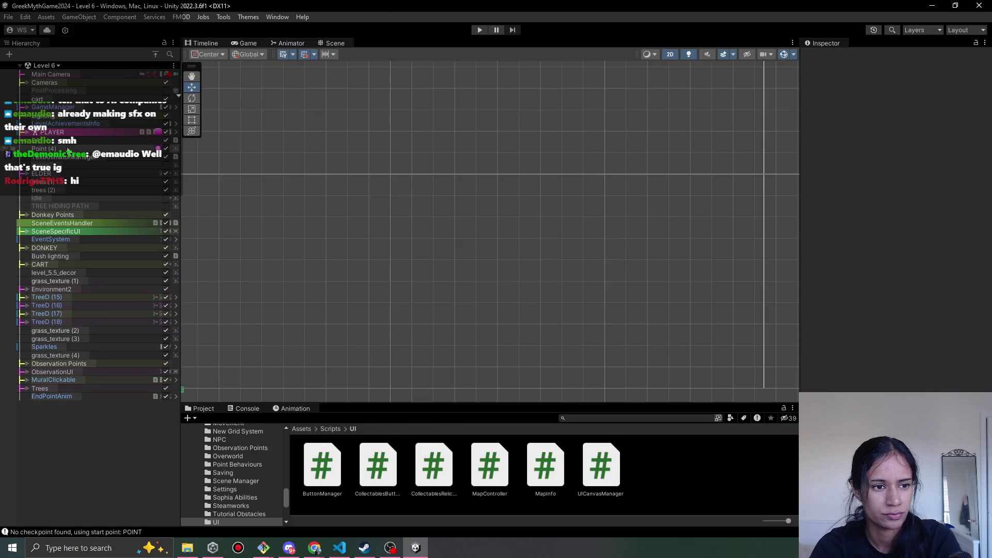
double_click(55, 190)
drag(496, 234, 646, 239)
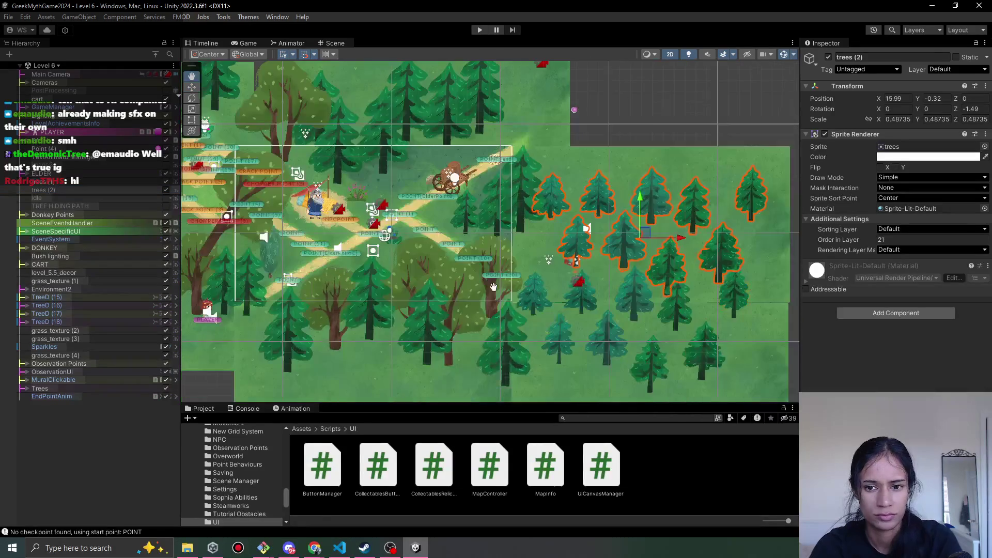
key(Delete)
click(584, 304)
key(Delete)
click(505, 322)
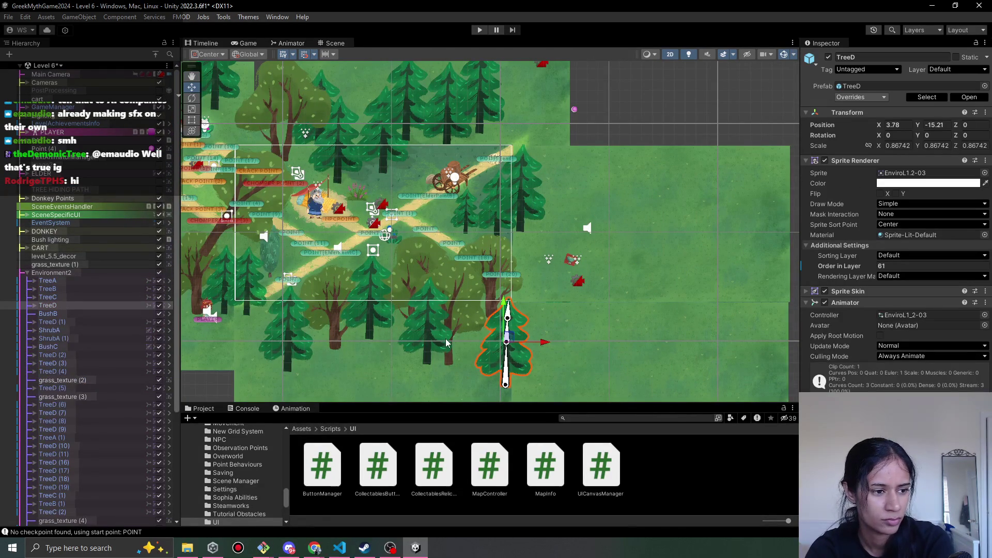
key(Delete)
Delete the 26 trees and bushes from TreeA to TreeC (2), keeping the grass_texture objects
scroll(145, 318, down, 5)
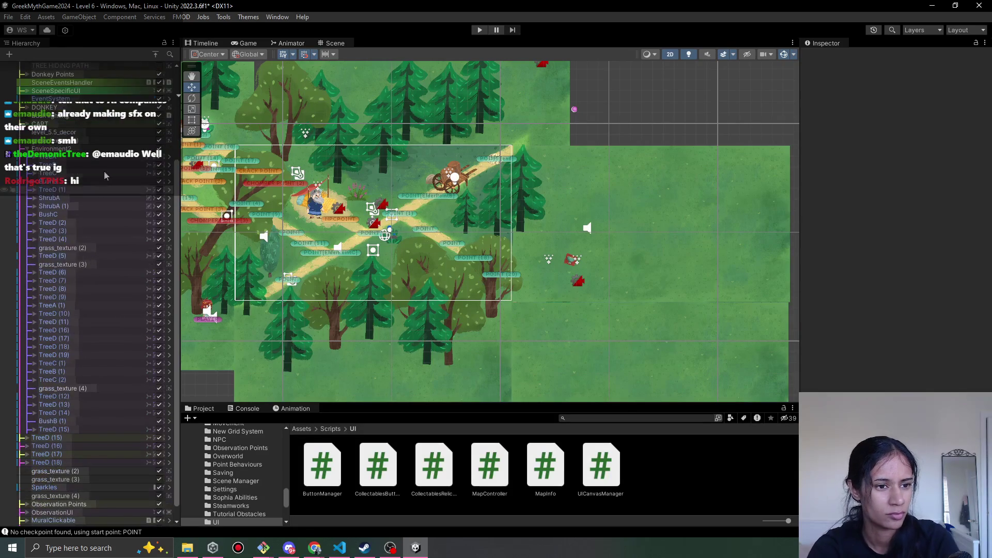
click(101, 156)
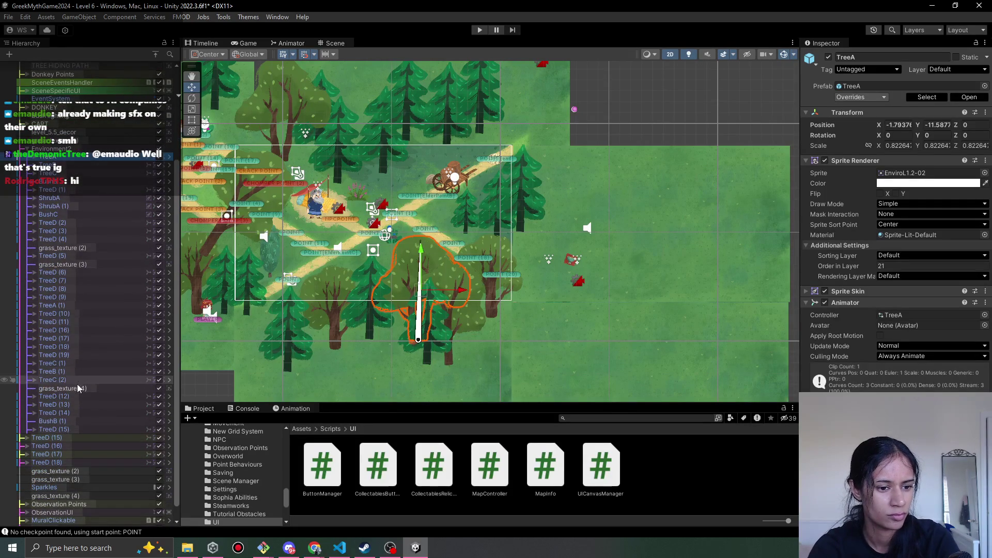
shift+click(73, 379)
ctrl+click(100, 264)
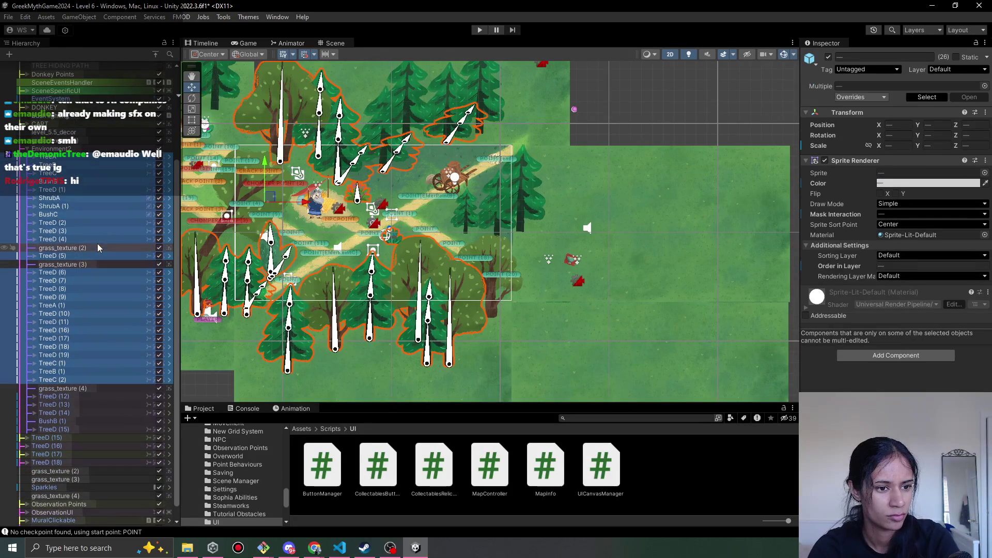
ctrl+click(97, 247)
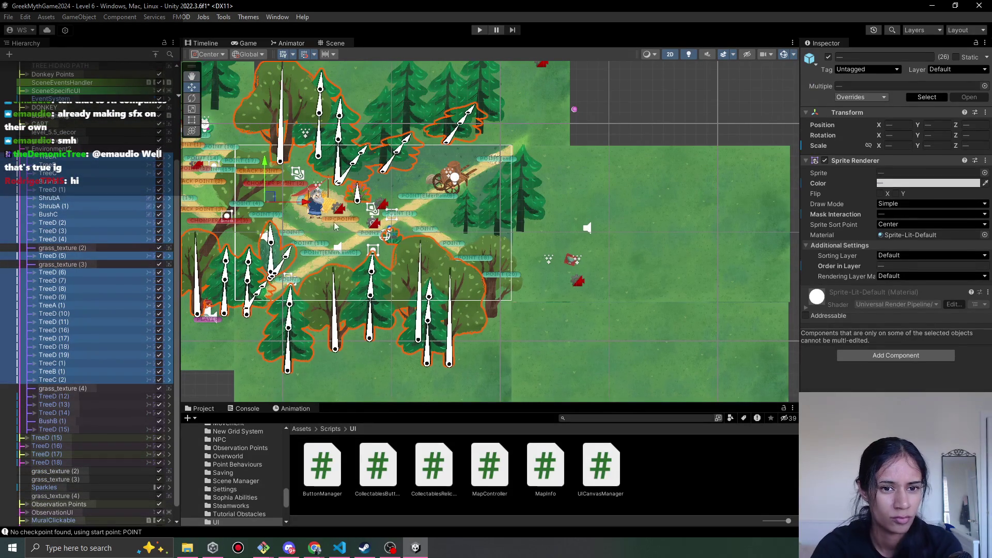
key(f)
key(Delete)
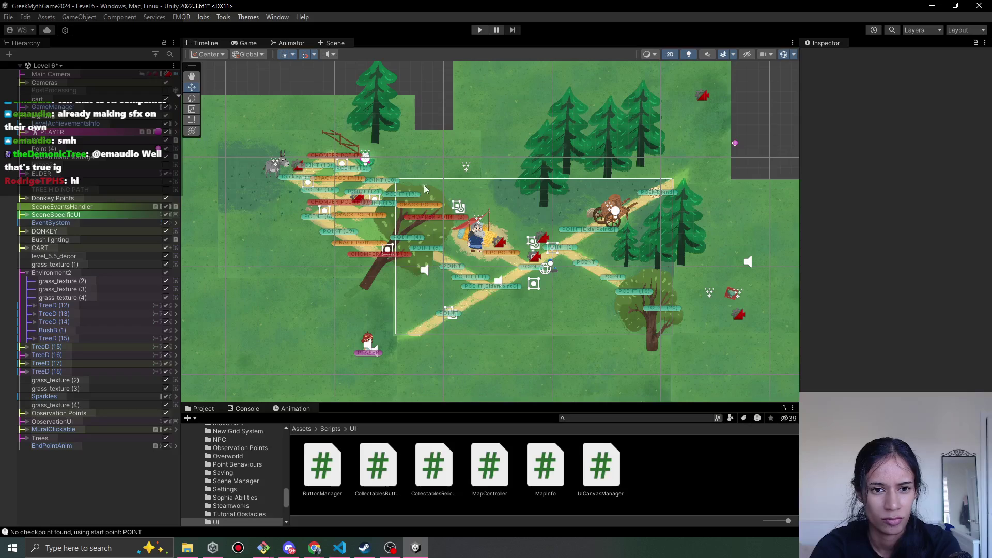
Delete pine trees TreeD (15), TreeD (12) and TreeD (13) directly in the Scene view
click(383, 110)
key(Delete)
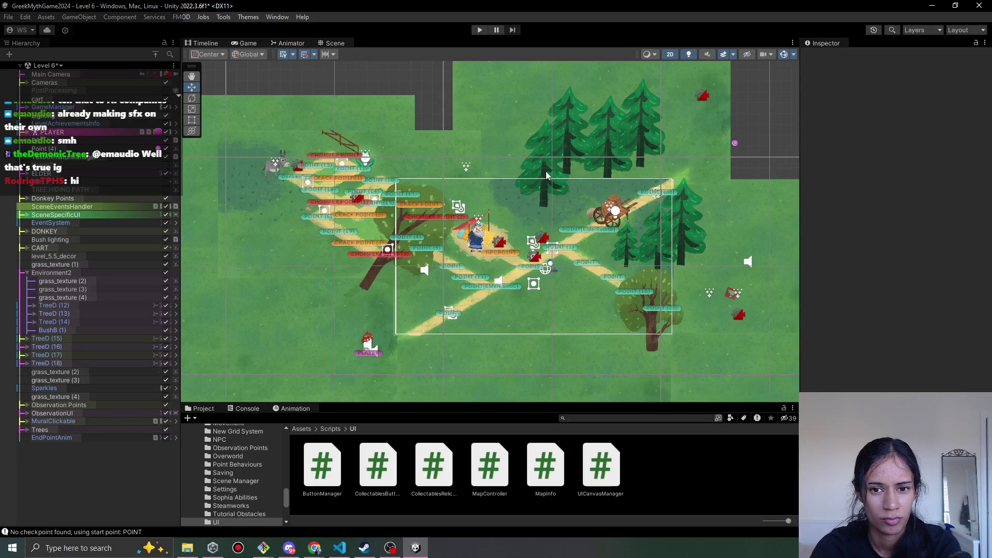
click(558, 150)
key(Delete)
click(565, 142)
click(568, 139)
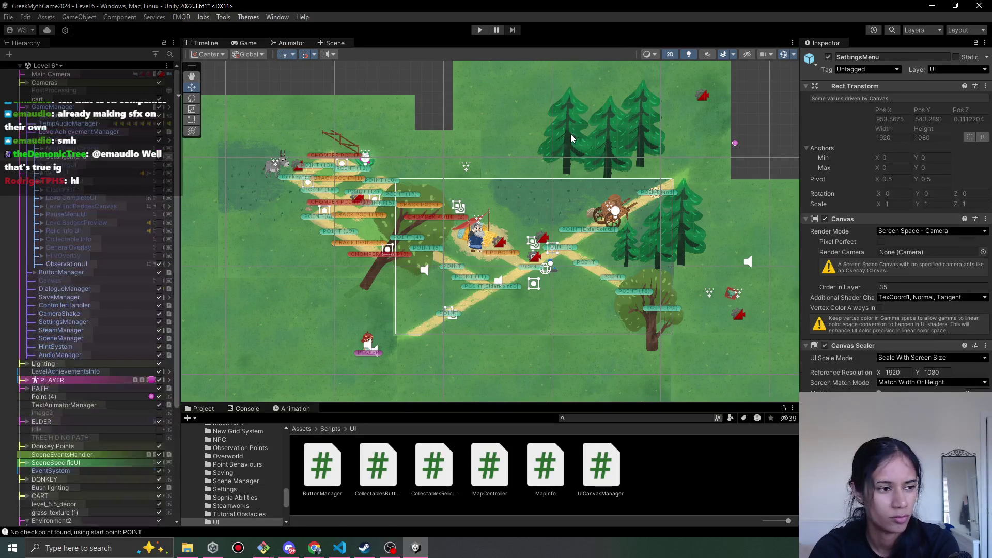
key(Delete)
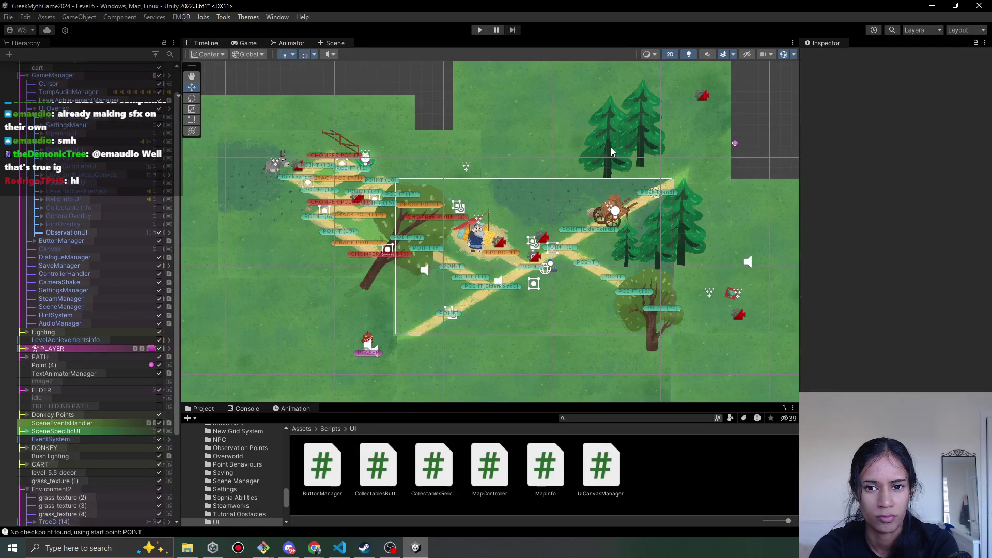
click(613, 153)
click(608, 152)
click(607, 152)
click(607, 151)
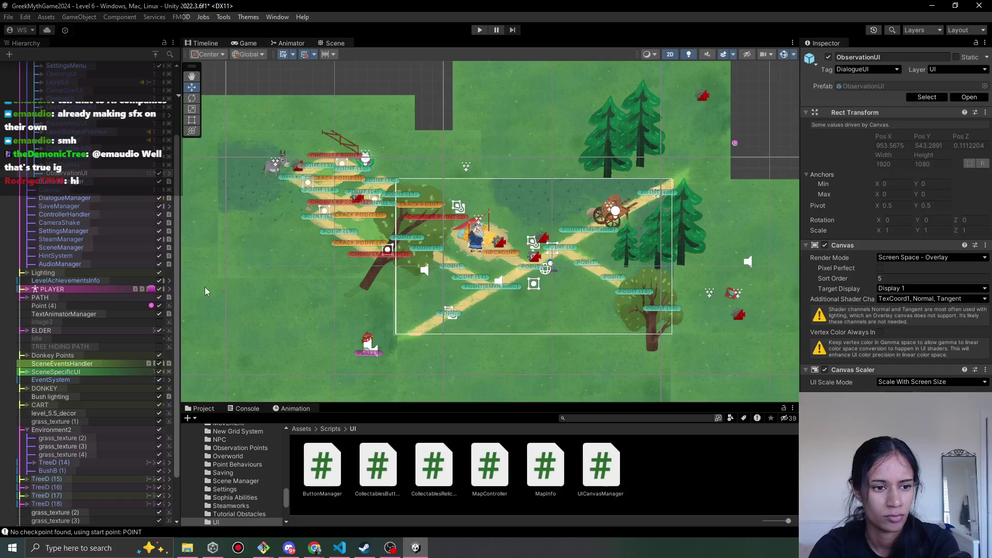
Delete TreeD (14) through TreeD (18) and BushB (1) from the Hierarchy
scroll(61, 383, down, 3)
click(63, 406)
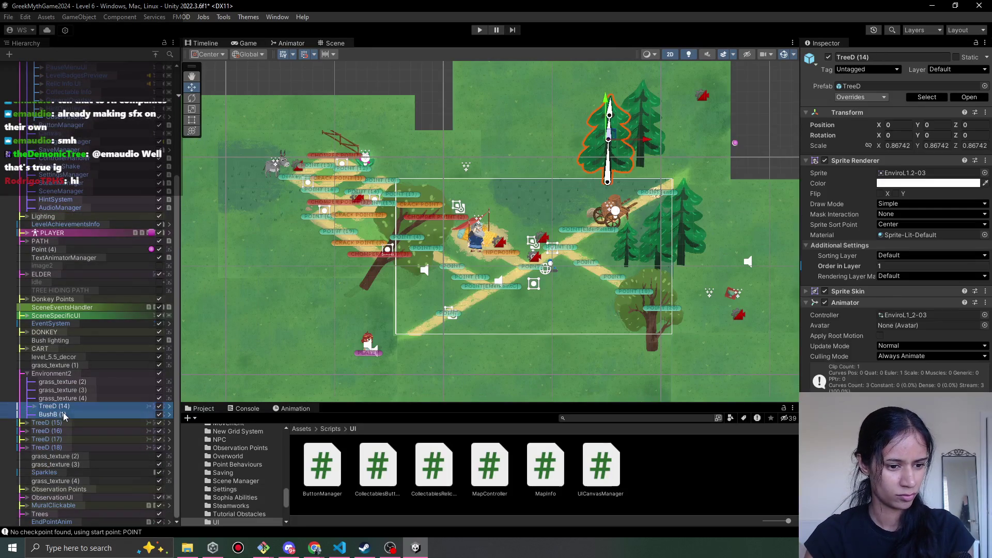
shift+click(70, 423)
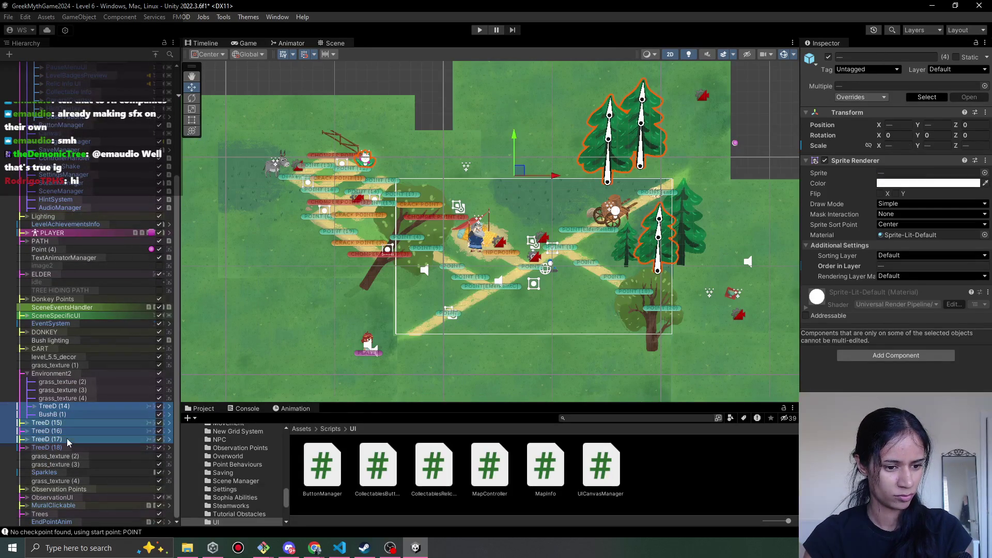
shift+click(66, 445)
key(Delete)
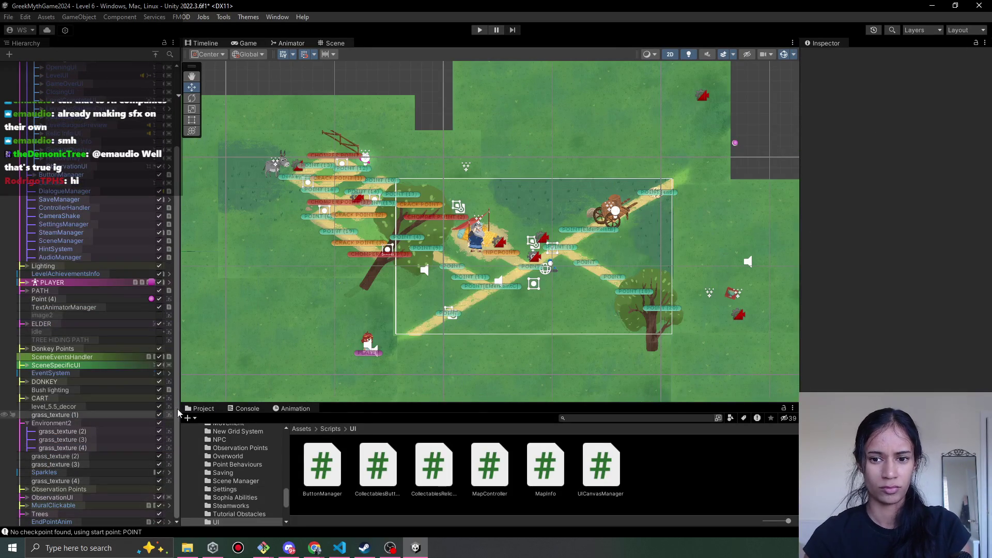
scroll(617, 92, up, 2)
drag(559, 215, 553, 173)
scroll(553, 173, up, 1)
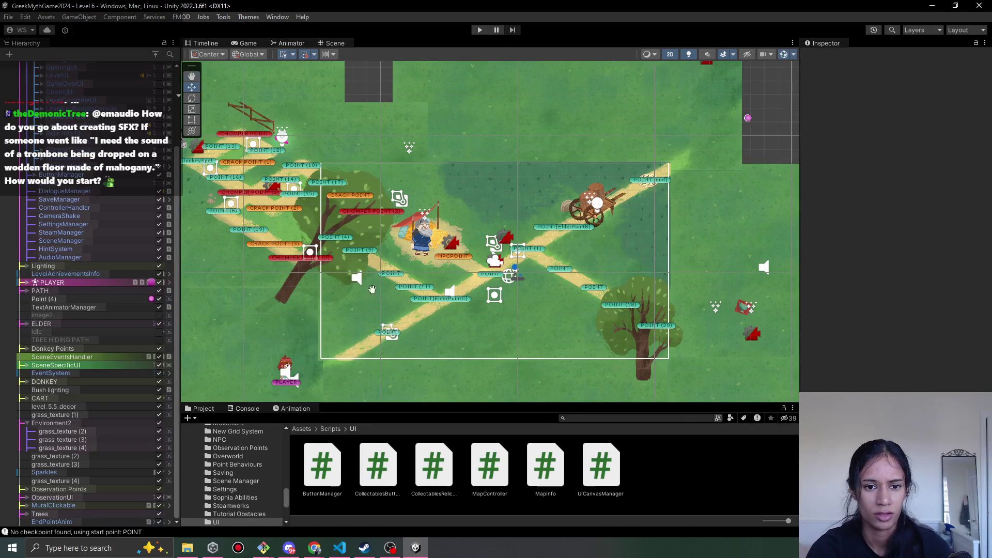
Place the forest-bush-1 prefab from Prefabs/Environments/Forest/Bushes above the elder's tent
drag(309, 283, 466, 226)
scroll(466, 227, up, 3)
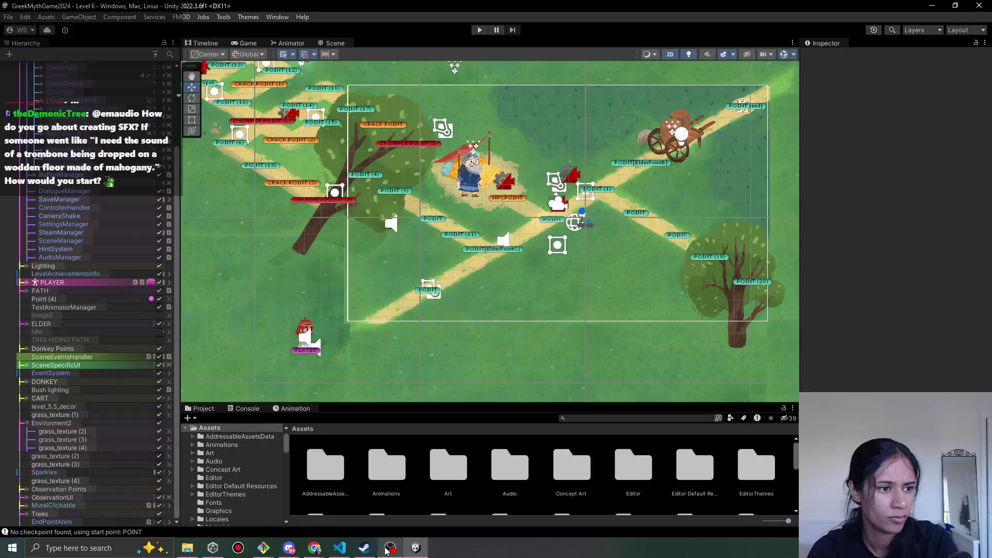
drag(474, 404, 474, 316)
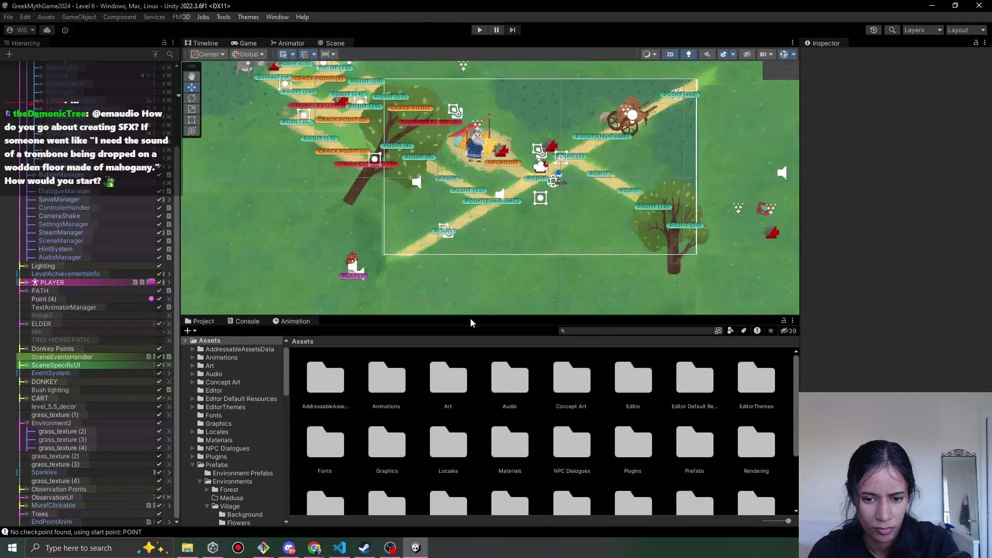
double_click(680, 451)
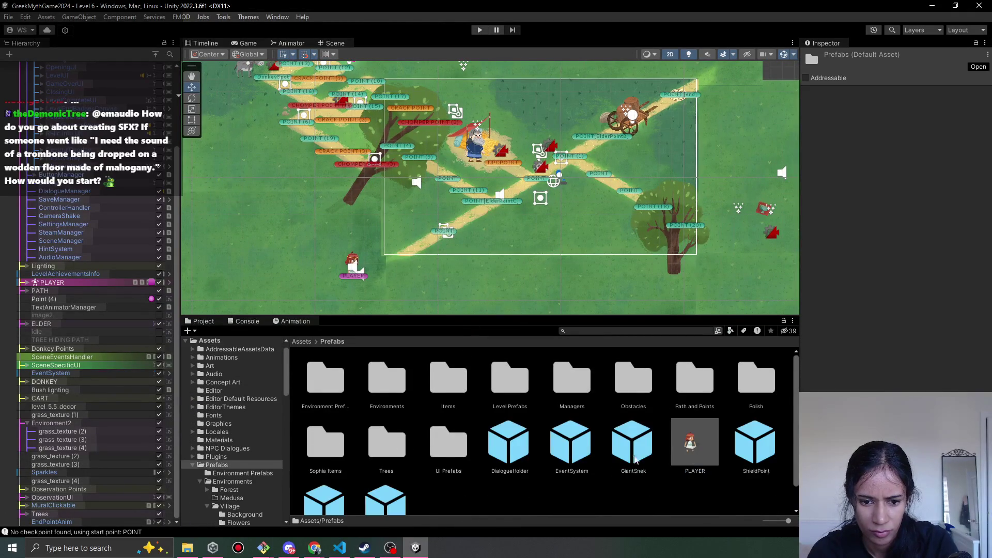
double_click(382, 388)
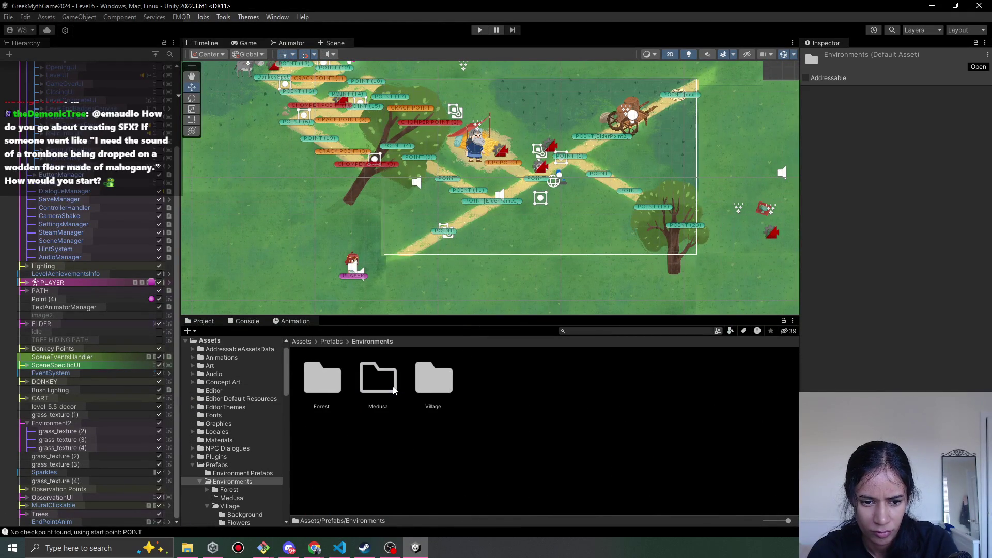
double_click(324, 381)
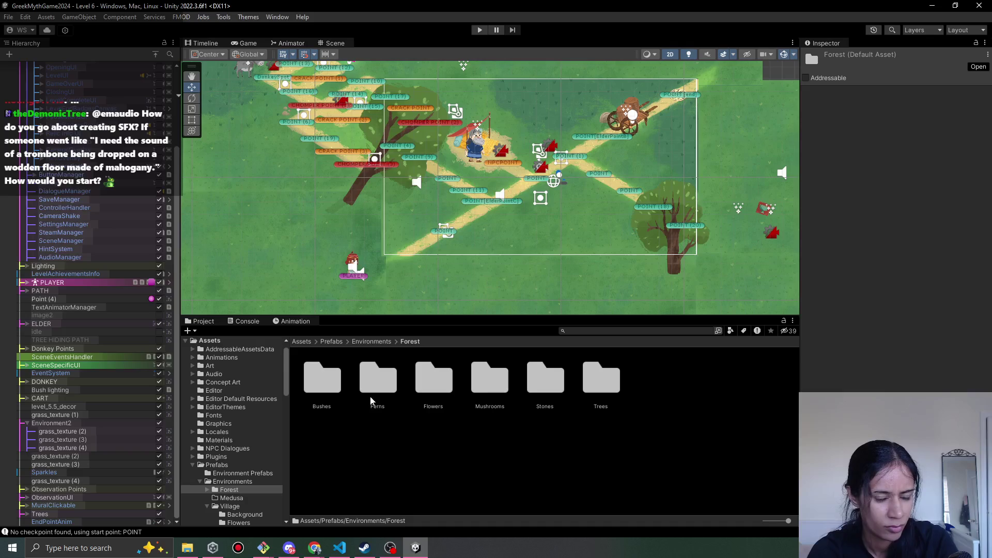
double_click(319, 391)
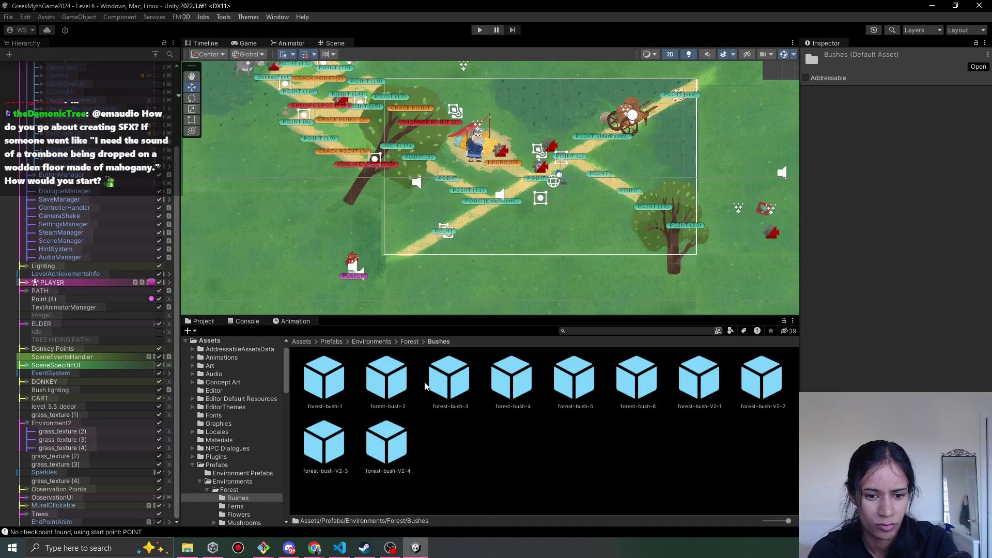
click(341, 378)
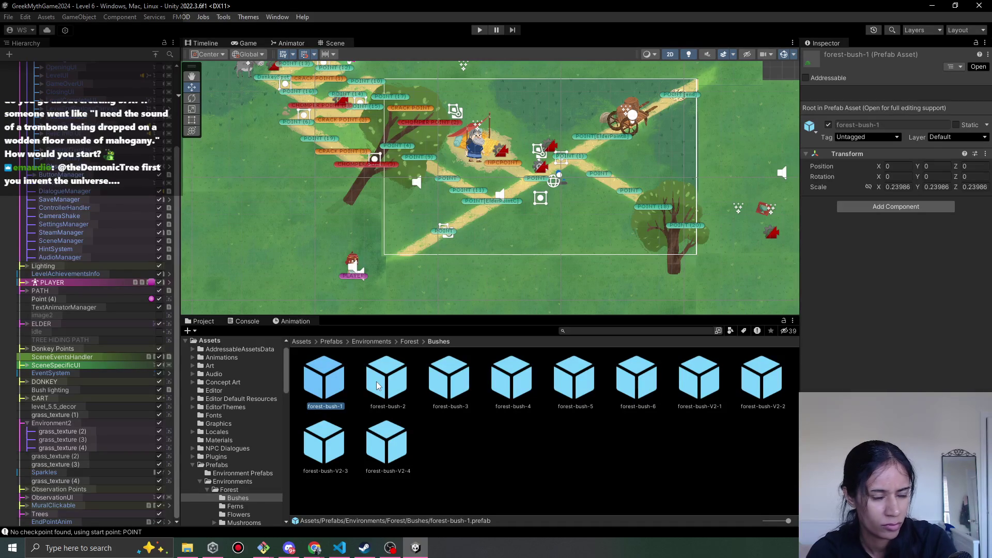
drag(328, 384, 494, 96)
drag(518, 127, 518, 127)
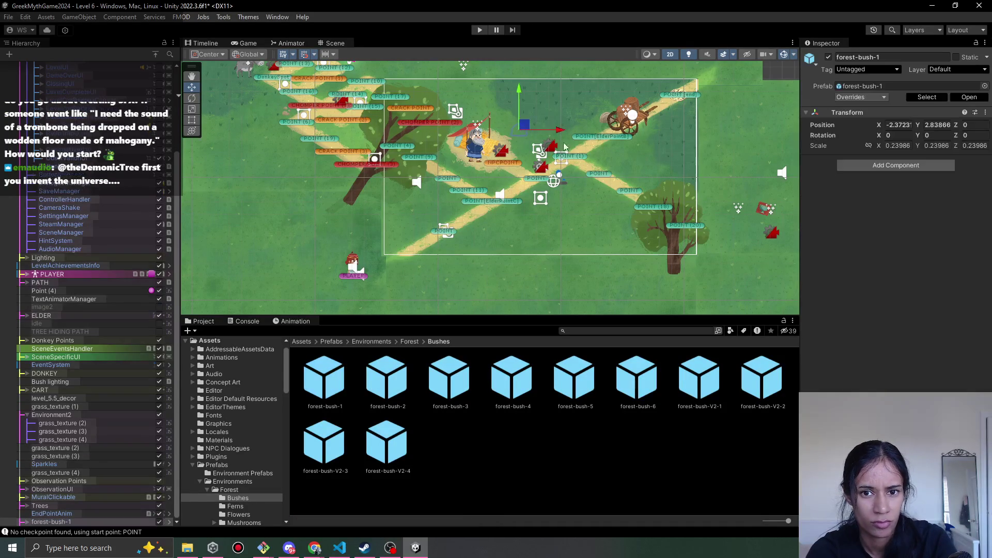
scroll(543, 80, up, 3)
scroll(575, 189, down, 2)
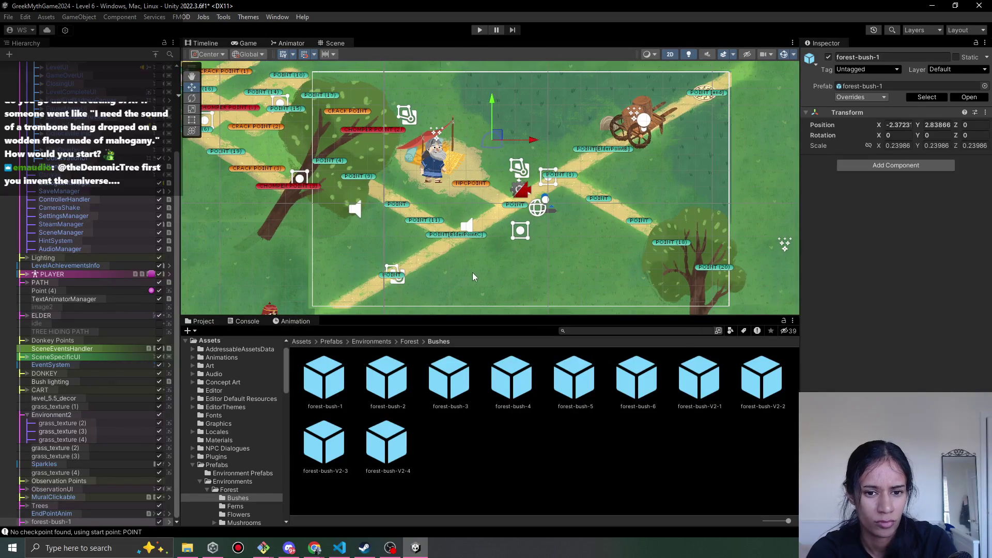
Select level_5.5_decor with the grass textures and begin a shared Order in Layer edit, then cancel it
click(473, 276)
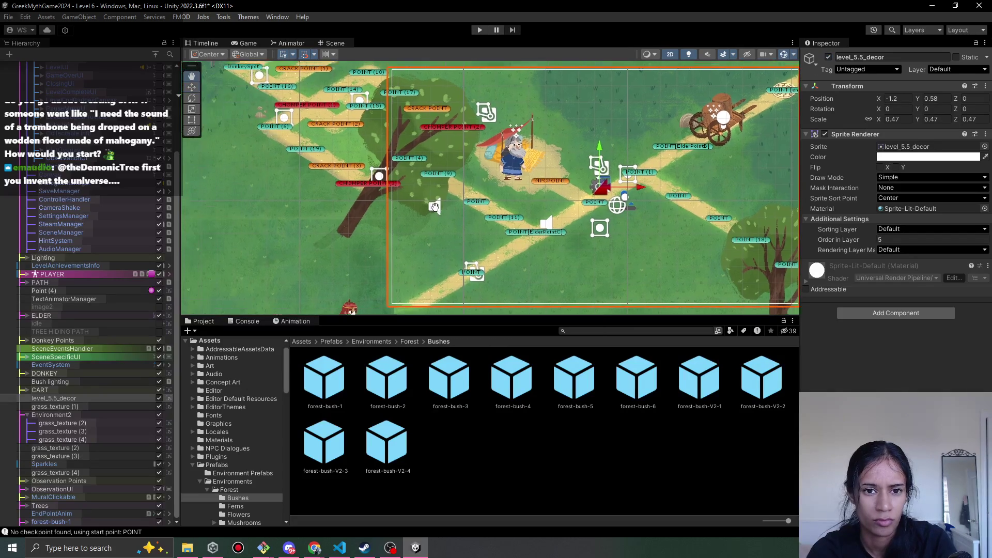
shift+click(283, 269)
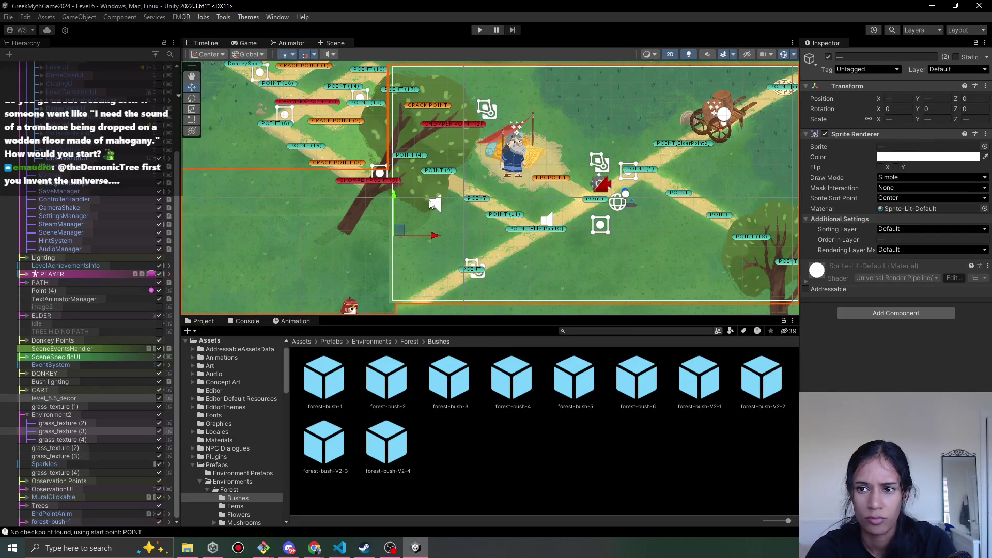
ctrl+click(59, 422)
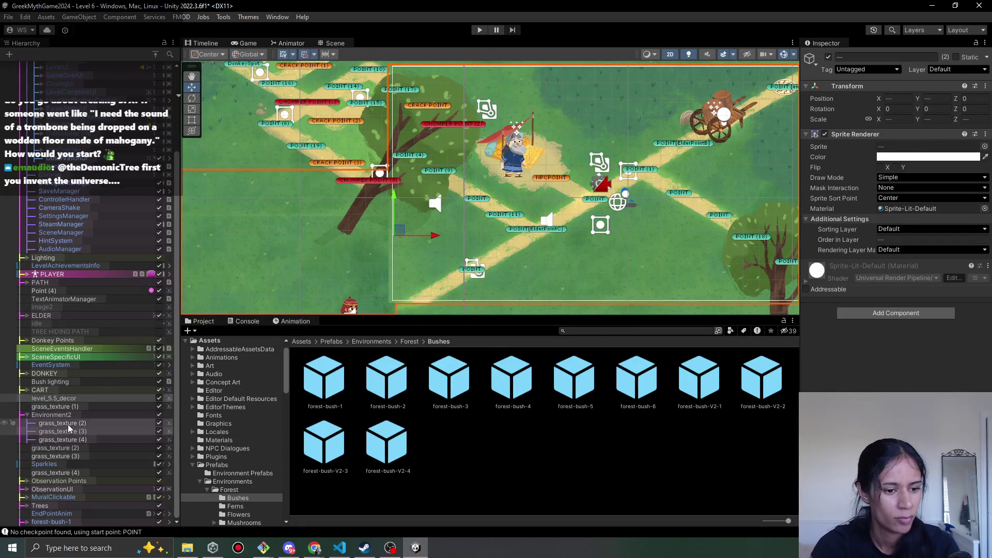
ctrl+click(54, 398)
ctrl+click(71, 407)
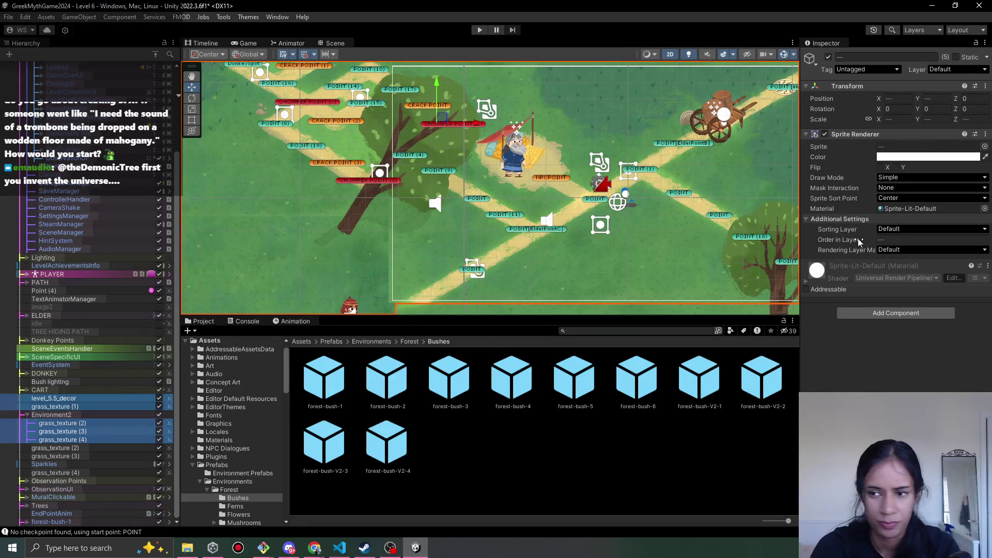
click(887, 240)
text(-)
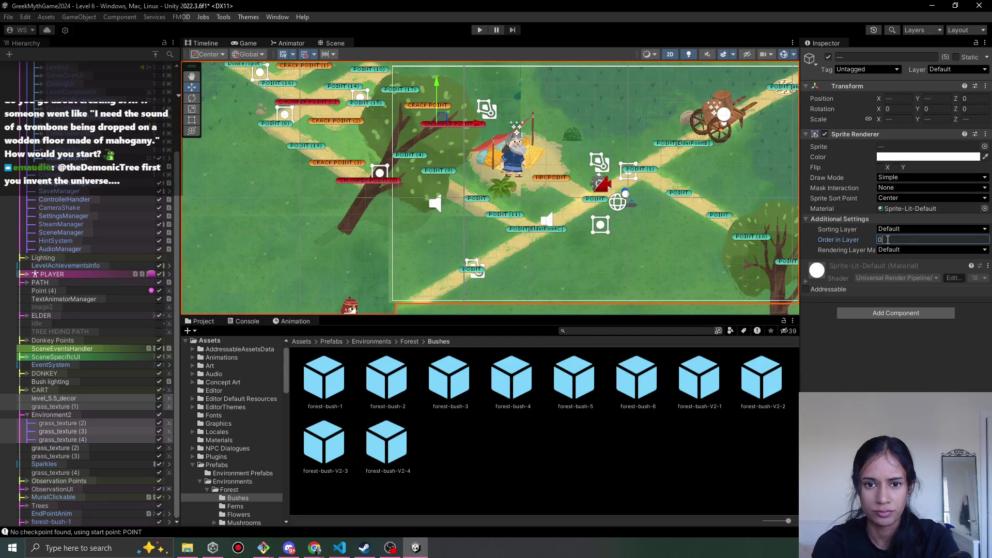
key(Escape)
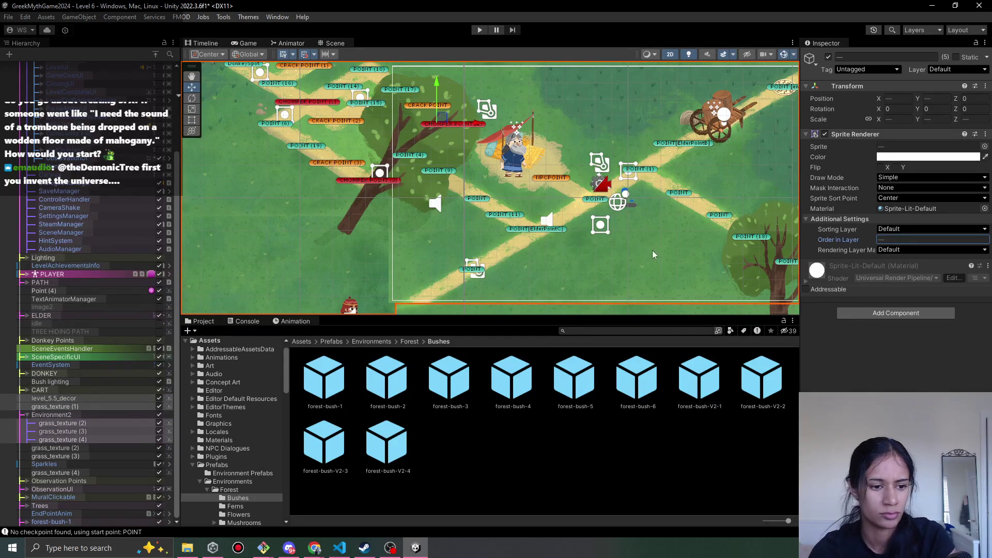
Set level_5.5_decor's Order in Layer to 0 and save the Level 6 scene
click(82, 399)
drag(588, 164, 527, 178)
click(918, 239)
text(0)
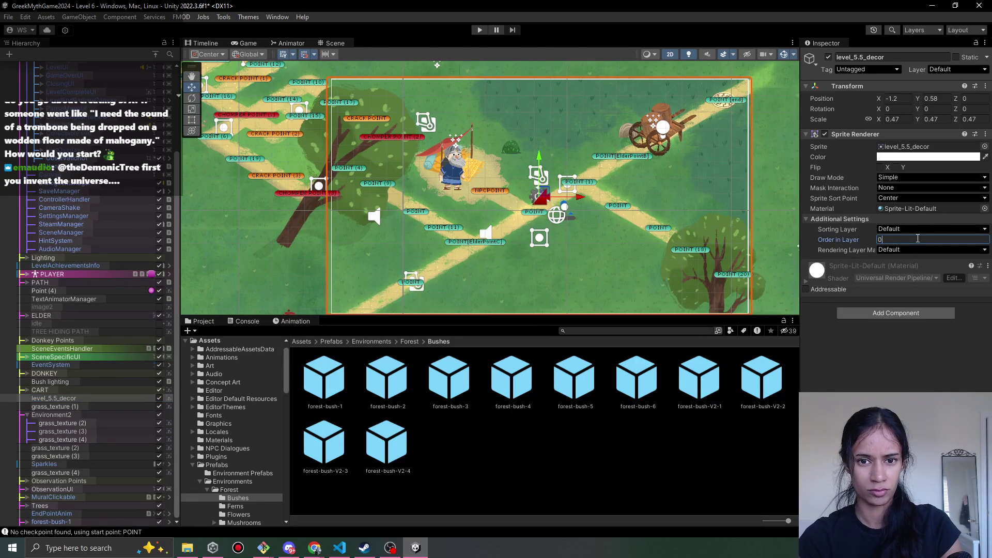
key(ctrl+s)
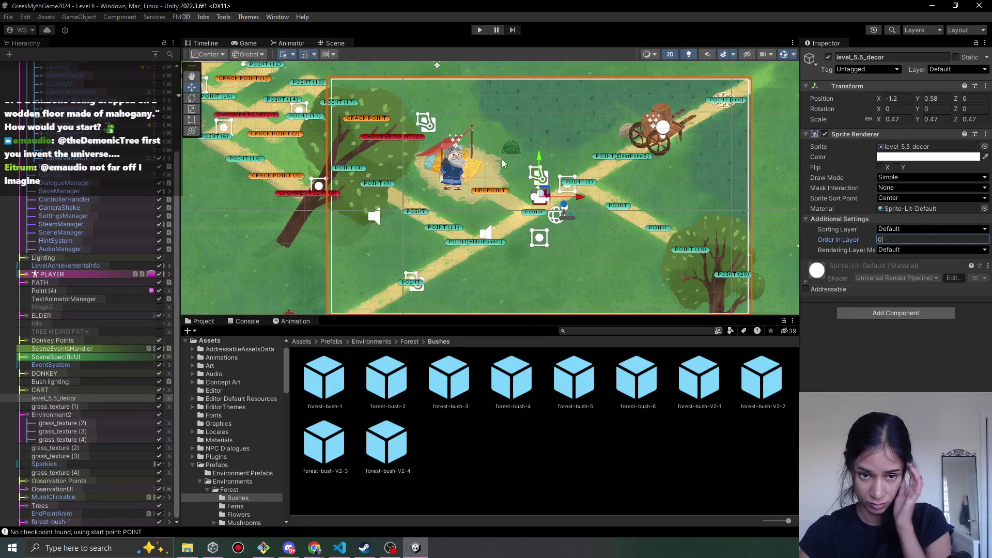
click(84, 424)
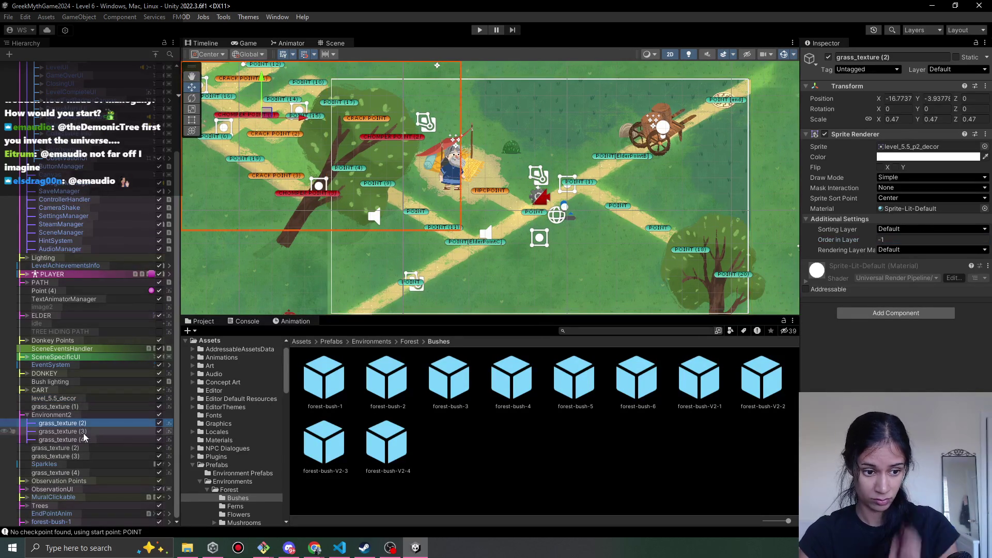
Set the selected grass_texture sprites' Order in Layer to 1
shift+click(86, 437)
ctrl+click(86, 407)
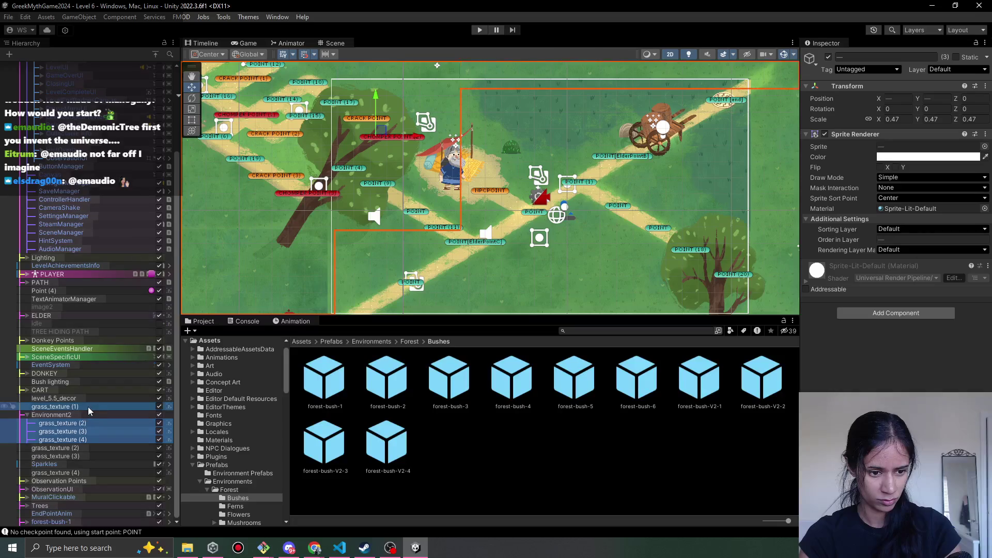
click(908, 239)
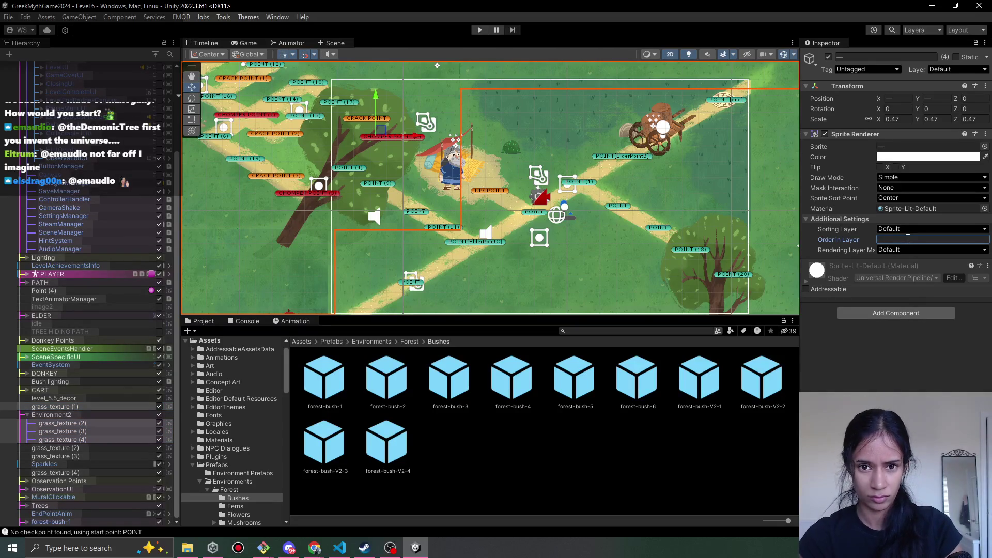
text(1)
key(Escape)
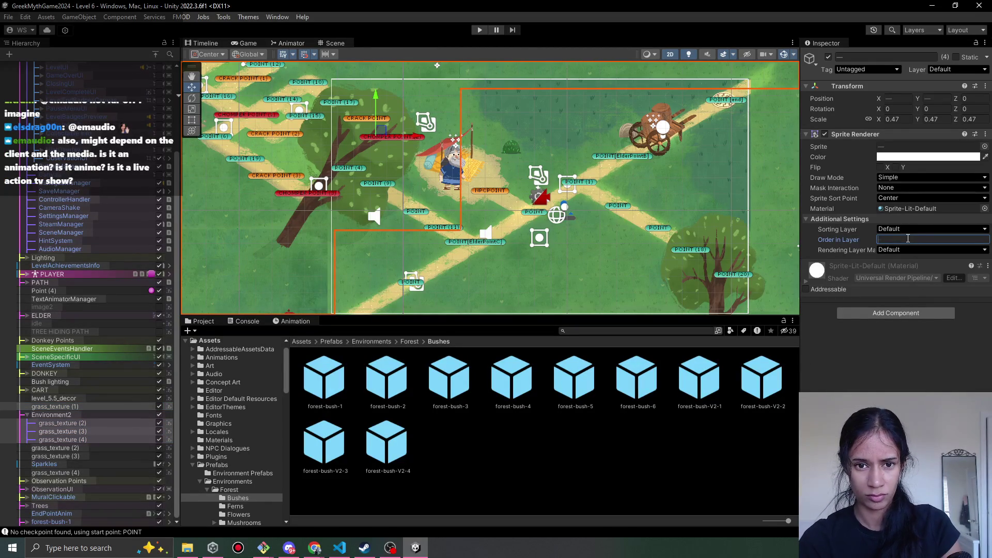
text(0)
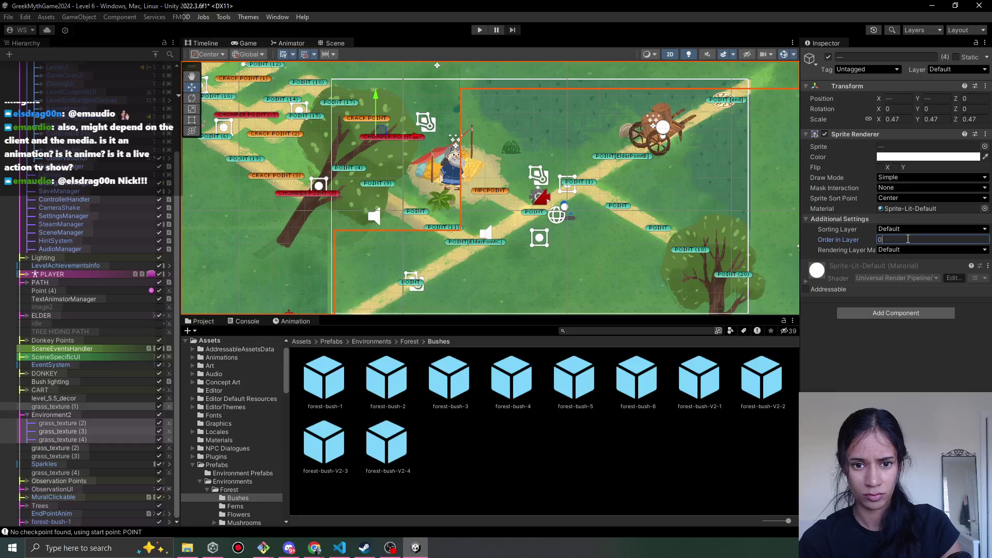
key(ctrl+z)
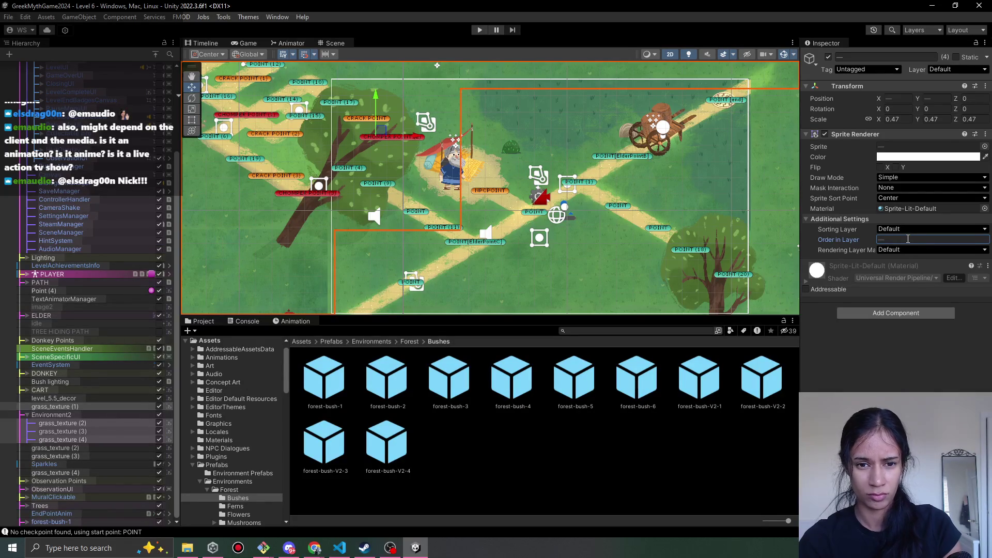
text(1)
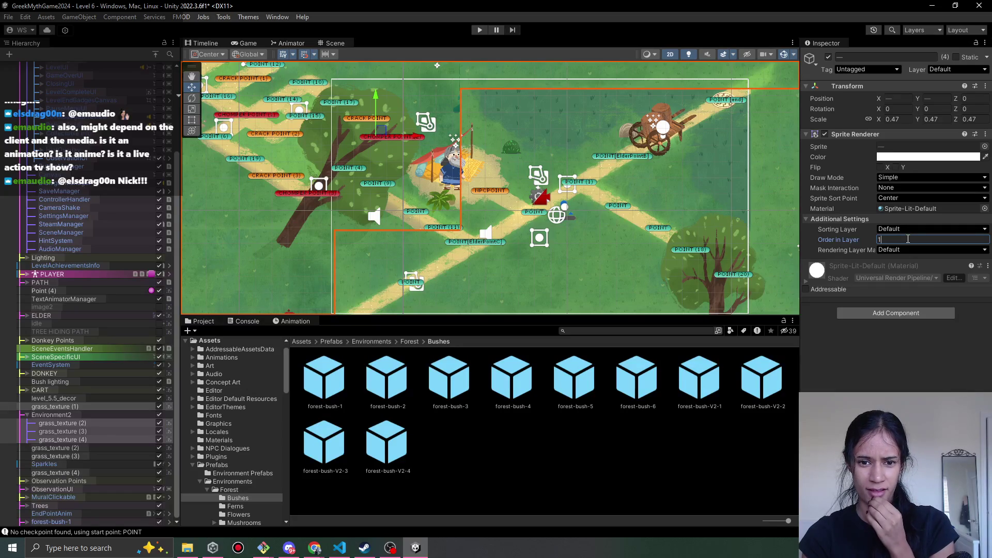
Cycle through the overlapping sprites beside the tent and toggle grass_texture (2)'s visibility to compare
scroll(610, 151, down, 1)
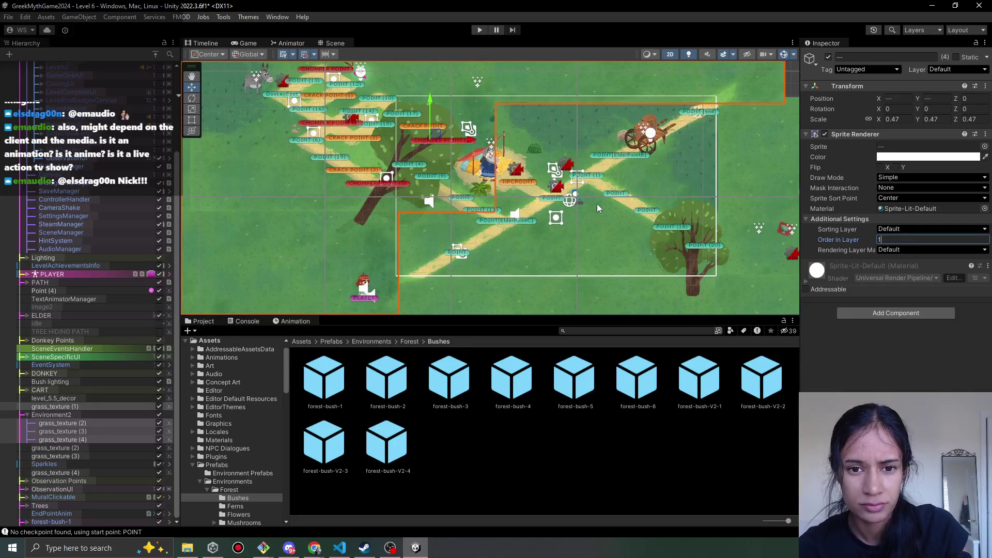
scroll(586, 200, down, 2)
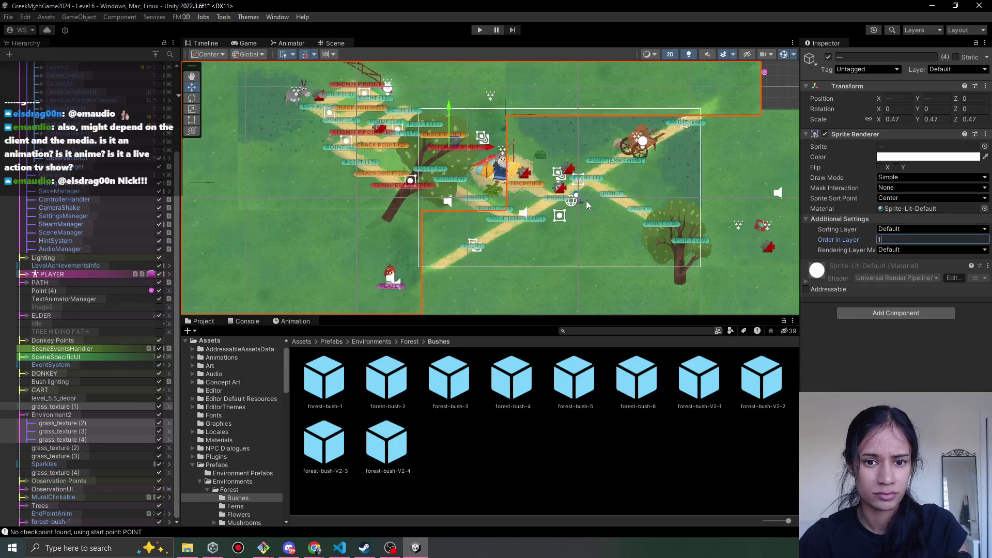
scroll(584, 203, up, 4)
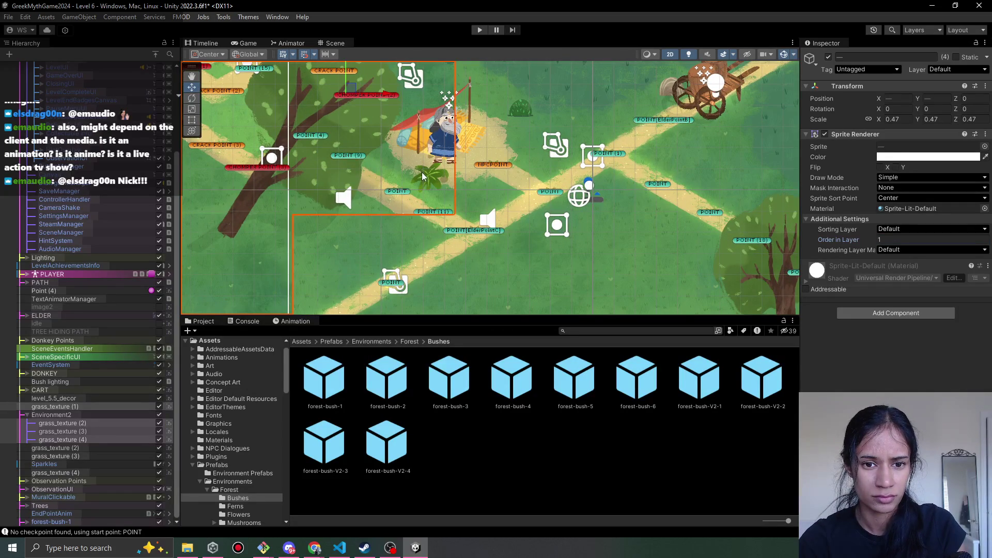
click(427, 183)
click(427, 183)
click(429, 180)
click(428, 181)
click(428, 181)
click(429, 181)
click(428, 181)
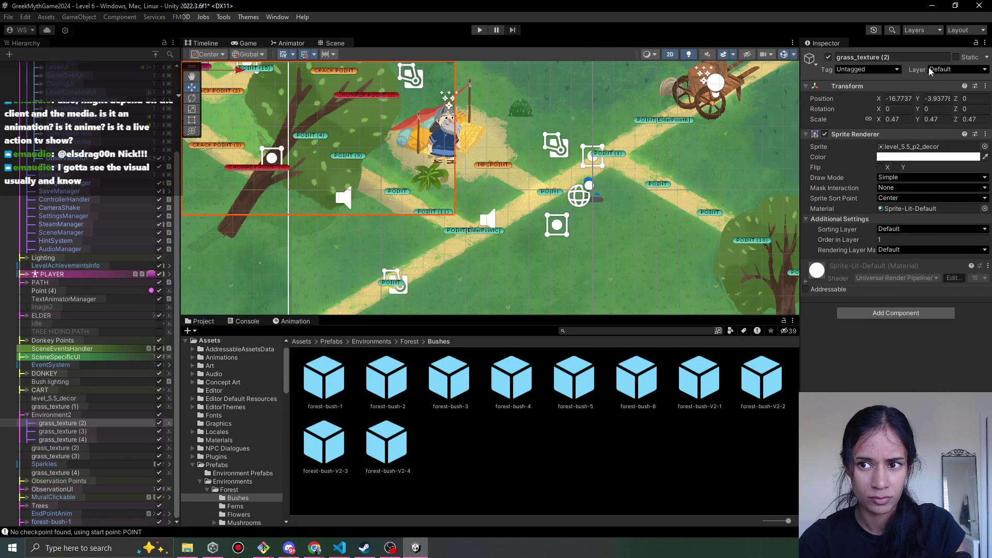
click(829, 57)
click(829, 56)
Nudge grass_texture (2) slightly to the left and bring the tent area back into view
scroll(607, 221, down, 3)
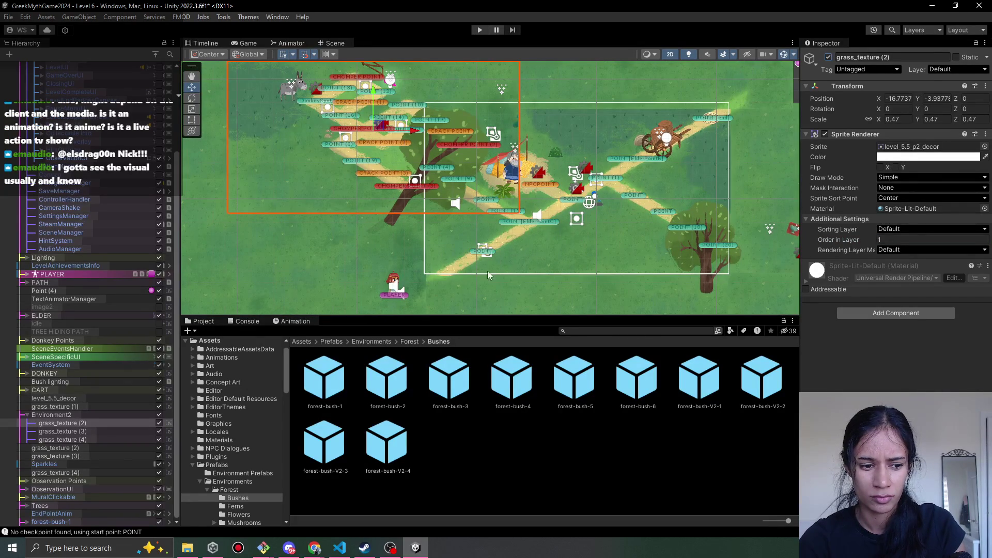
mouse_move(374, 125)
mouse_down()
mouse_move(261, 143)
mouse_move(403, 154)
mouse_up()
drag(547, 243, 448, 219)
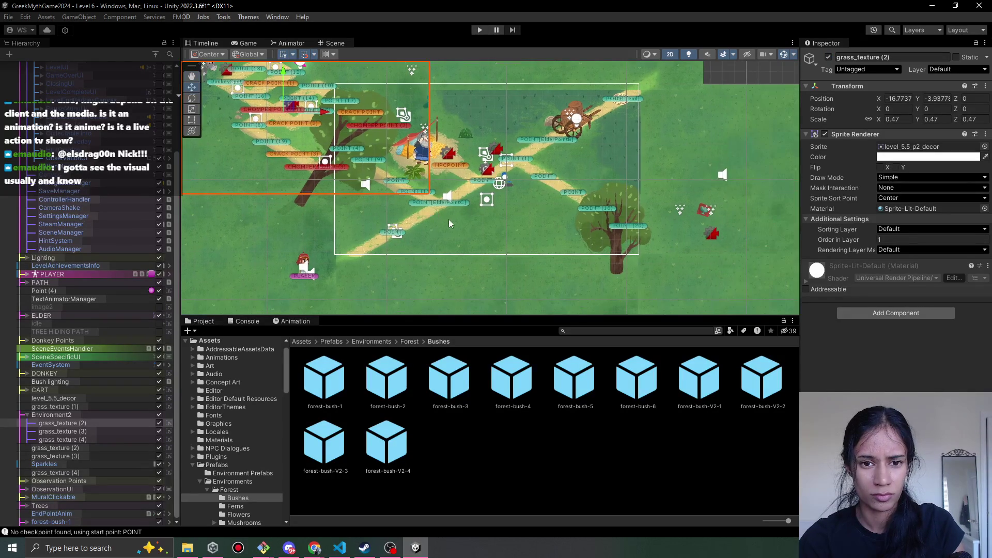
scroll(438, 181, up, 1)
scroll(452, 180, up, 2)
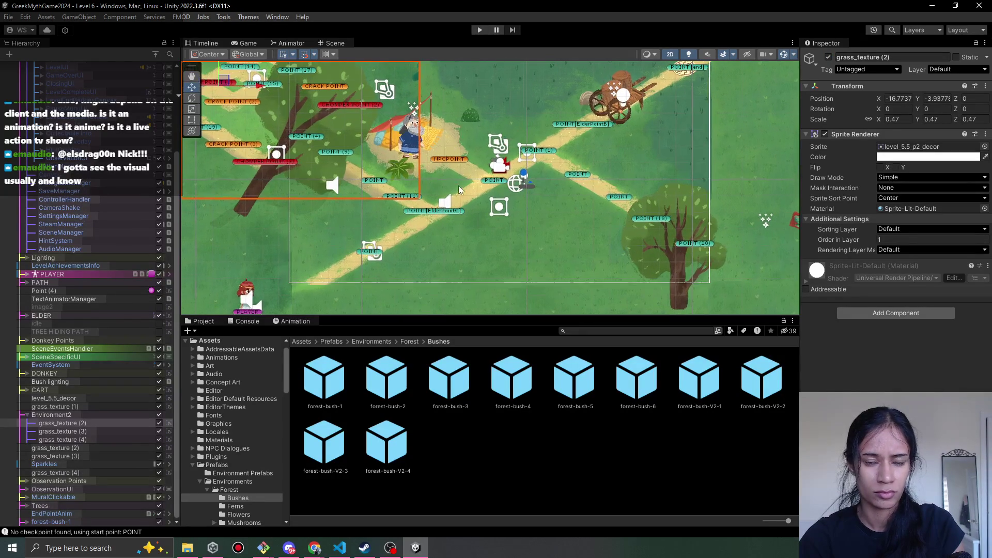
Set level_5.5_decor's Order in Layer to 1
click(477, 250)
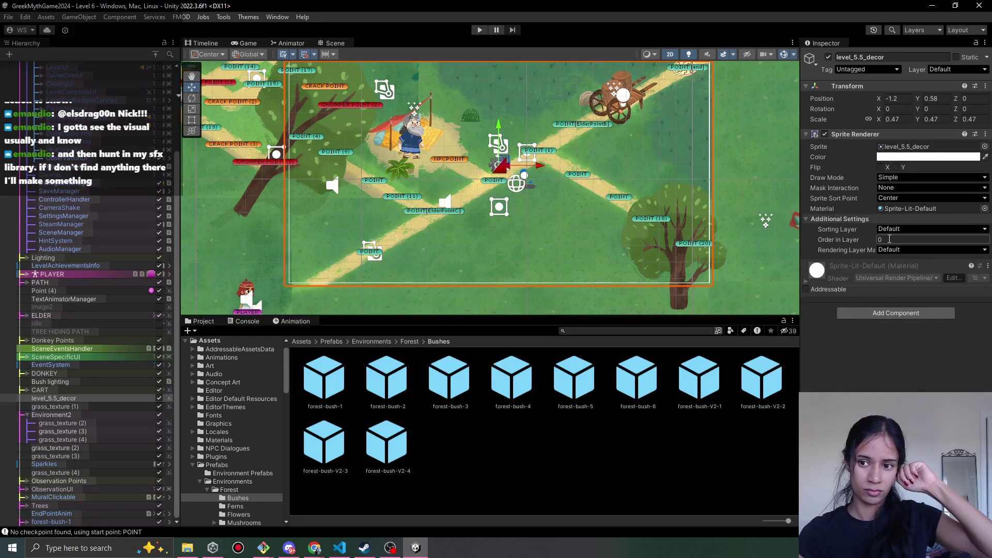
click(58, 423)
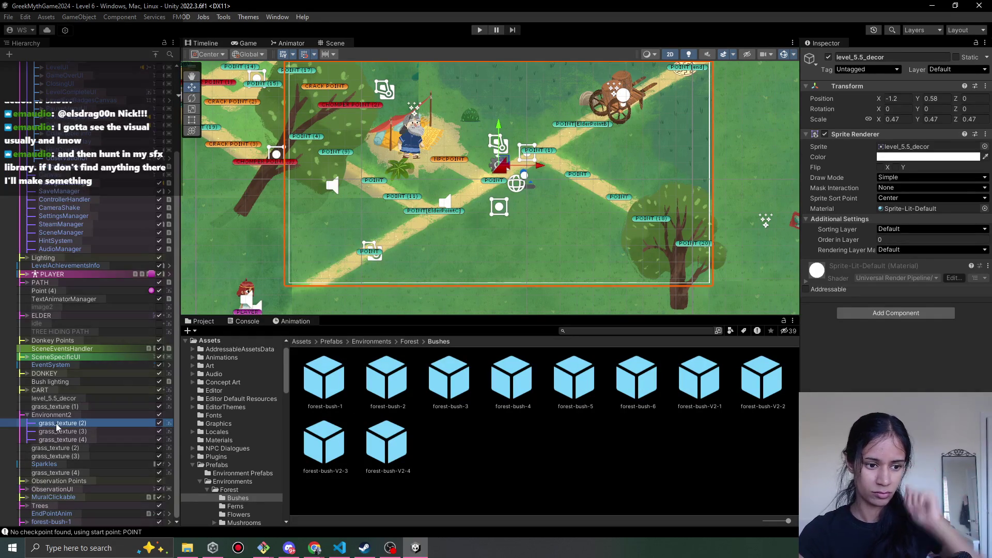
click(897, 238)
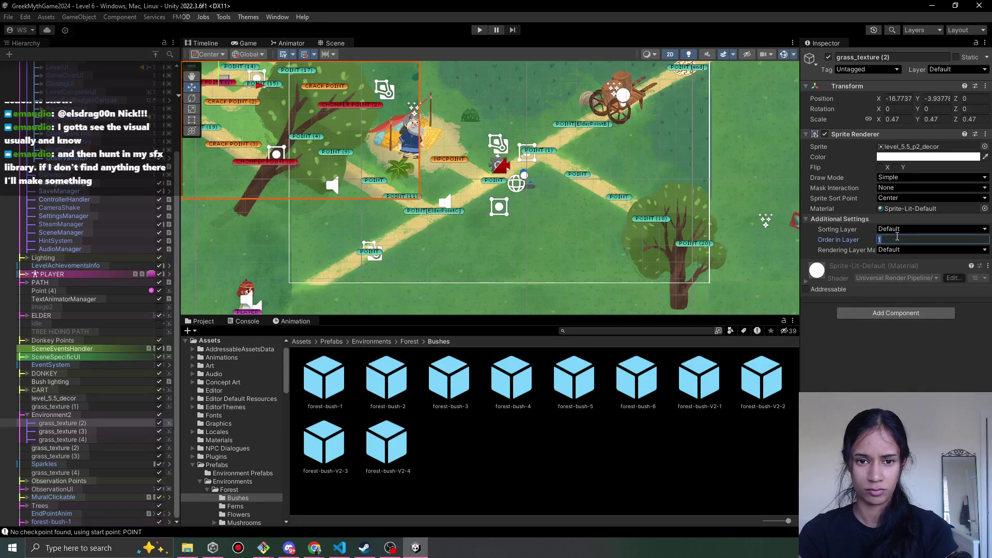
click(81, 399)
click(910, 239)
text(1)
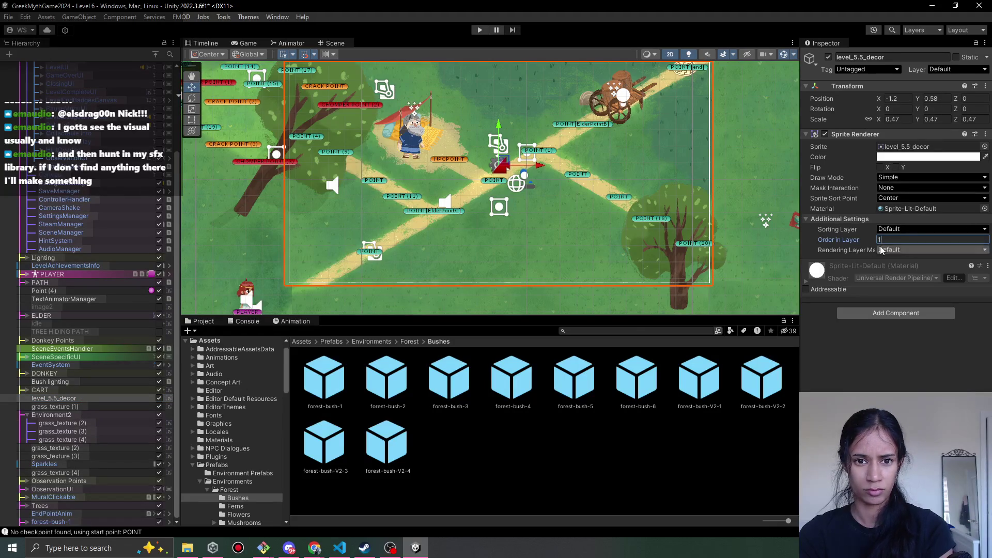
scroll(420, 256, down, 4)
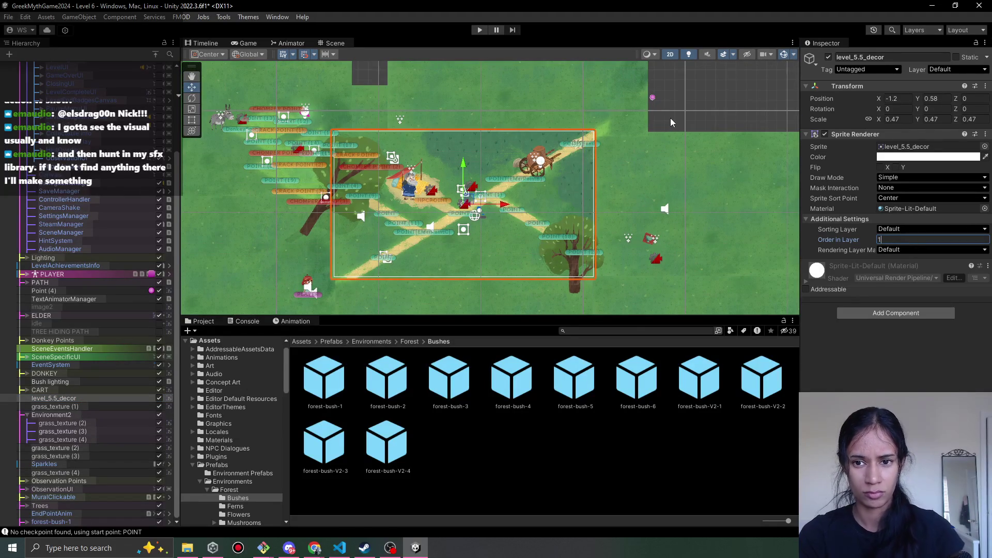
click(671, 122)
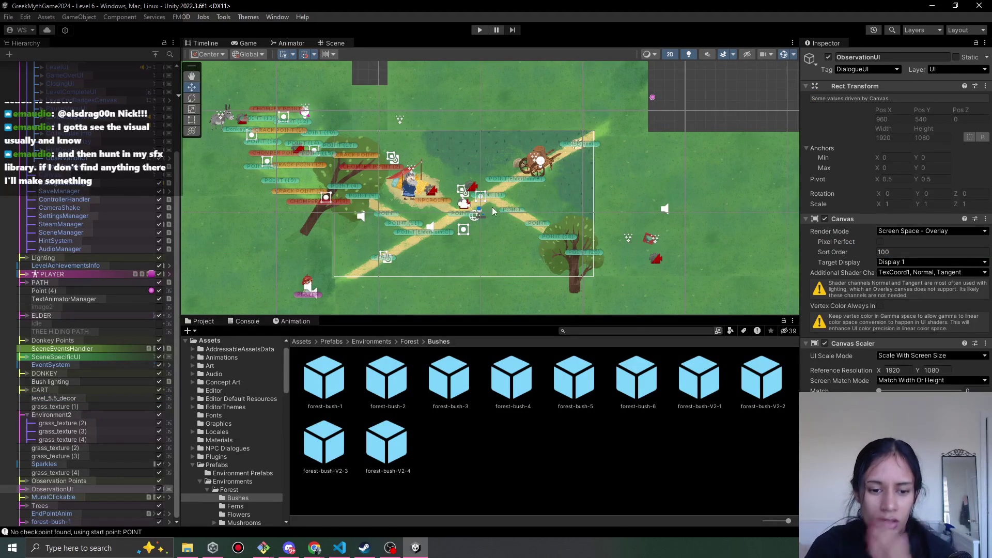
click(411, 342)
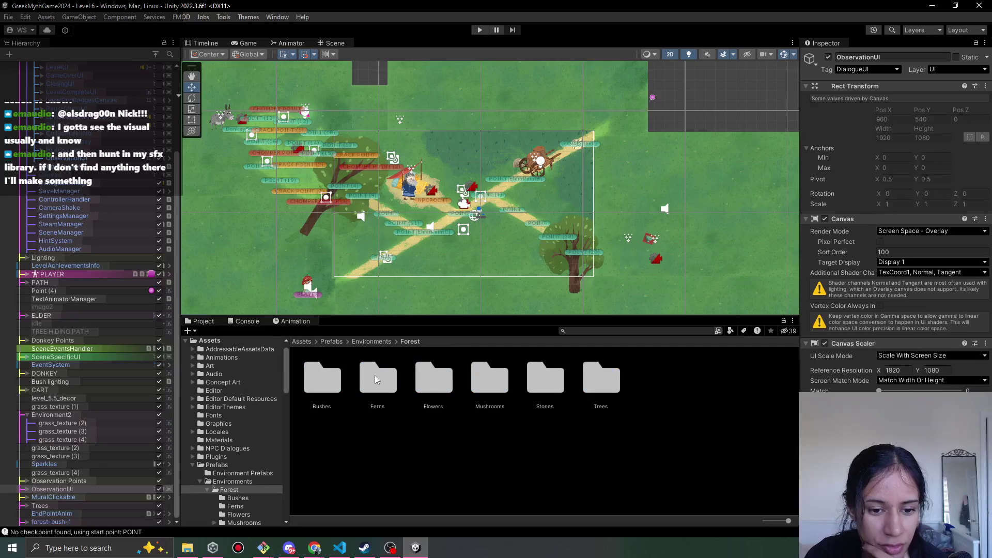
Go back to the Prefabs/Environments/Forest folder in the Project browser
click(372, 342)
double_click(327, 380)
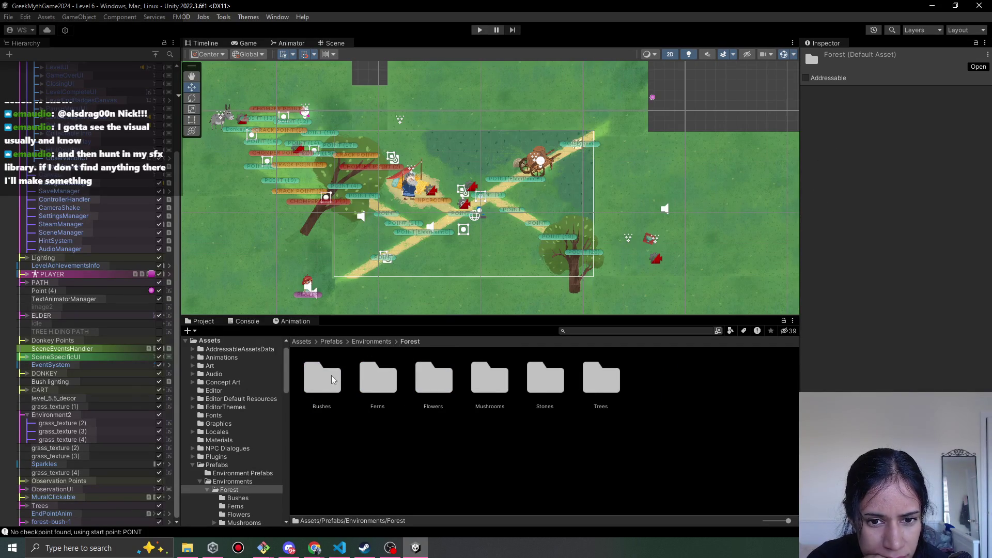
scroll(460, 228, up, 3)
scroll(492, 212, up, 2)
scroll(478, 246, down, 3)
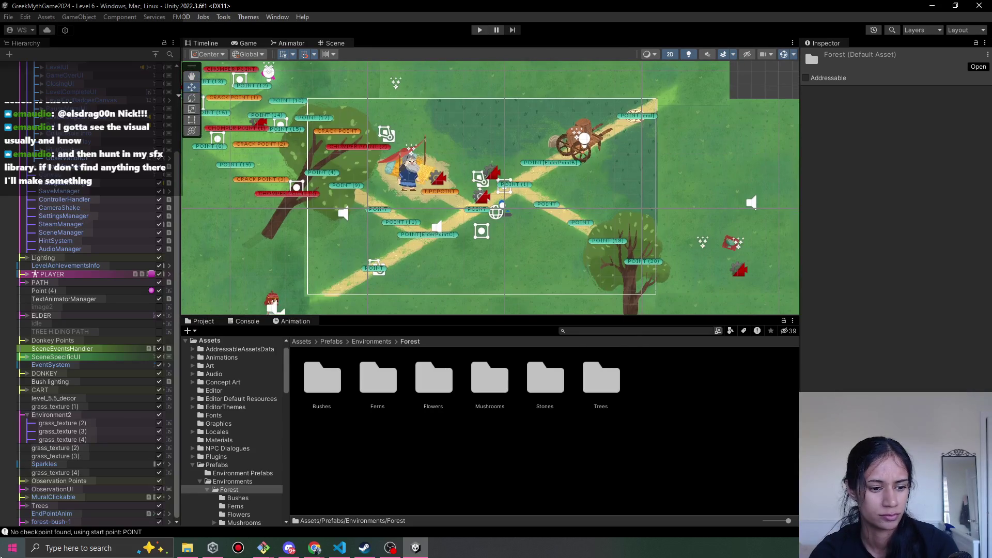
Expand forest-bush-1, check its bush and shadow children's draw order, and select the parent
click(35, 522)
click(26, 522)
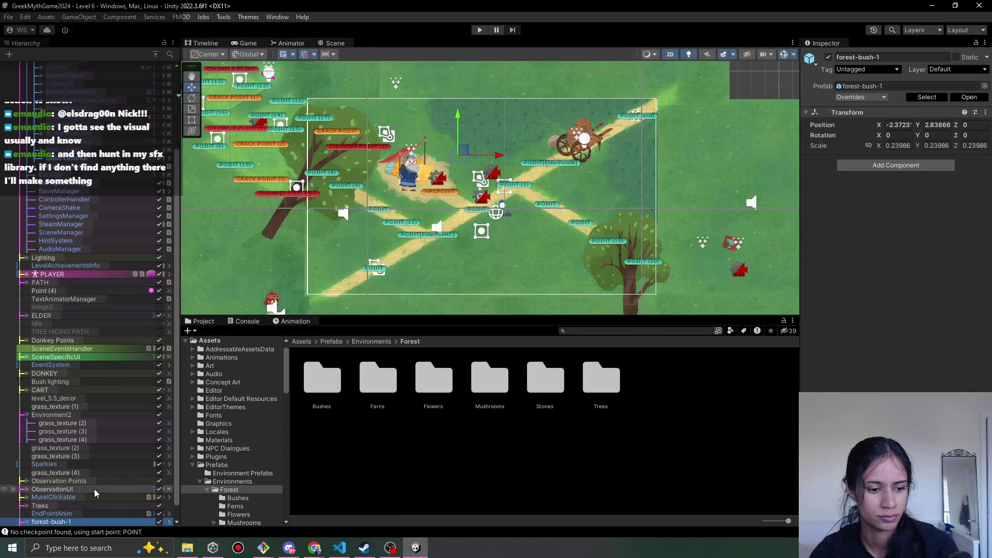
scroll(78, 507, down, 1)
click(85, 521)
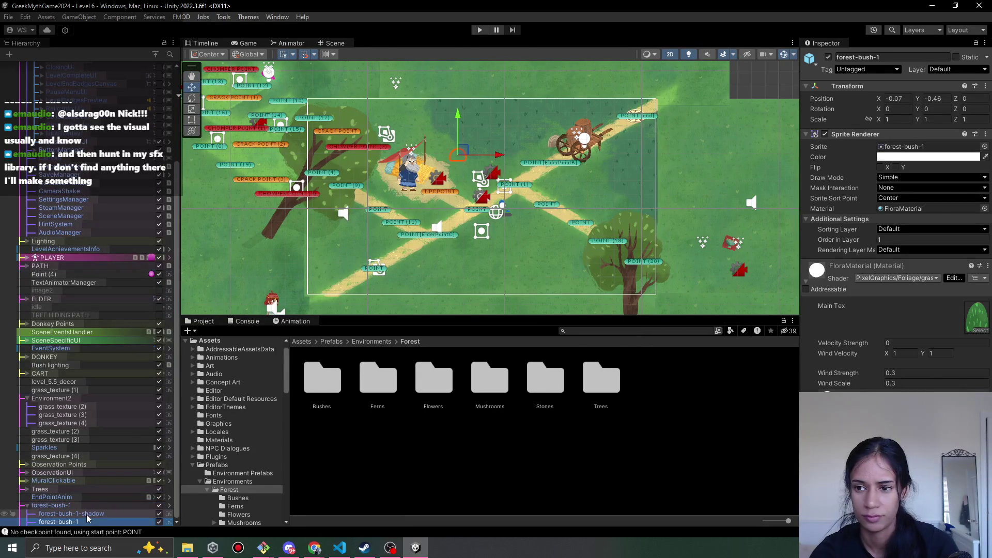
ctrl+click(87, 514)
click(910, 241)
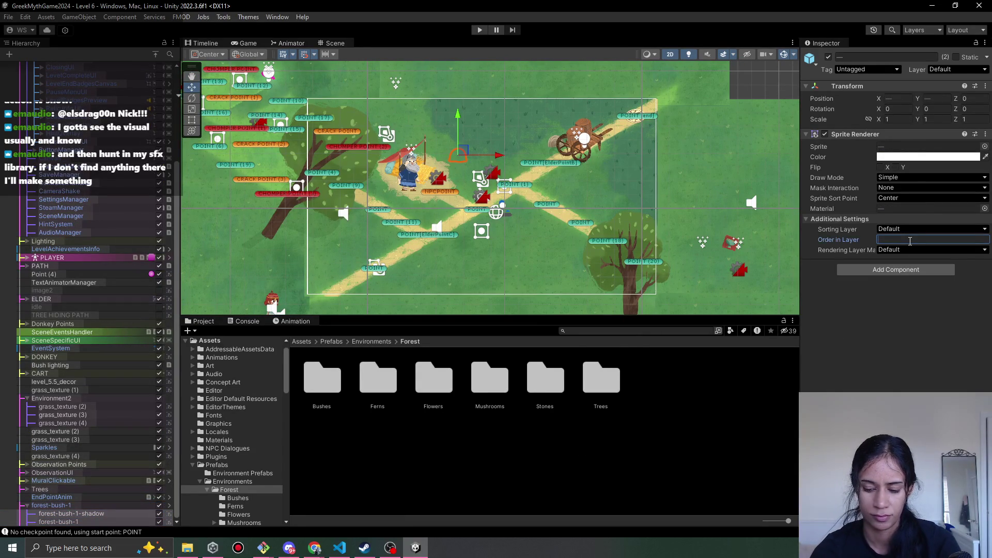
key(Escape)
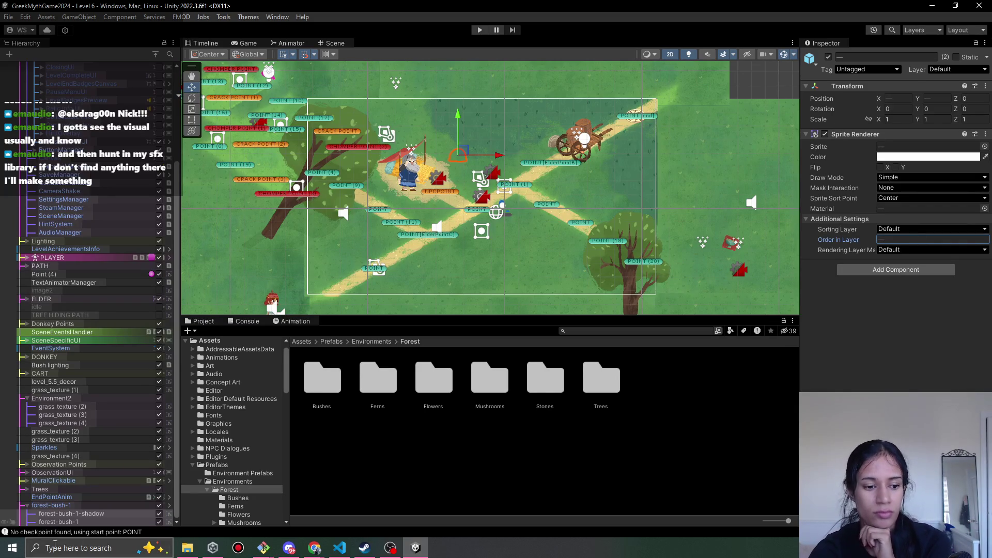
click(92, 507)
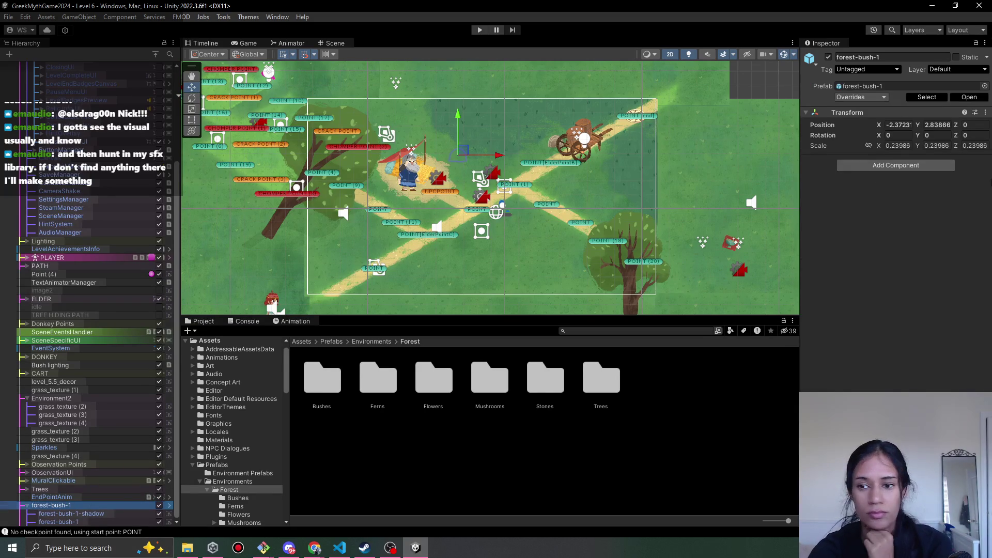
Put forest-bush-1 and its children on the Default layer, after briefly trying OverPath
click(956, 69)
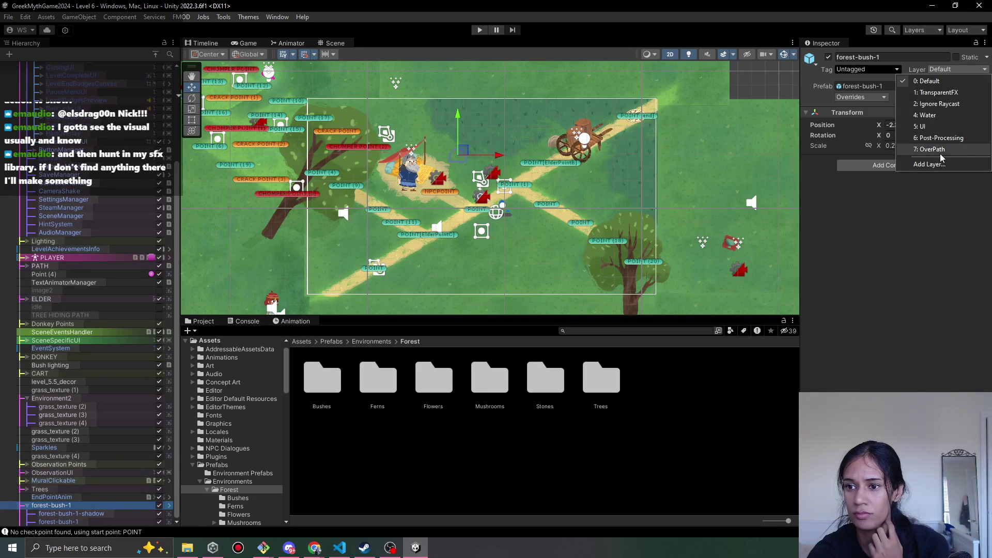
click(932, 150)
click(457, 295)
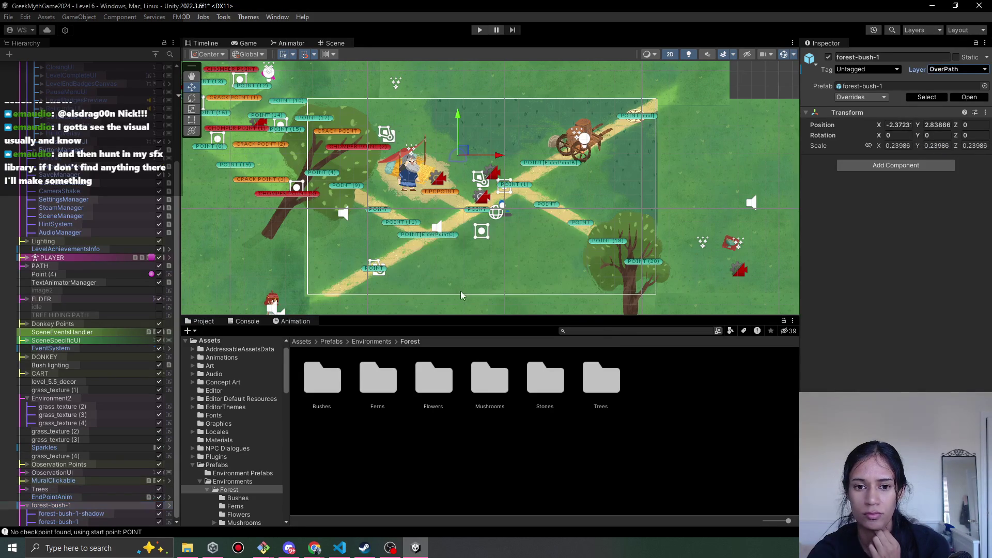
click(962, 70)
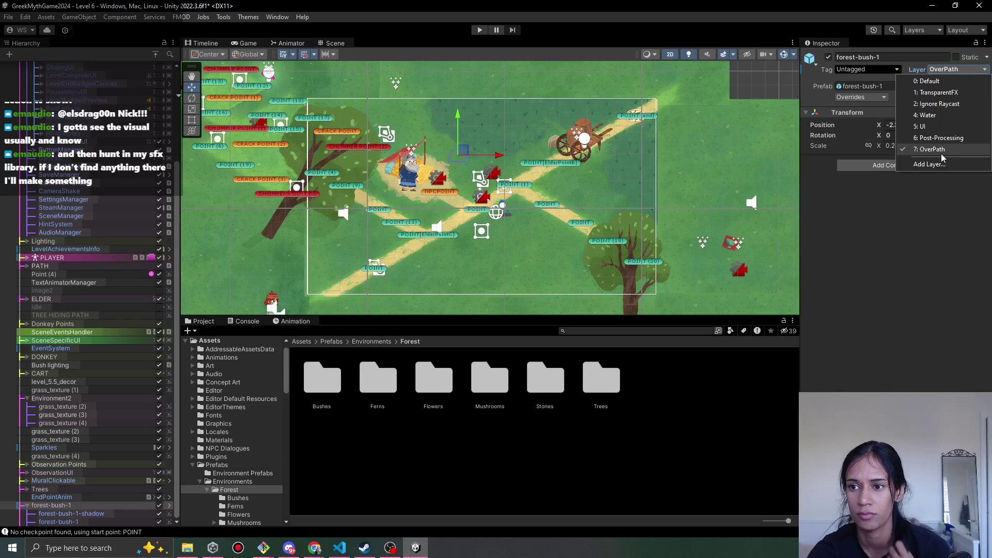
click(926, 81)
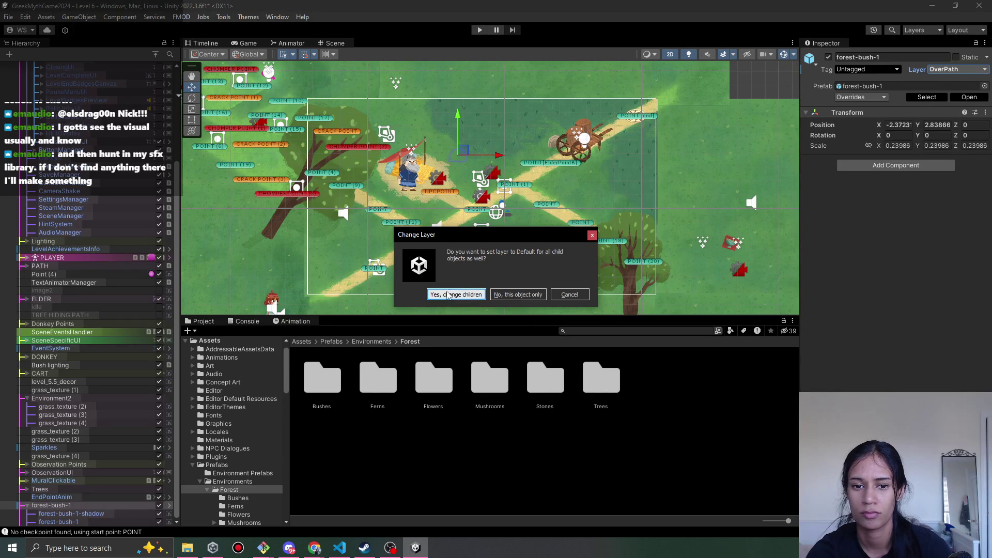
click(450, 294)
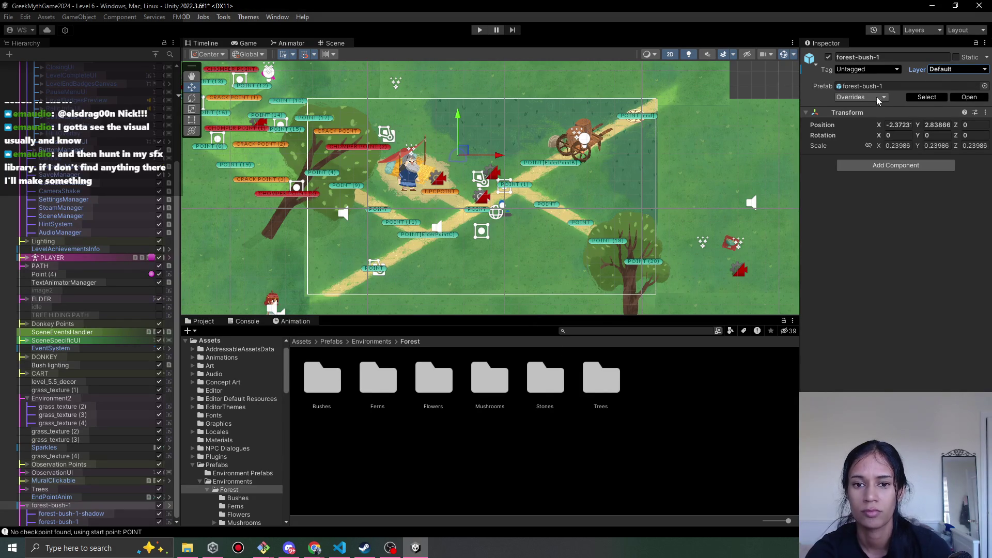
Create user layers OverBackground on layer 3 and Background on layer 8
click(942, 72)
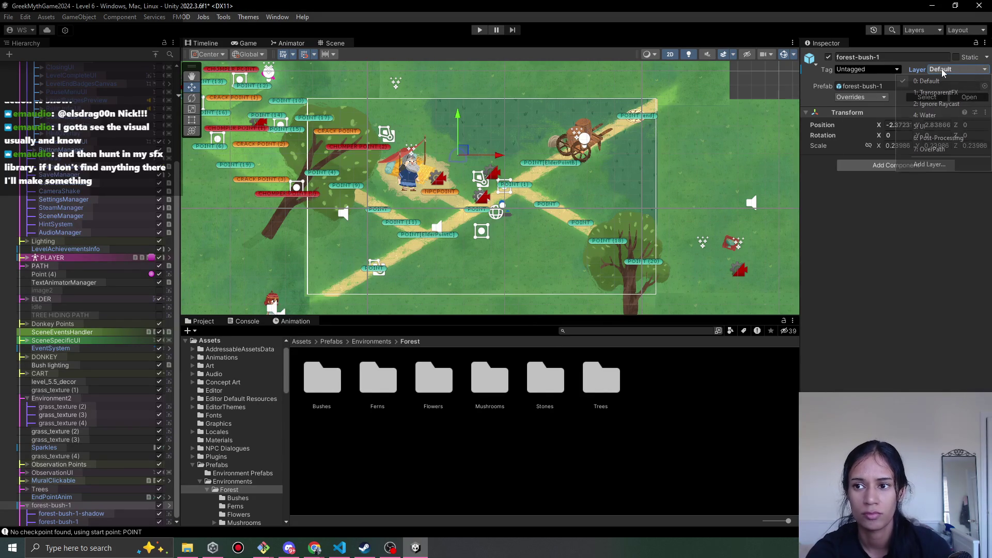
click(943, 164)
click(914, 205)
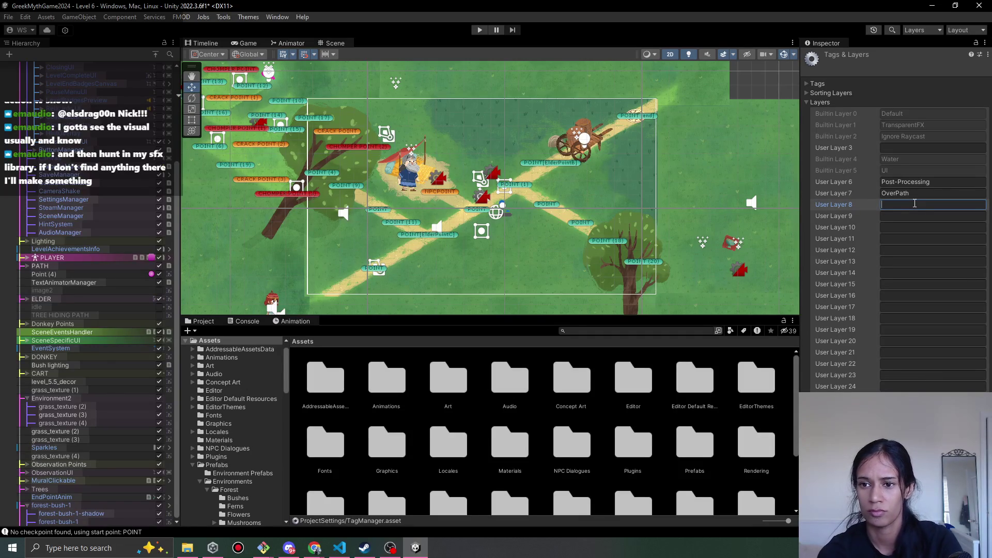
click(891, 147)
text(OverBackground)
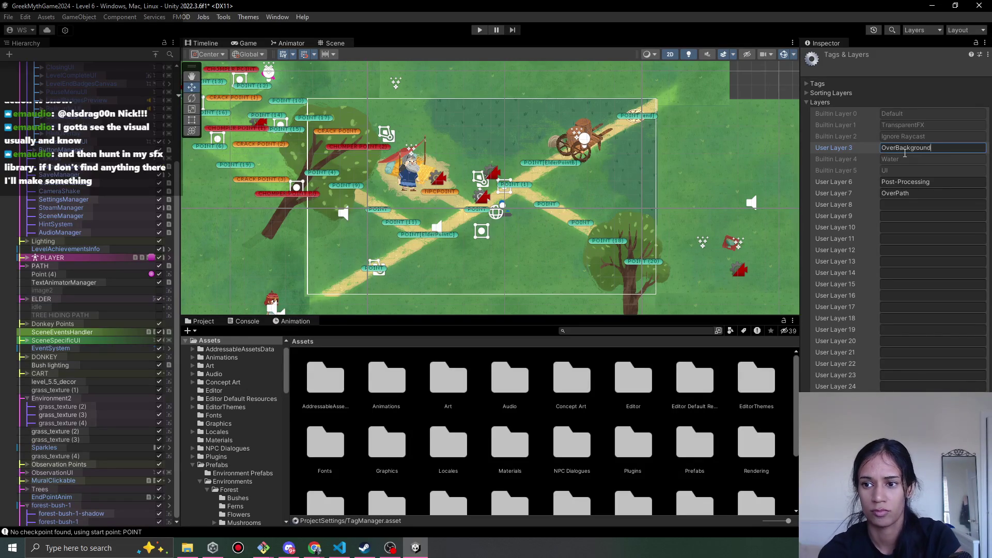
click(918, 205)
text(Background)
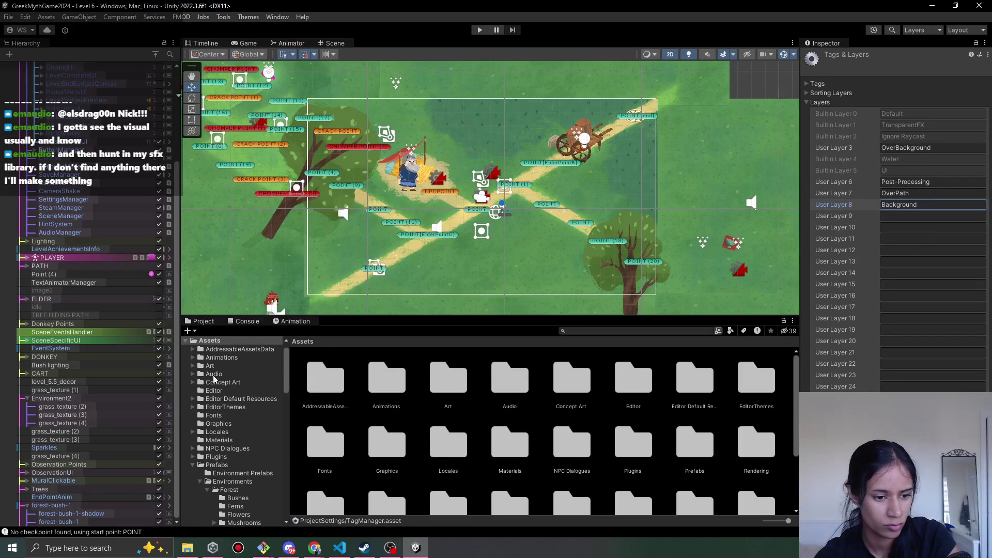
click(89, 415)
ctrl+click(62, 424)
Put the grass_texture objects and level_5.5_decor on the Background layer
ctrl+click(55, 390)
ctrl+click(54, 382)
click(958, 69)
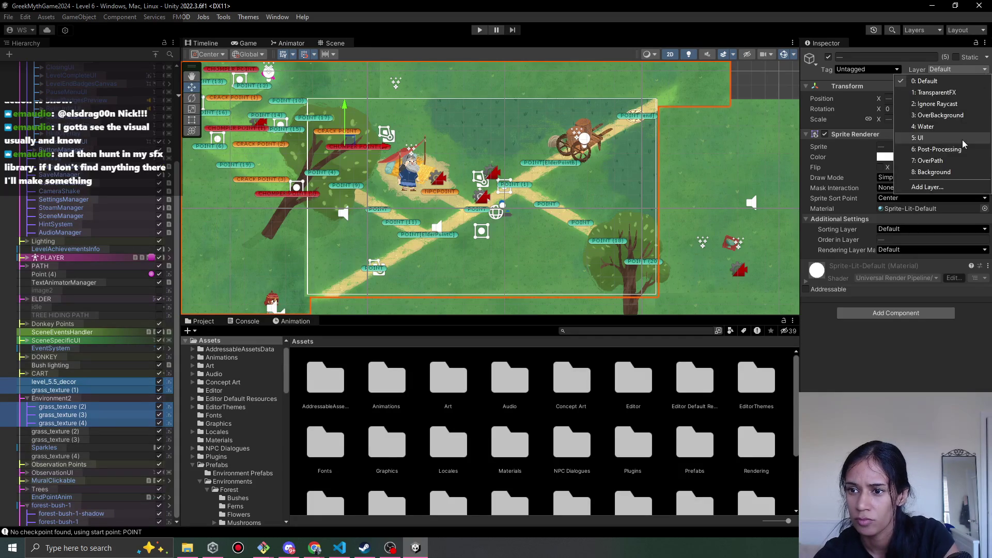
click(930, 175)
drag(411, 201, 515, 221)
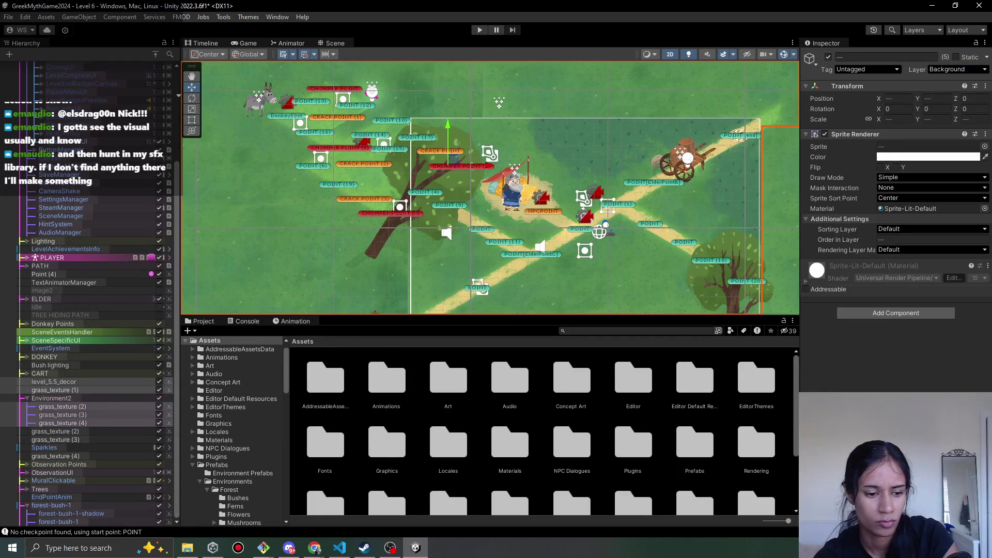
Put forest-bush-1 and its children on the OverBackground layer
click(51, 506)
click(960, 70)
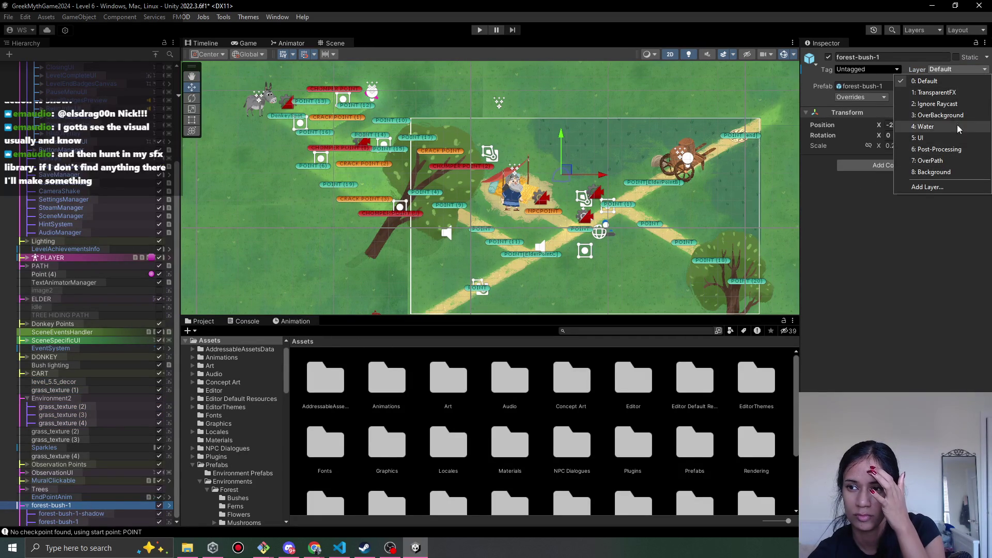
click(938, 115)
click(444, 295)
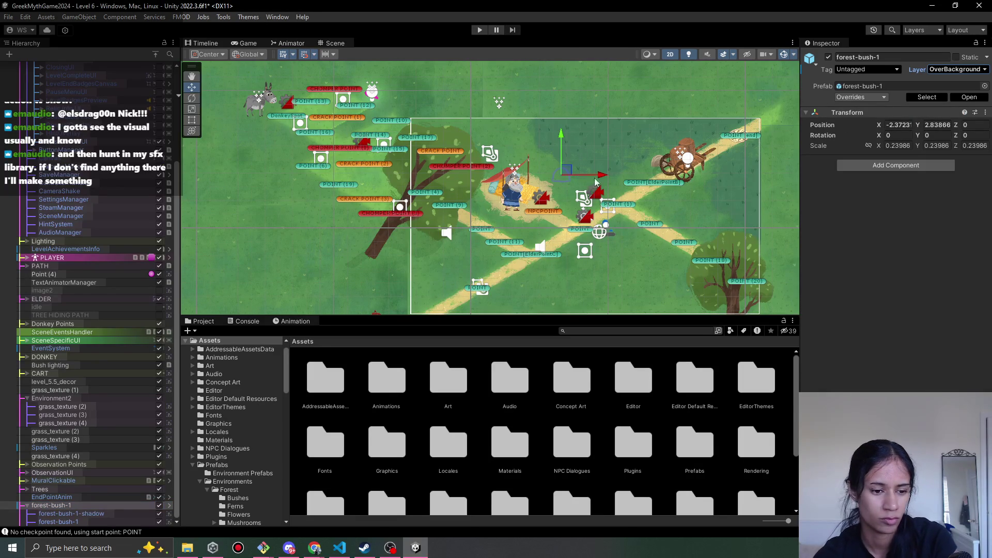
key(Right)
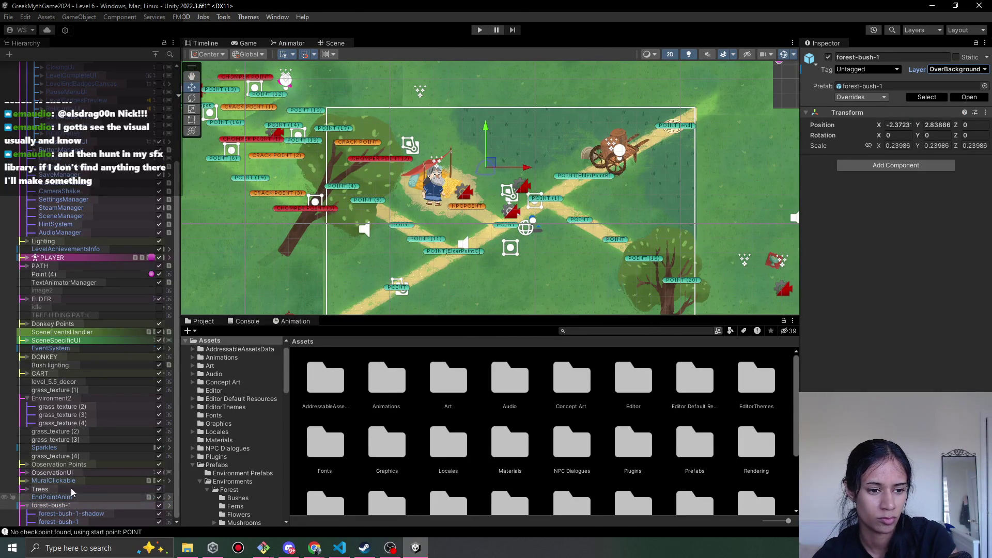
Reselect level_5.5_decor together with grass_texture (1) through (4)
click(91, 390)
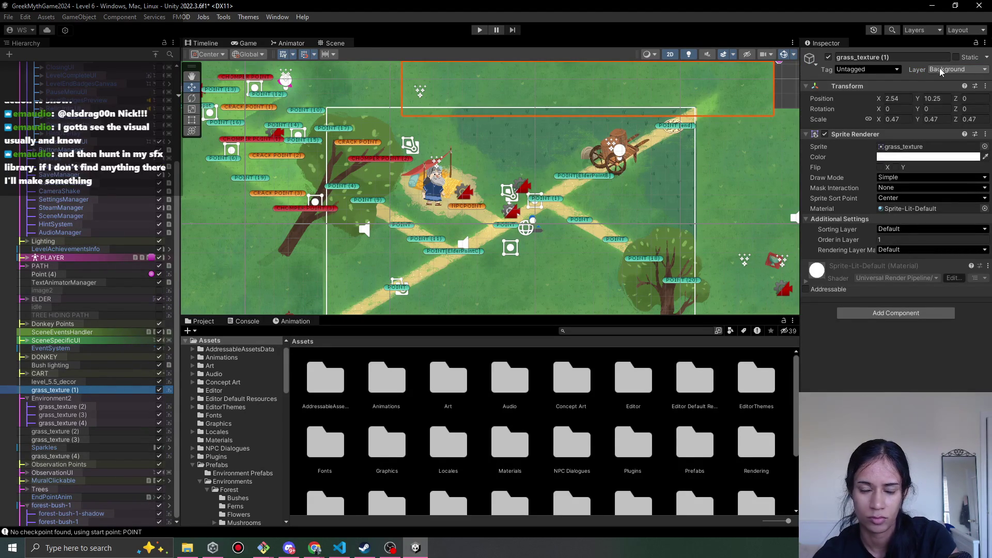
ctrl+click(78, 381)
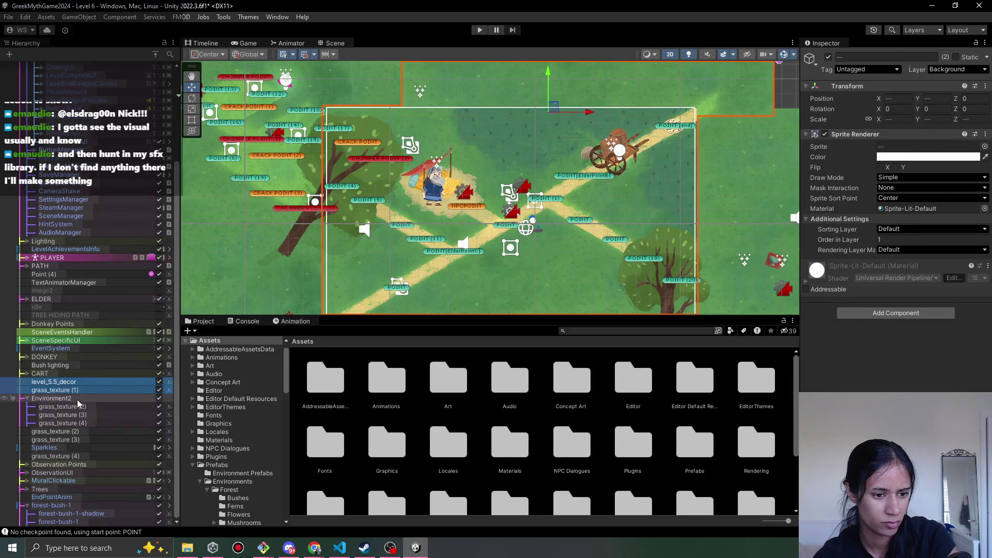
ctrl+click(76, 406)
ctrl+click(77, 415)
ctrl+click(77, 423)
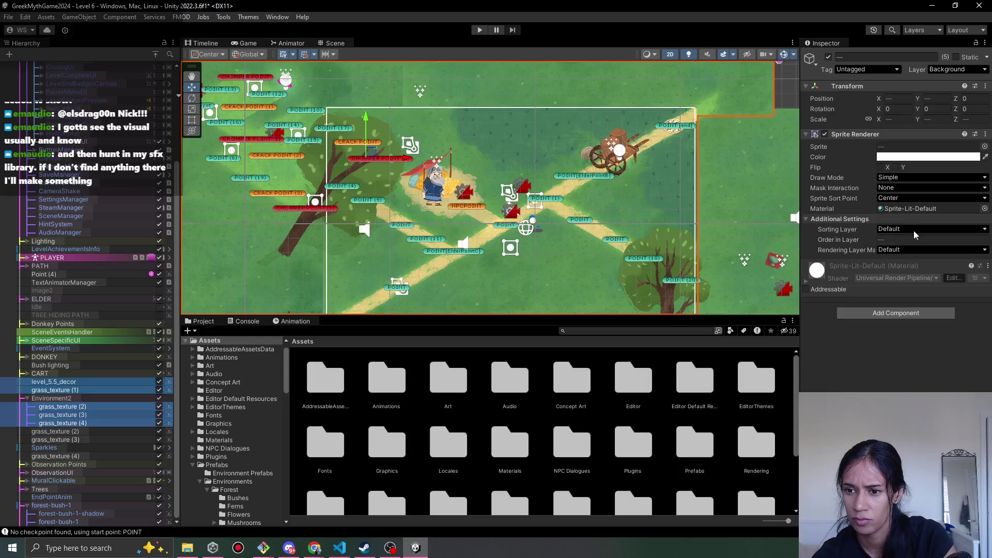
From the Sorting Layer dropdown, add a new sorting layer after PathLines
click(926, 229)
click(921, 290)
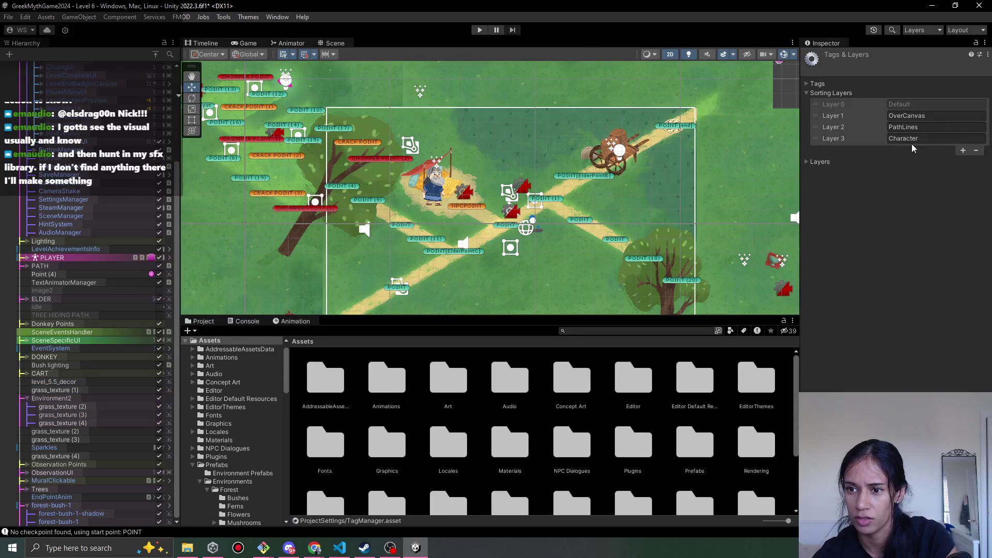
click(962, 153)
click(970, 155)
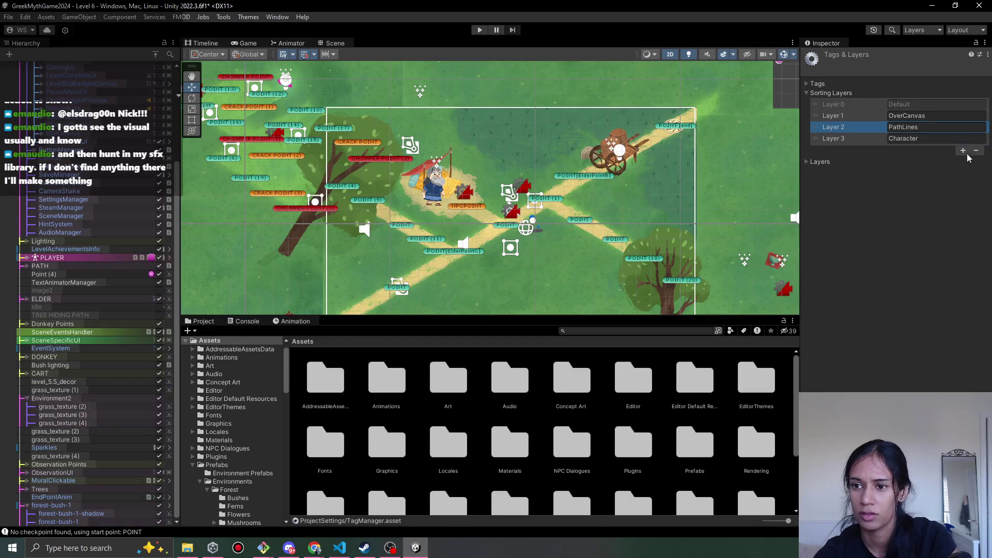
click(962, 151)
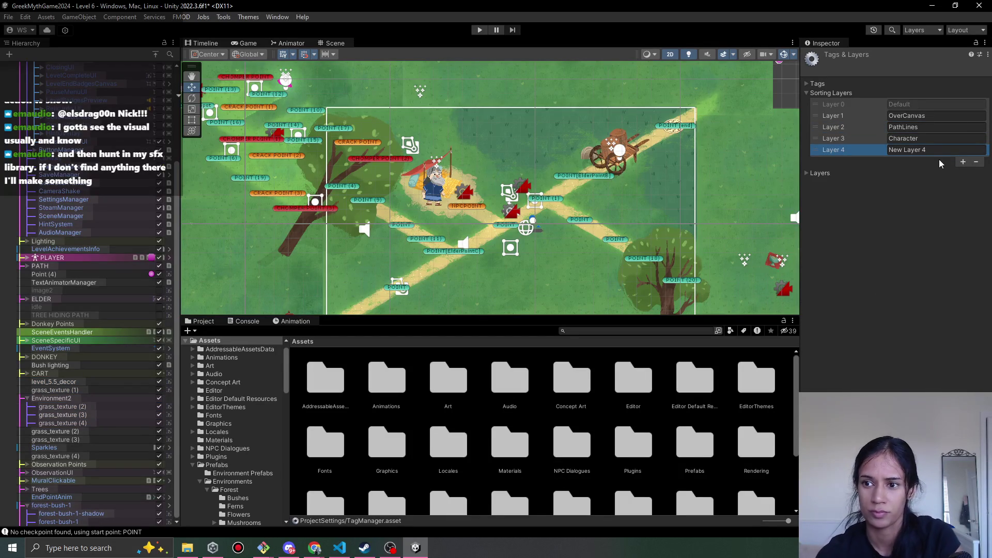
Name the new layer Background Items, then add one more named Background
click(924, 150)
text(Background)
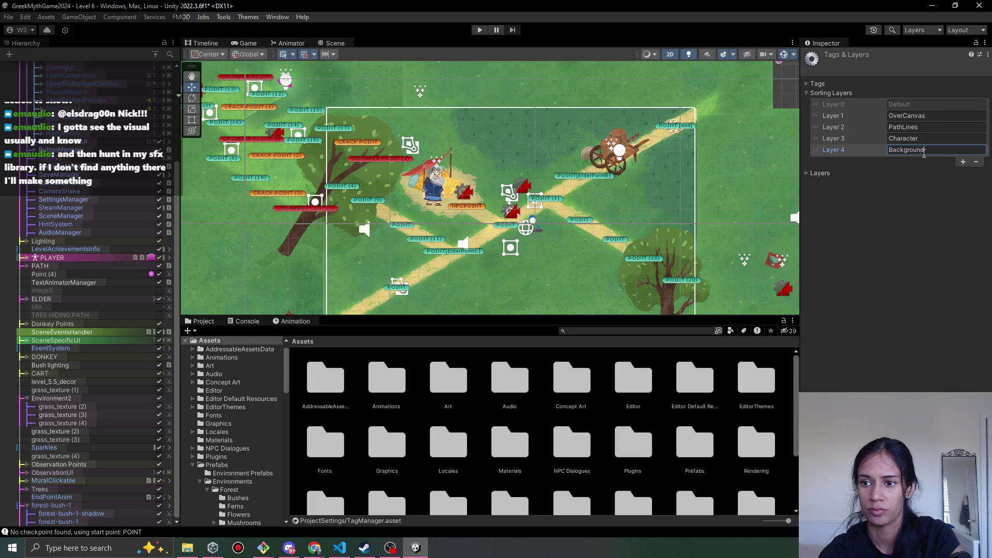
click(954, 151)
click(955, 151)
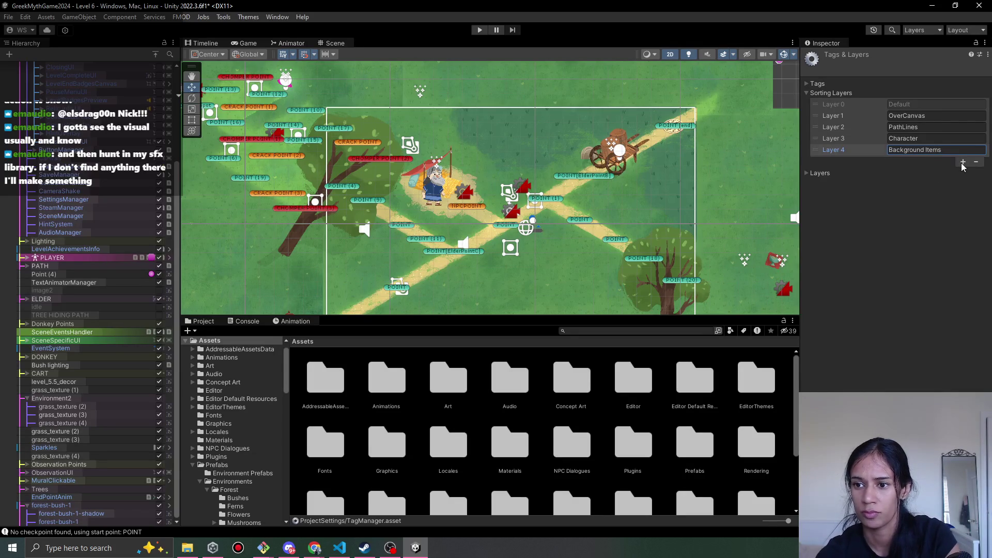
click(963, 163)
text(Background)
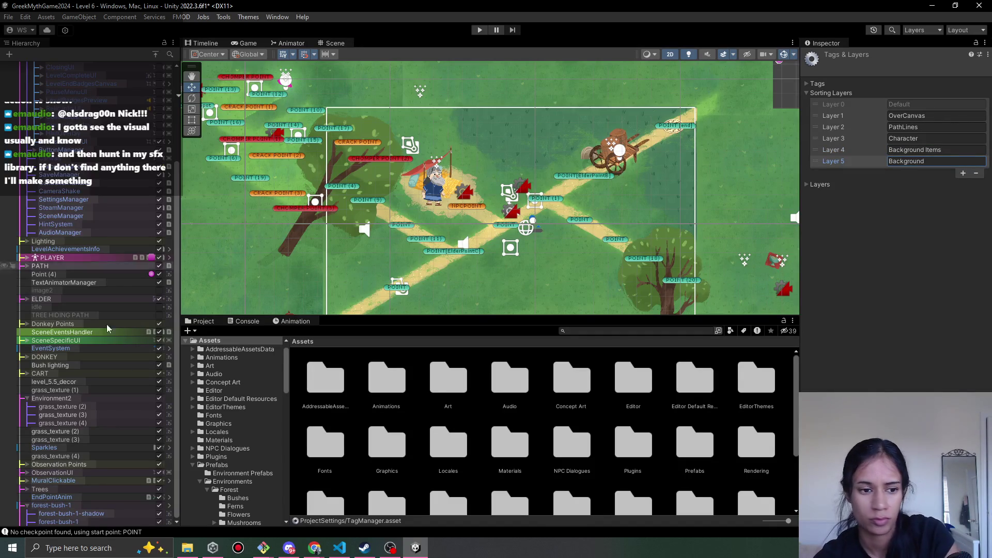
click(94, 417)
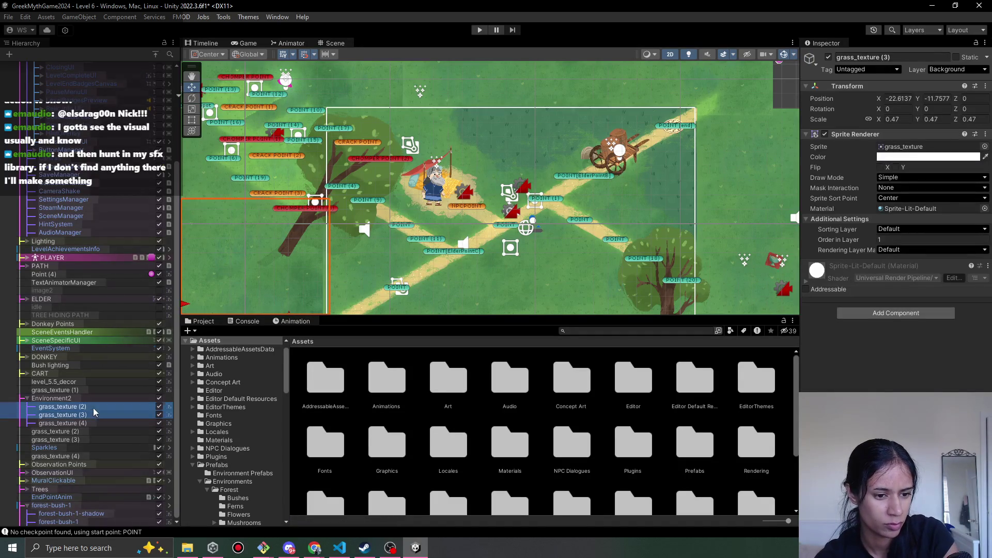
Put the grass textures and level_5.5_decor on the Background sorting layer
ctrl+click(93, 407)
ctrl+click(93, 423)
ctrl+click(90, 390)
ctrl+click(90, 383)
click(925, 229)
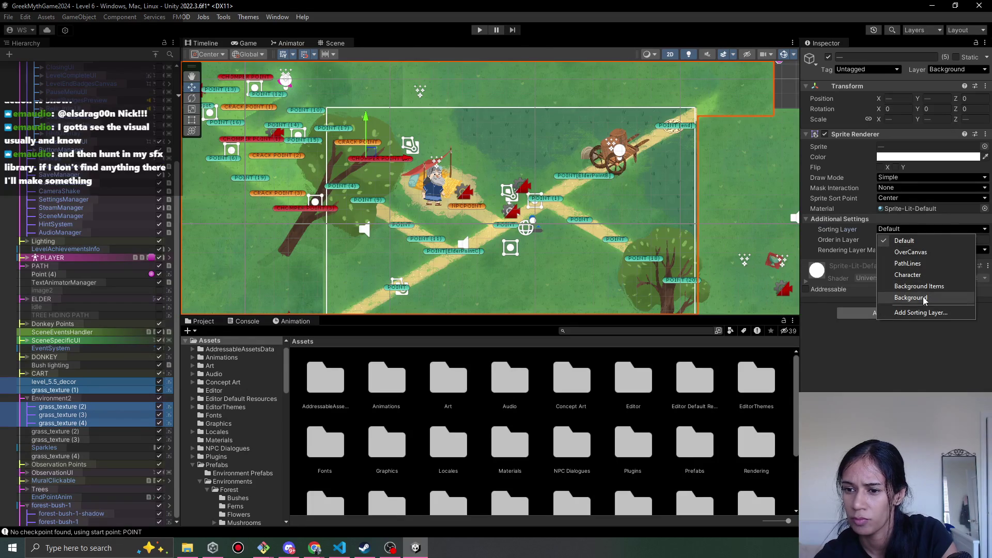
click(912, 298)
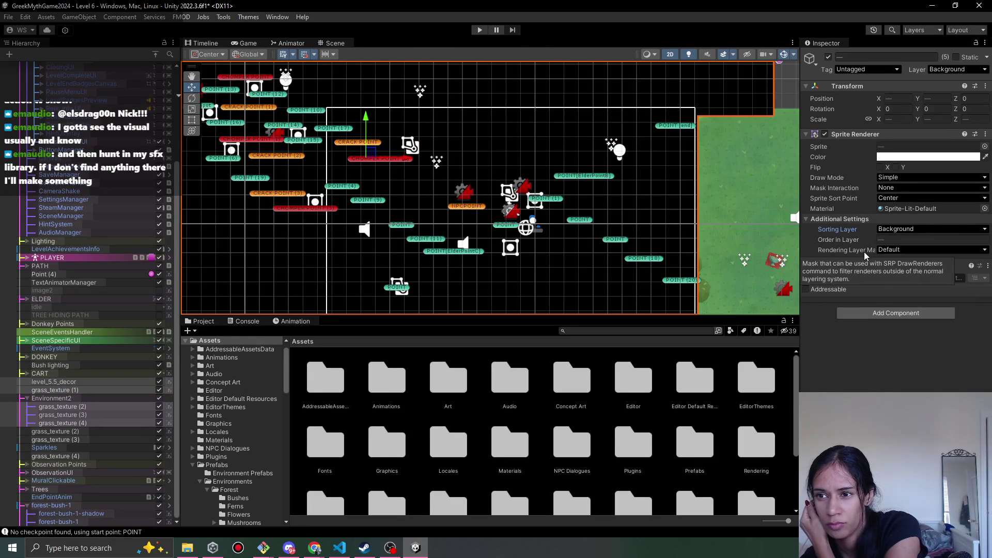
scroll(105, 196, up, 5)
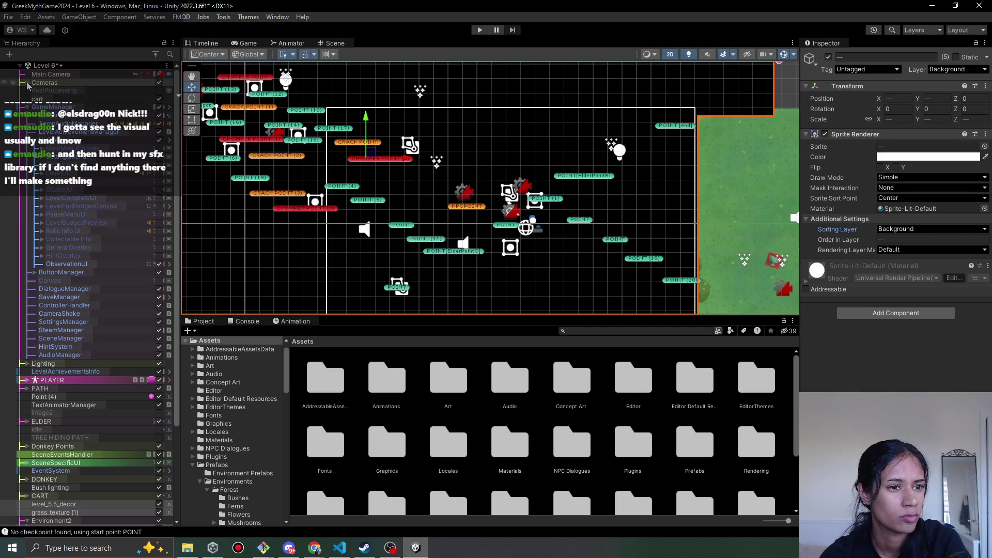
Compare the target sorting layers of the global Light 2D, WaterTwinkle and PathLight lights
click(23, 364)
click(83, 372)
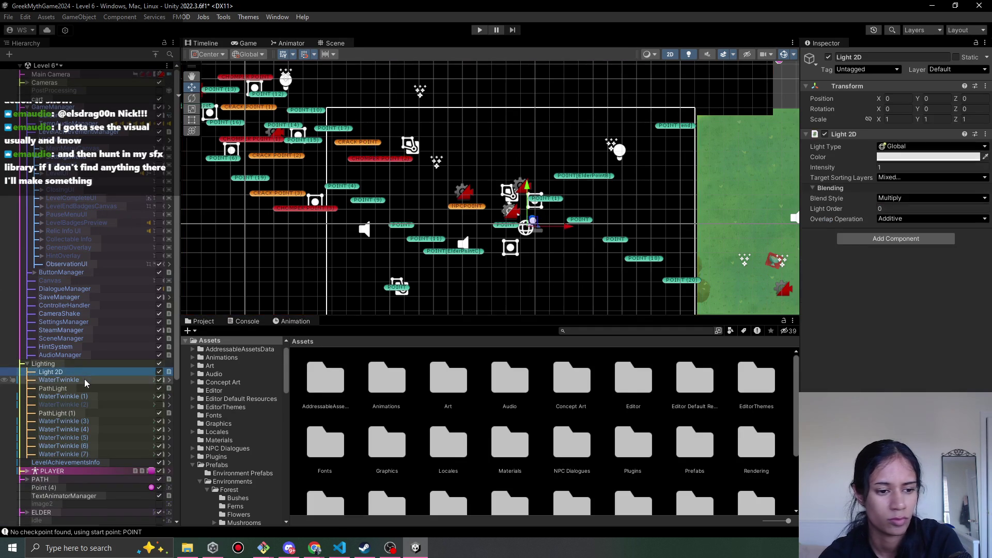
click(919, 177)
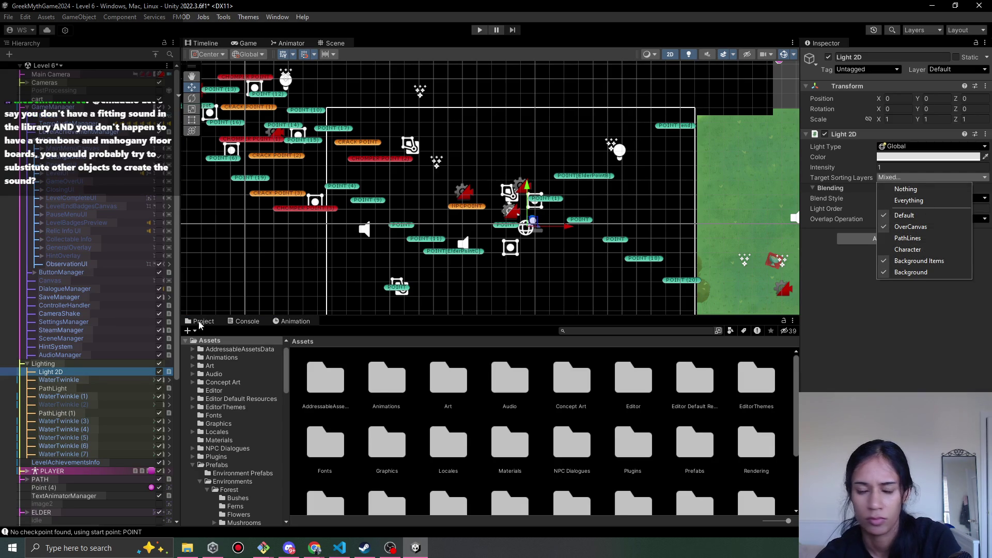
click(78, 379)
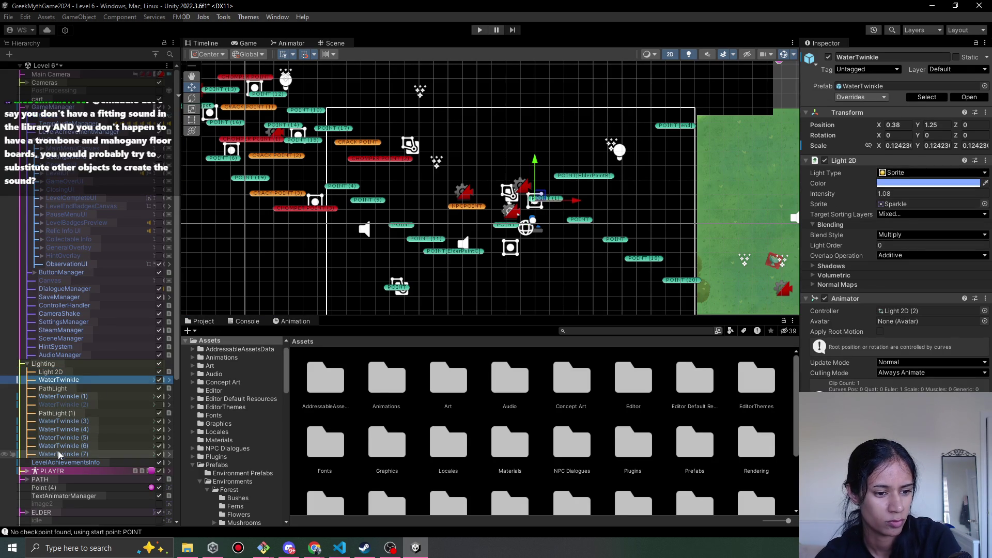
scroll(83, 409, down, 4)
scroll(84, 410, up, 4)
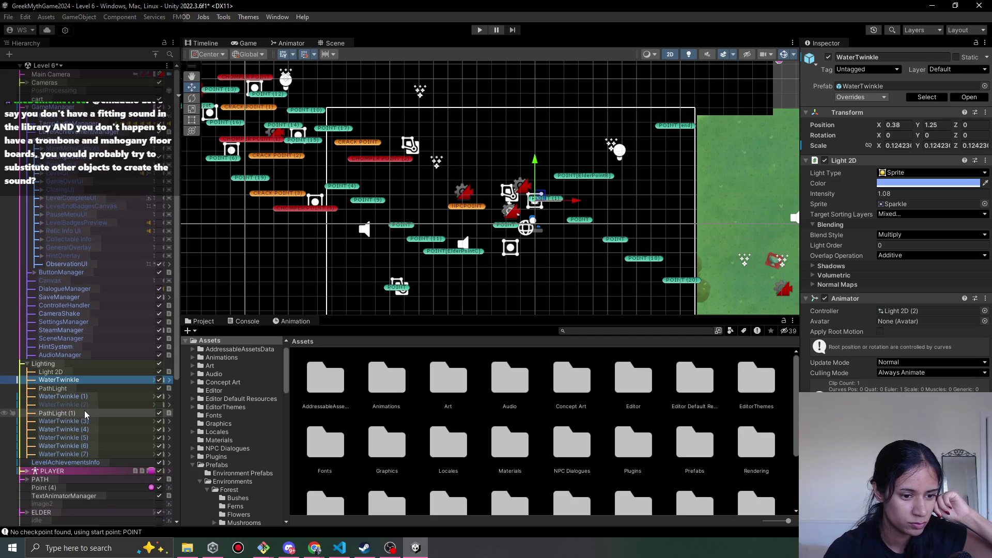
scroll(84, 410, down, 5)
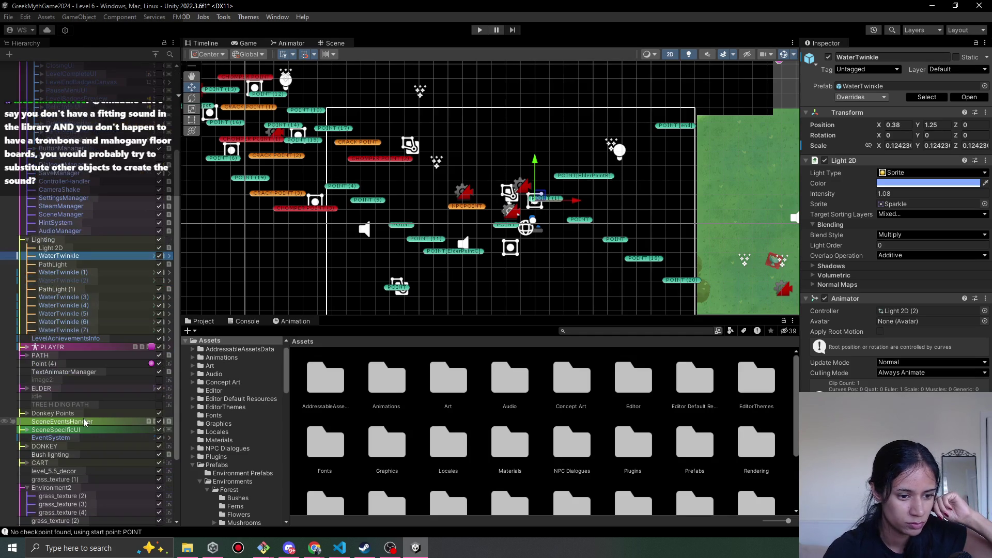
click(77, 287)
click(77, 265)
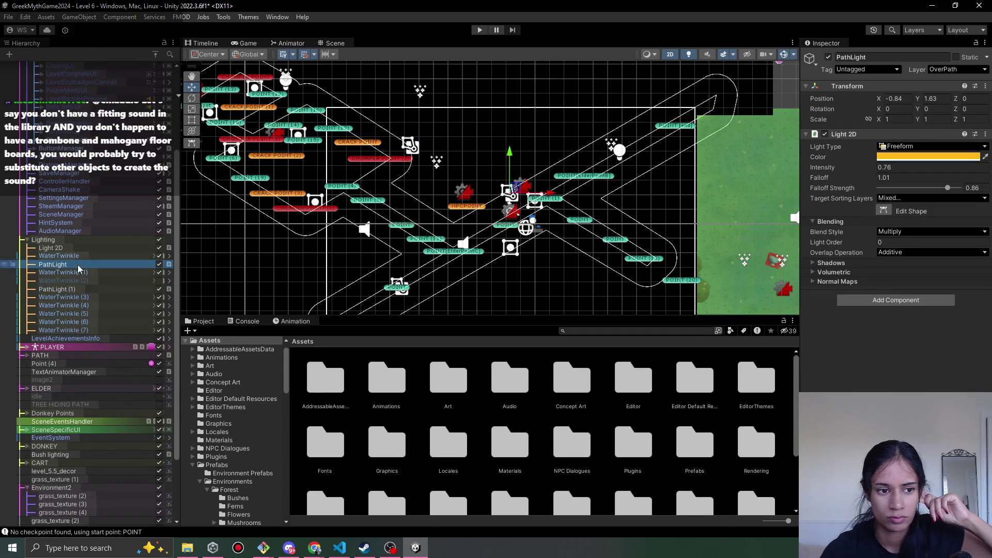
click(77, 249)
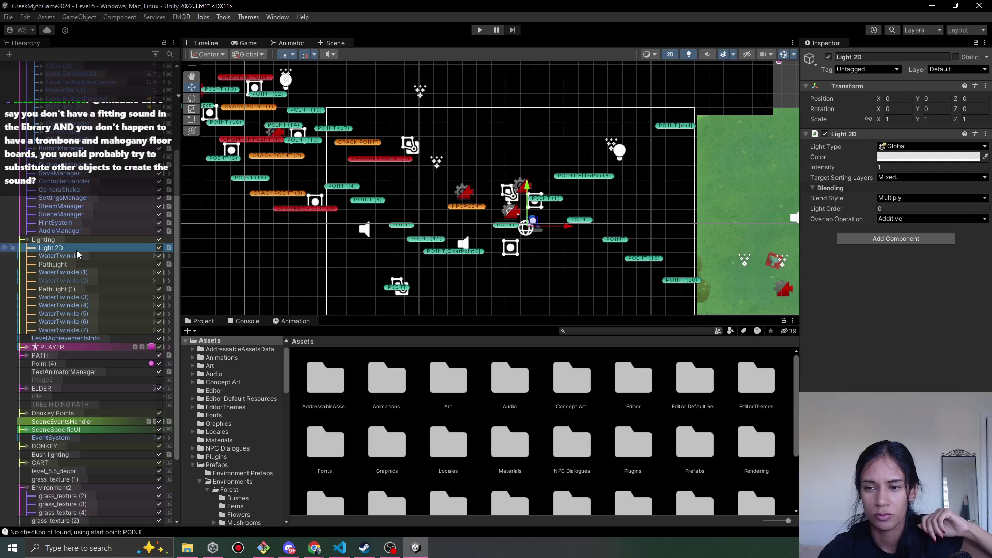
Tick PathLines and Character in the global Light 2D's Target Sorting Layers so it reads Everything
click(936, 178)
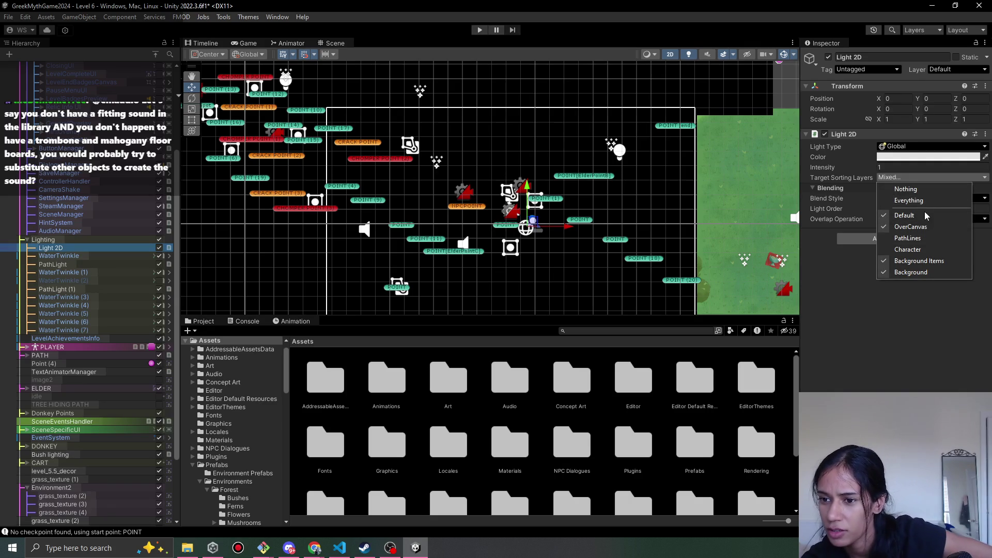
click(908, 238)
click(910, 249)
click(848, 223)
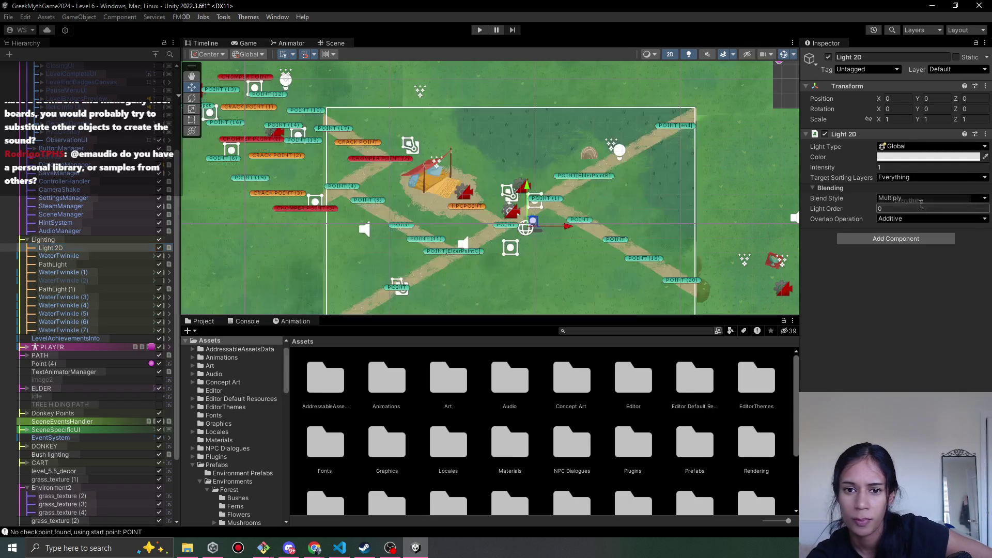
scroll(598, 240, down, 3)
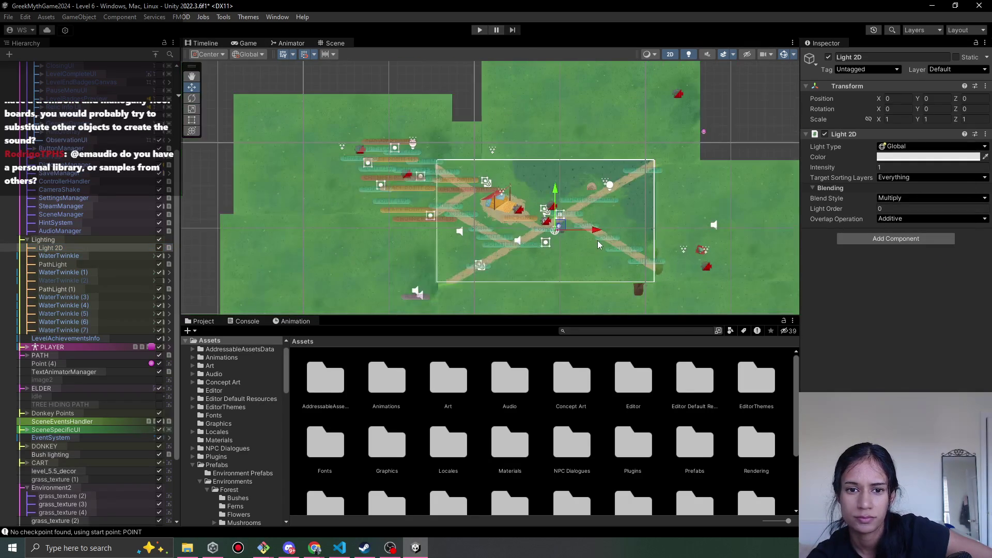
scroll(597, 241, up, 3)
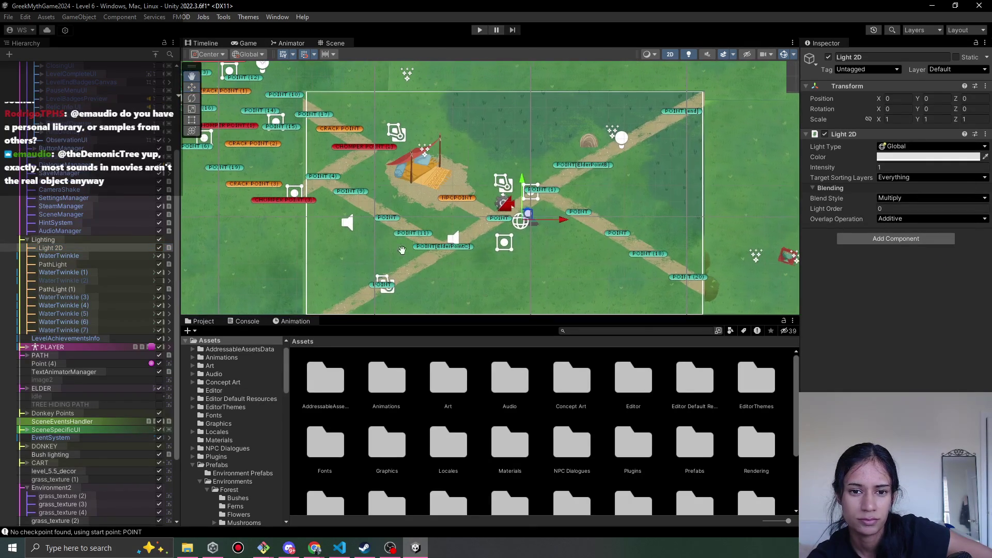
scroll(497, 258, down, 2)
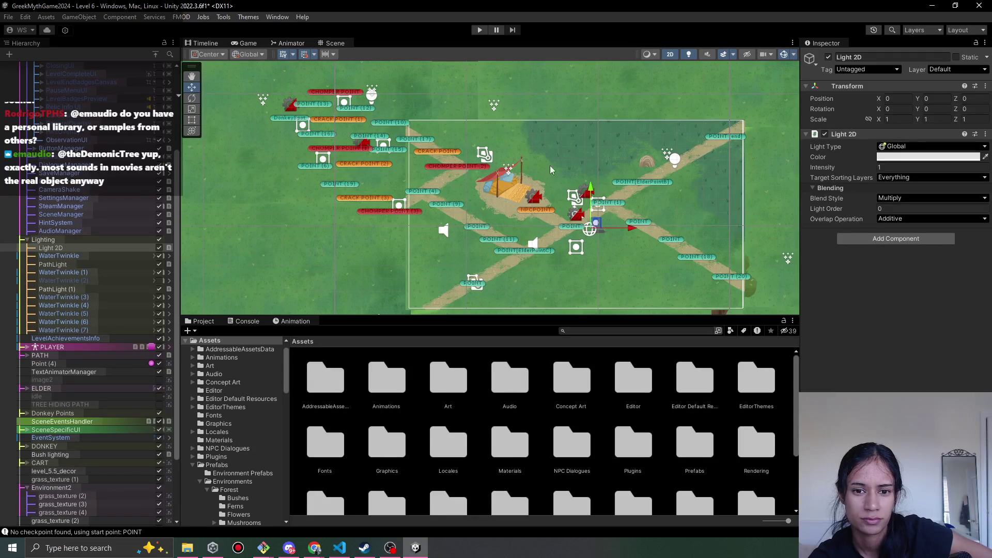
scroll(505, 196, down, 1)
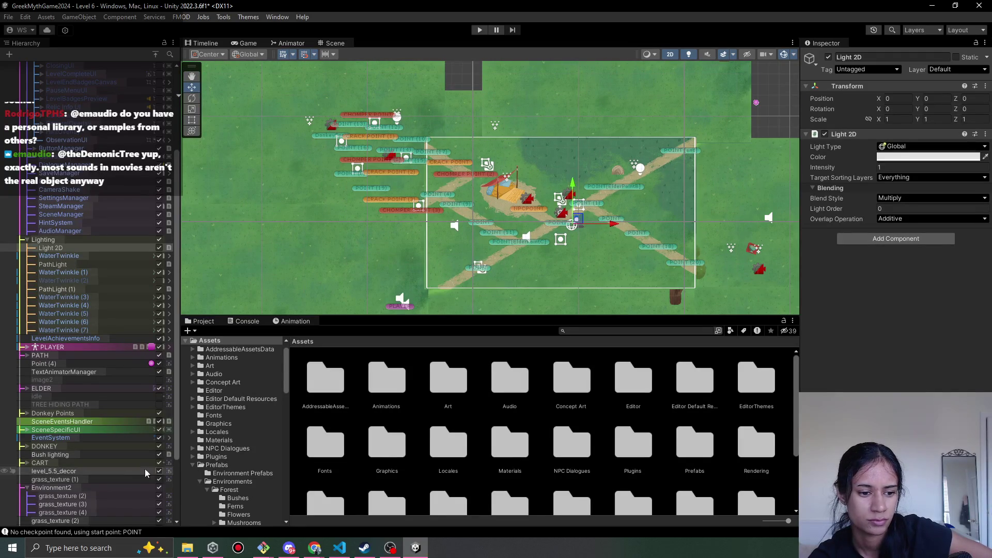
scroll(155, 481, down, 3)
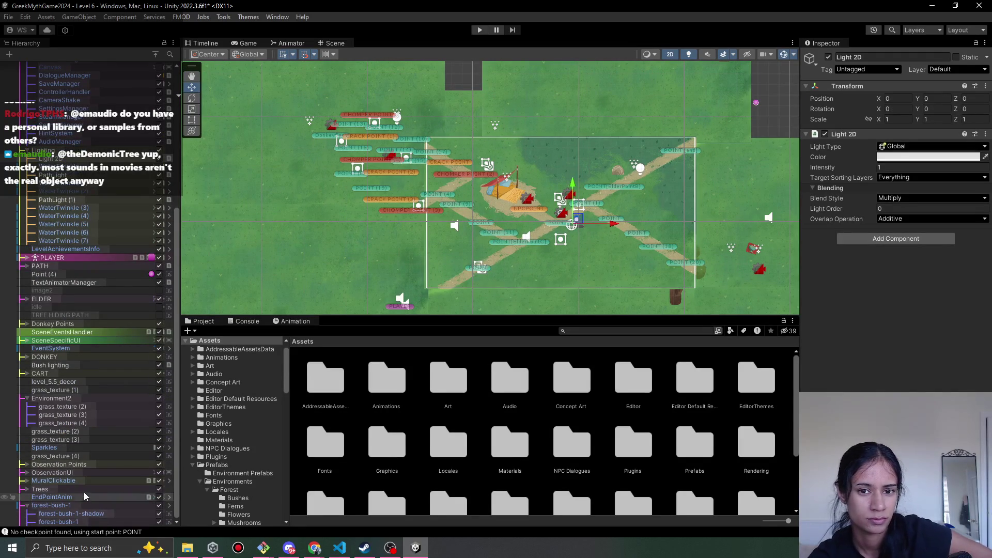
scroll(98, 462, up, 8)
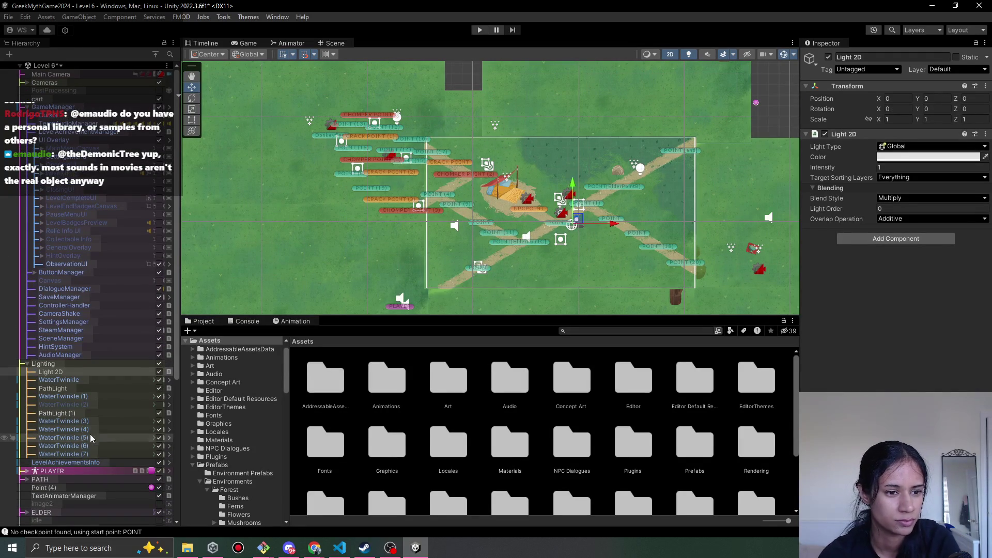
scroll(98, 382, down, 6)
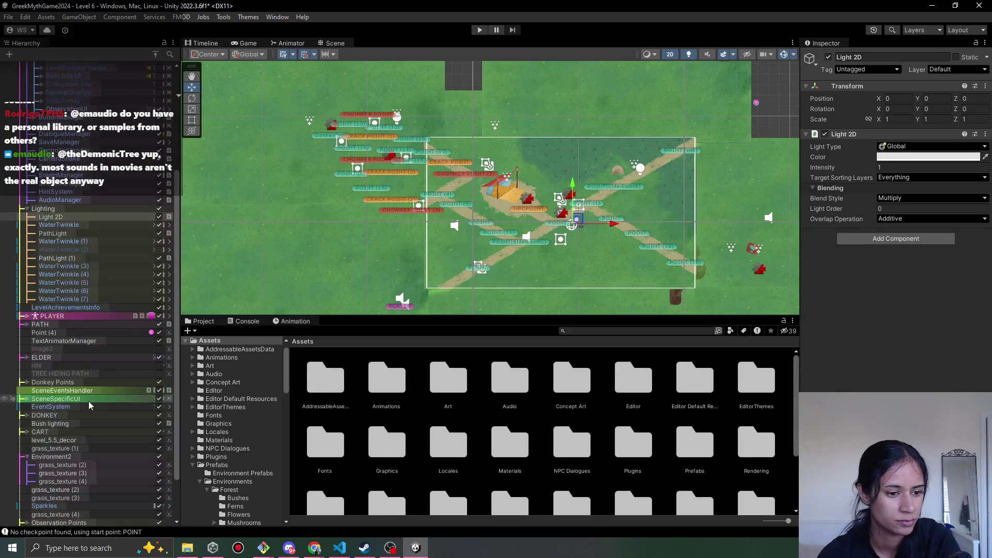
scroll(88, 401, up, 6)
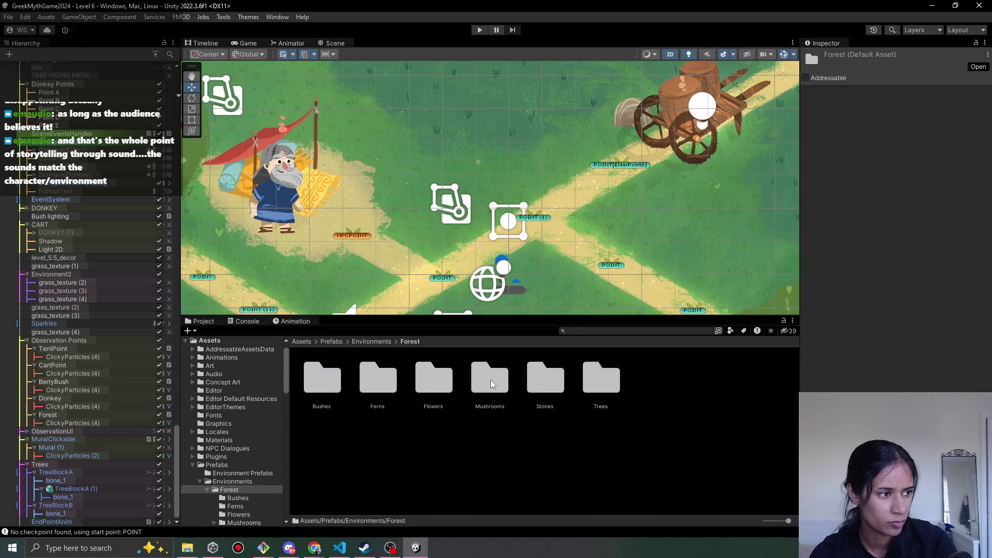
Preview the Brown and trompet mushroom prefabs in the Mushrooms folder
double_click(491, 380)
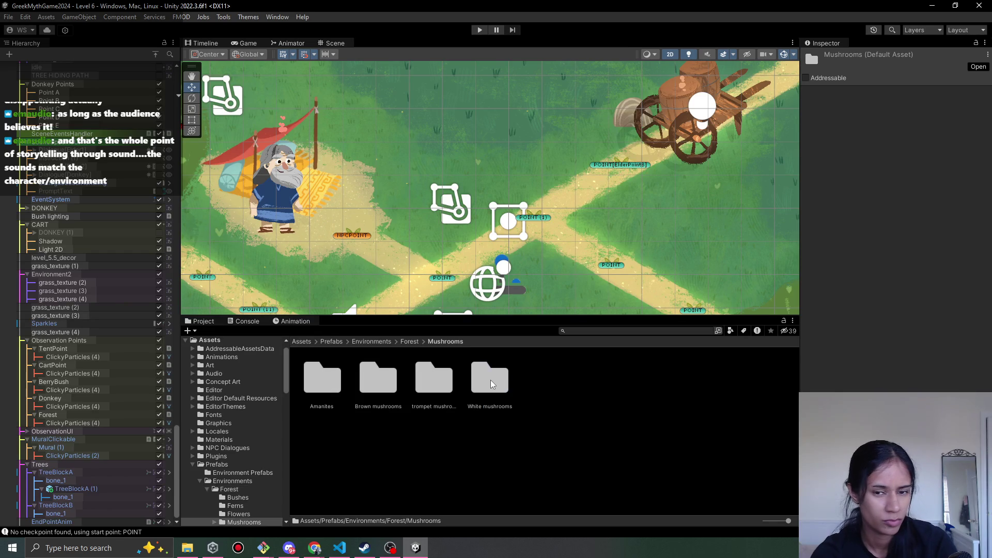
scroll(726, 193, down, 4)
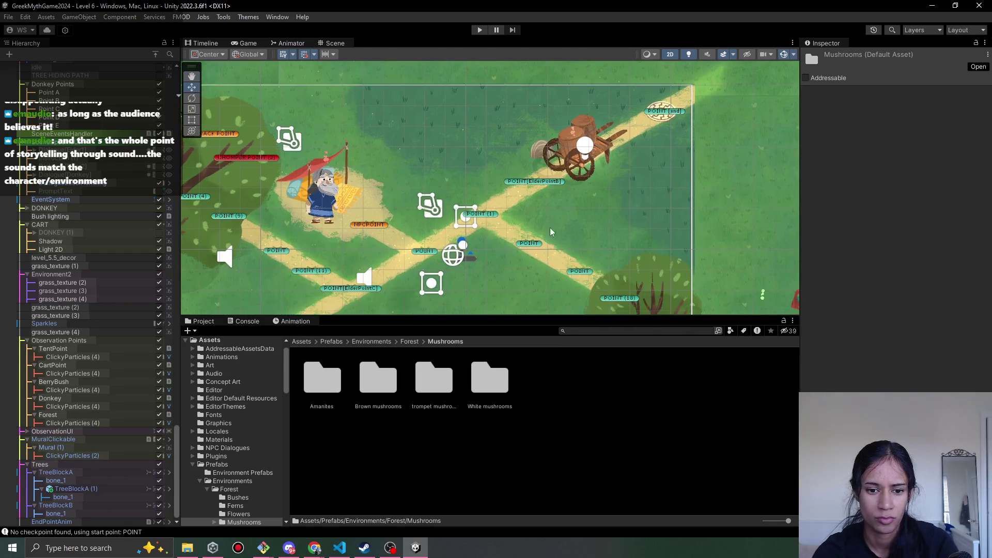
double_click(359, 388)
click(329, 399)
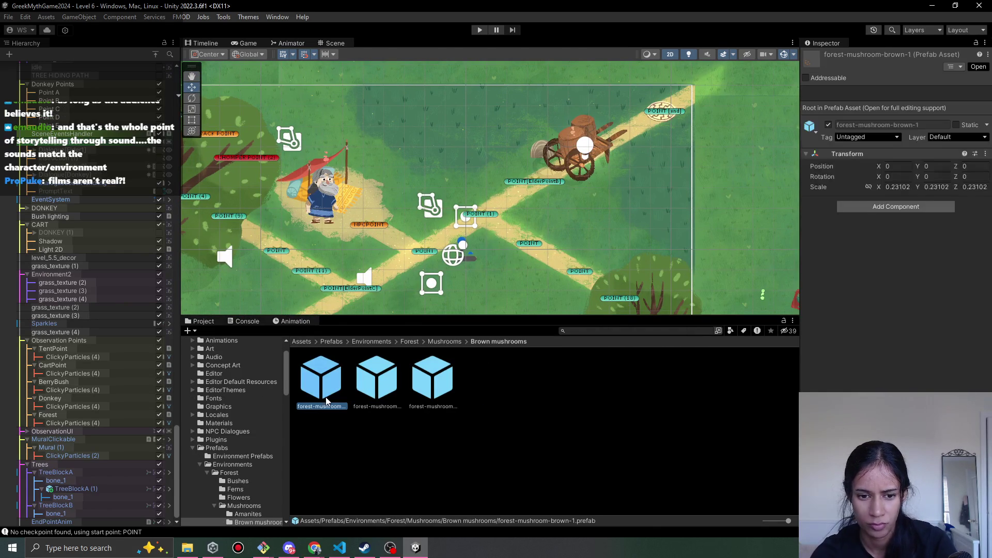
key(Right)
key(Right)
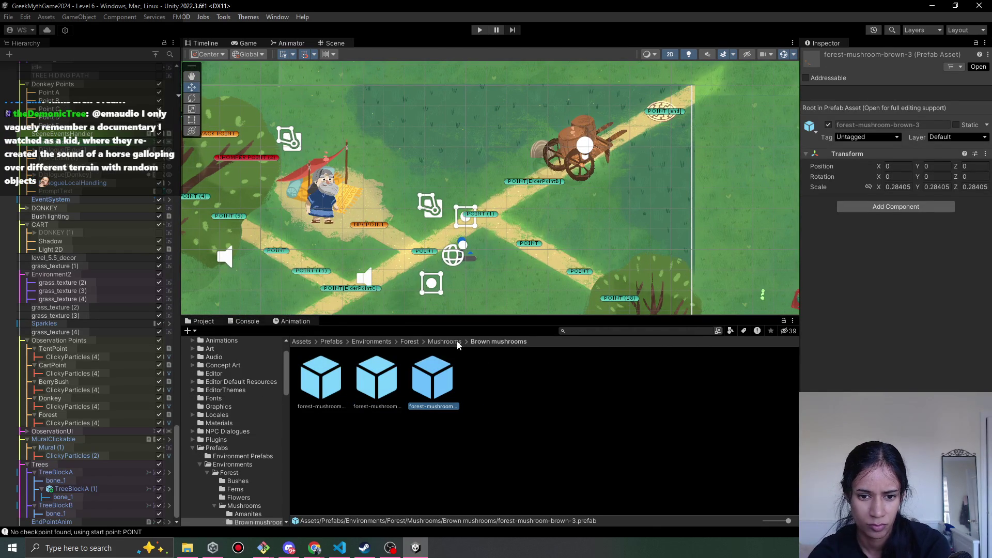
click(444, 342)
double_click(424, 385)
click(441, 385)
key(Left)
key(Left)
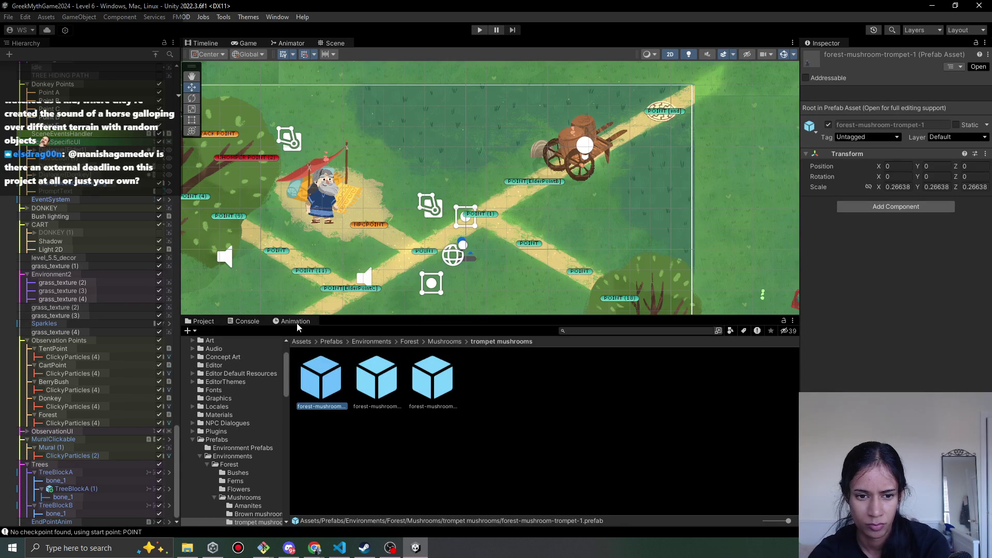
click(440, 341)
Preview the White mushroom prefabs, then open Amanites and step through its four prefabs
double_click(486, 391)
click(408, 384)
key(Right)
key(Right)
key(Left)
key(Left)
key(Left)
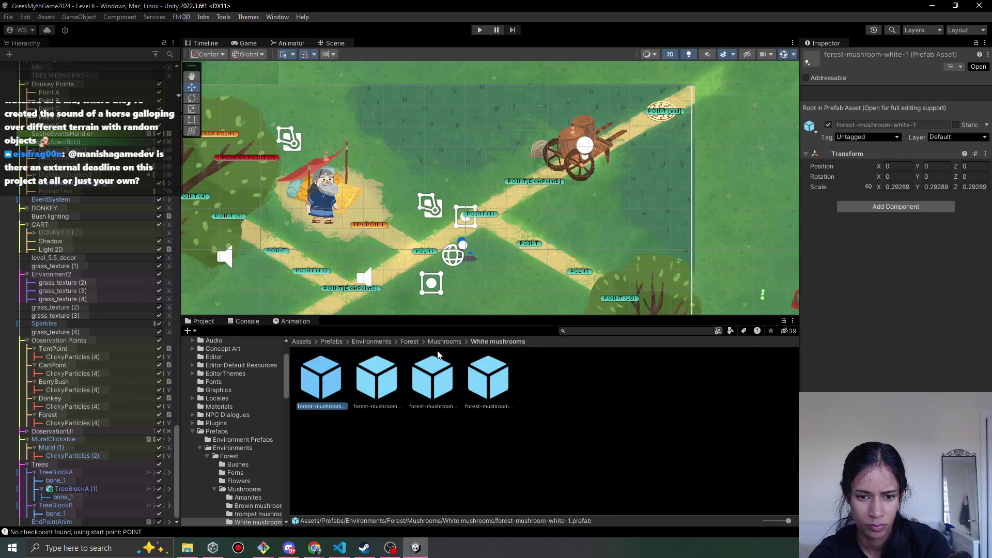
click(444, 342)
double_click(337, 387)
key(Right)
key(Right)
key(Right)
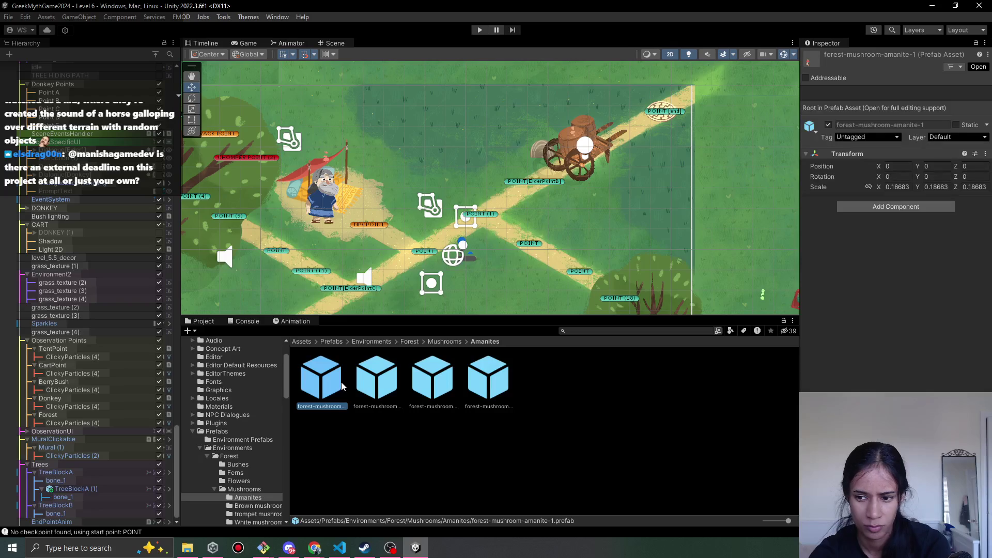
key(Left)
key(Left)
key(Left)
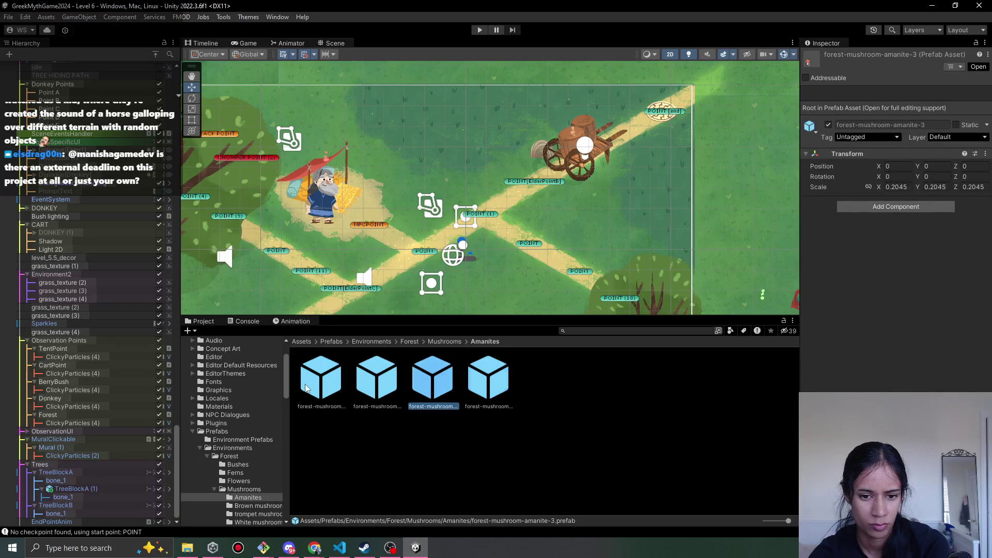
Place forest-mushroom-amanite-1 in the scene and give it and its shadow Order in Layer 3
mouse_move(326, 388)
mouse_down()
mouse_move(579, 189)
mouse_move(618, 99)
mouse_up()
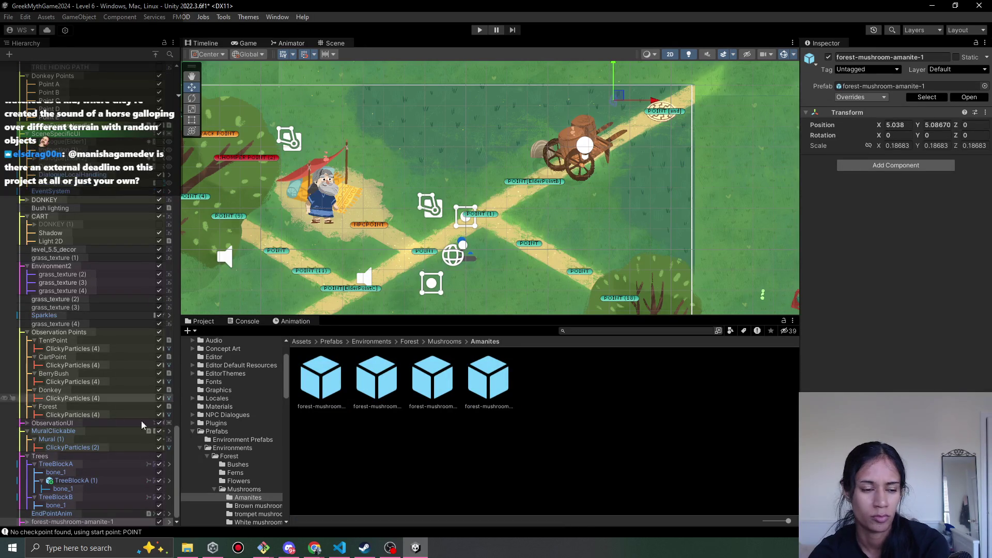
click(27, 522)
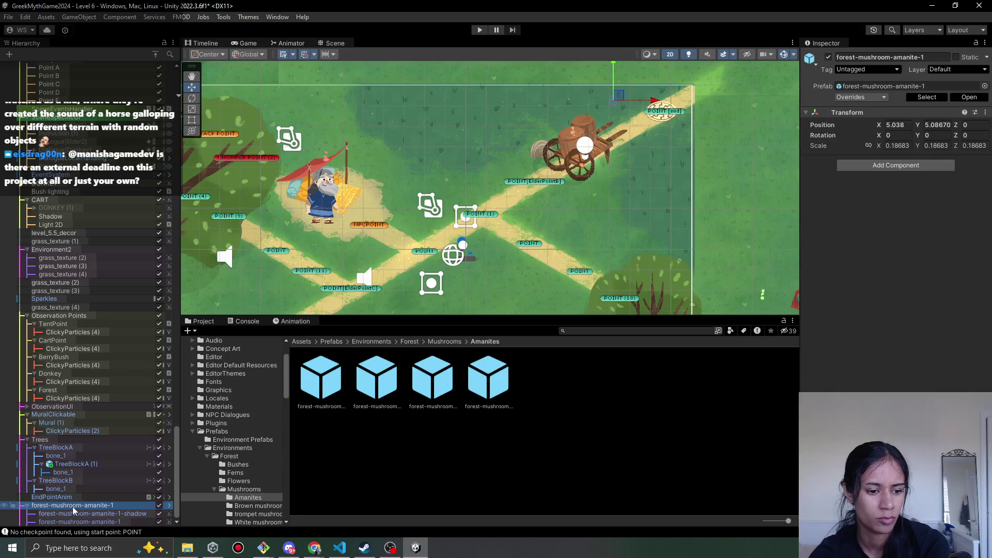
click(72, 514)
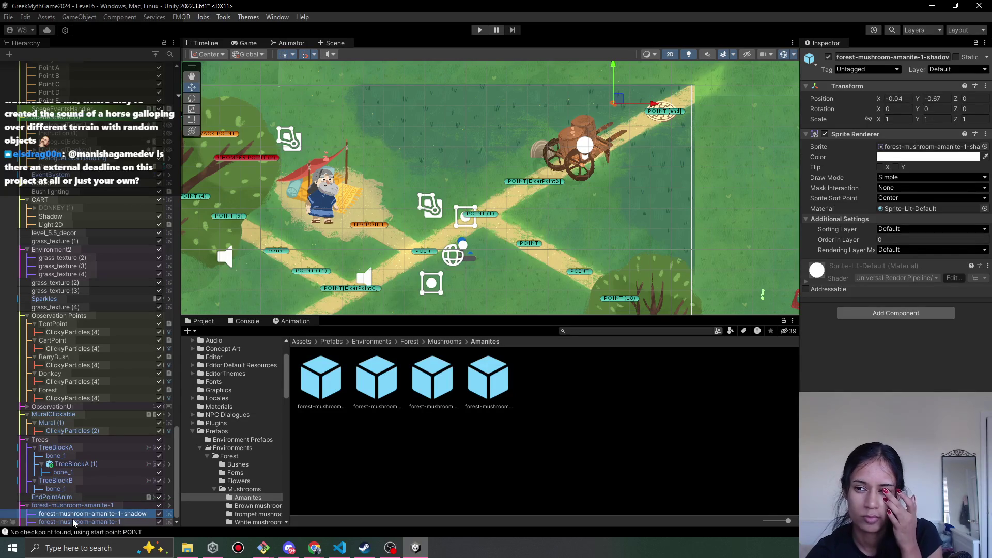
click(900, 241)
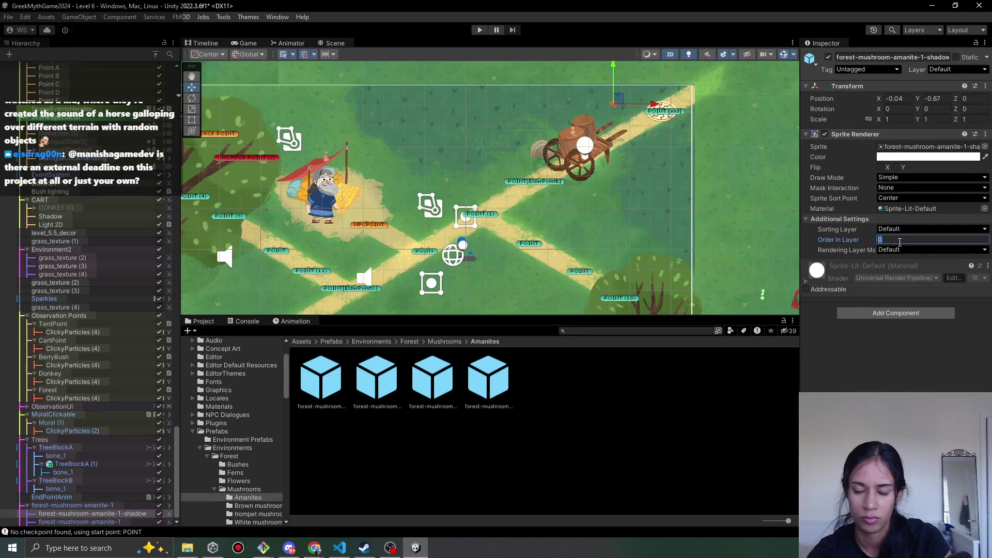
text(3)
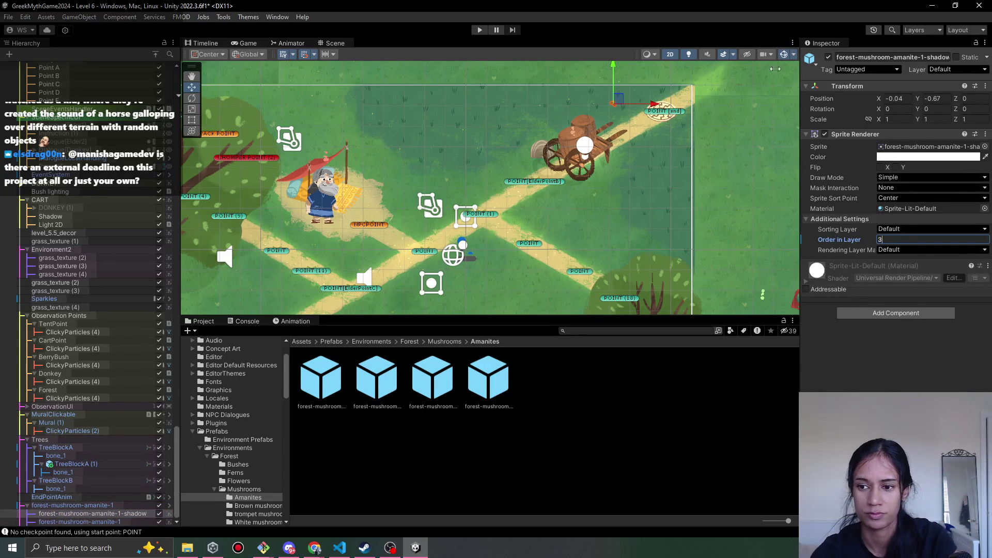
click(124, 523)
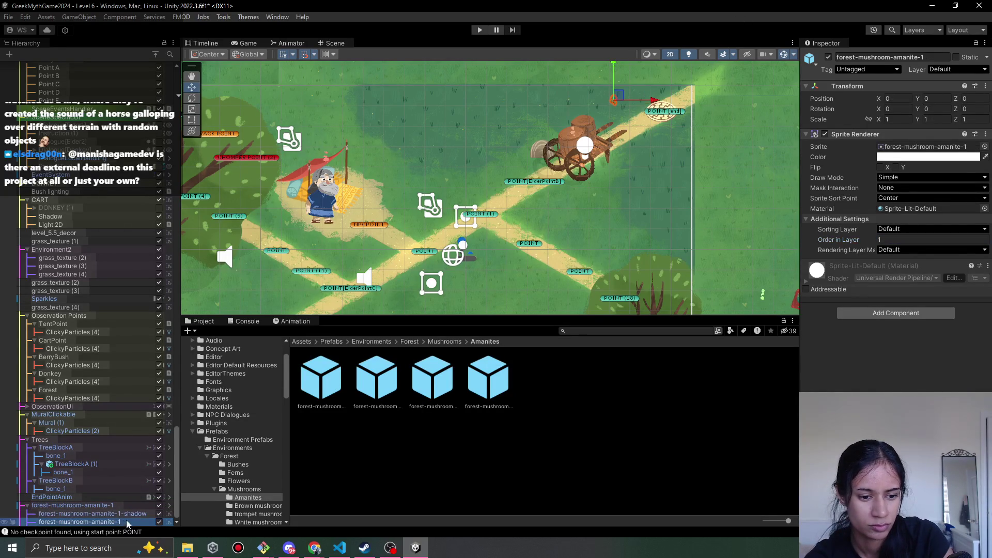
click(911, 241)
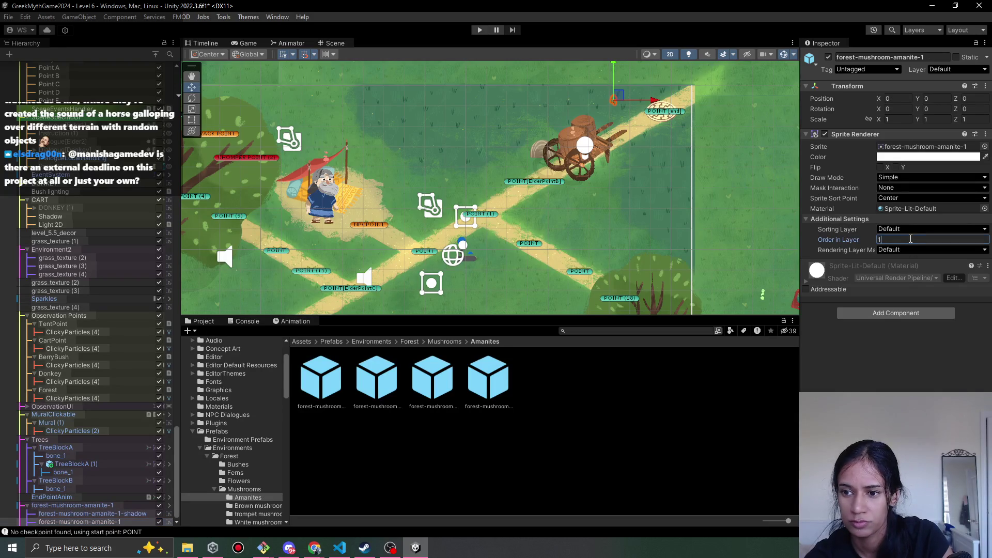
text(3)
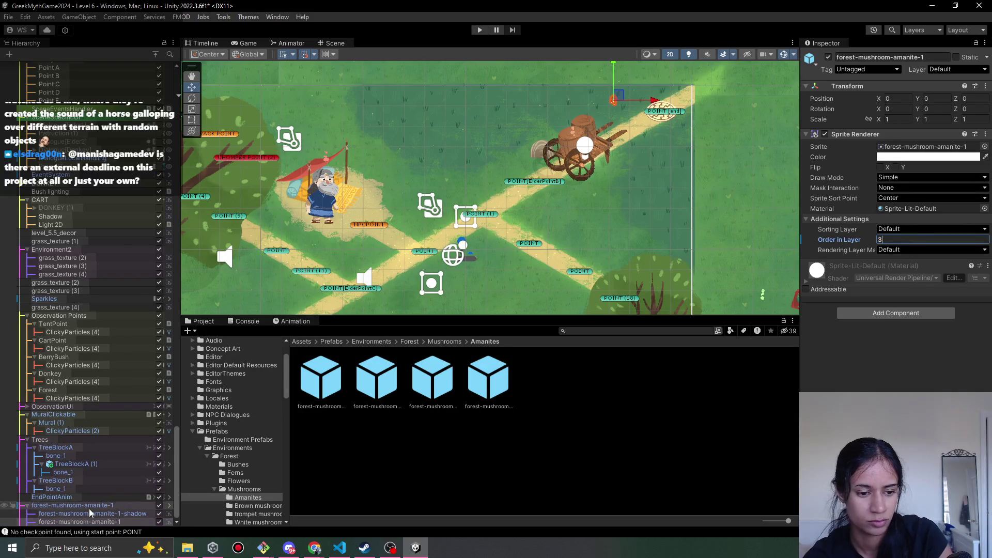
click(93, 513)
click(888, 239)
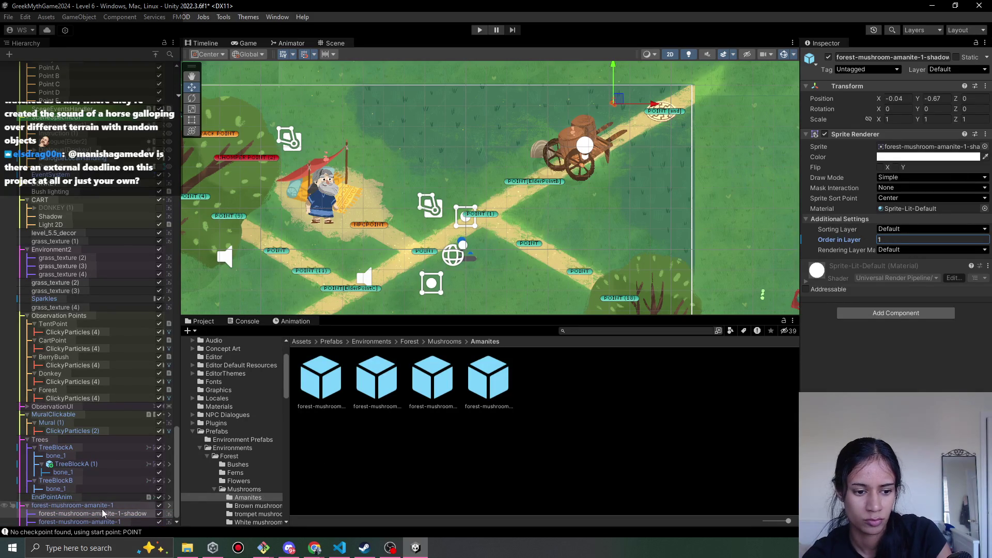
Enlarge the amanite to about 0.522 scale and nudge it beside the cart
click(115, 505)
key(r)
mouse_move(613, 100)
mouse_down()
mouse_move(652, 70)
mouse_move(667, 78)
mouse_up()
scroll(665, 155, up, 3)
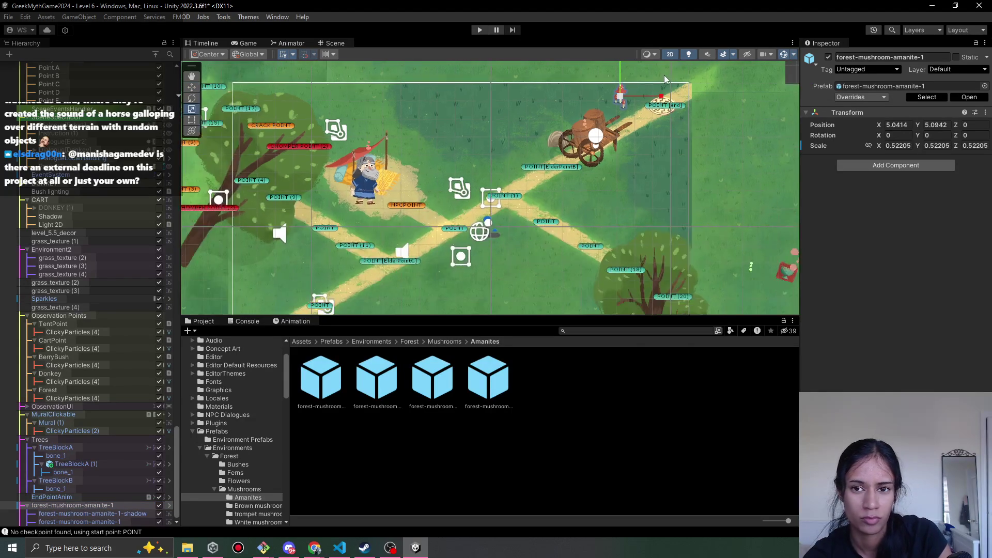
scroll(665, 177, down, 3)
scroll(665, 178, down, 2)
key(w)
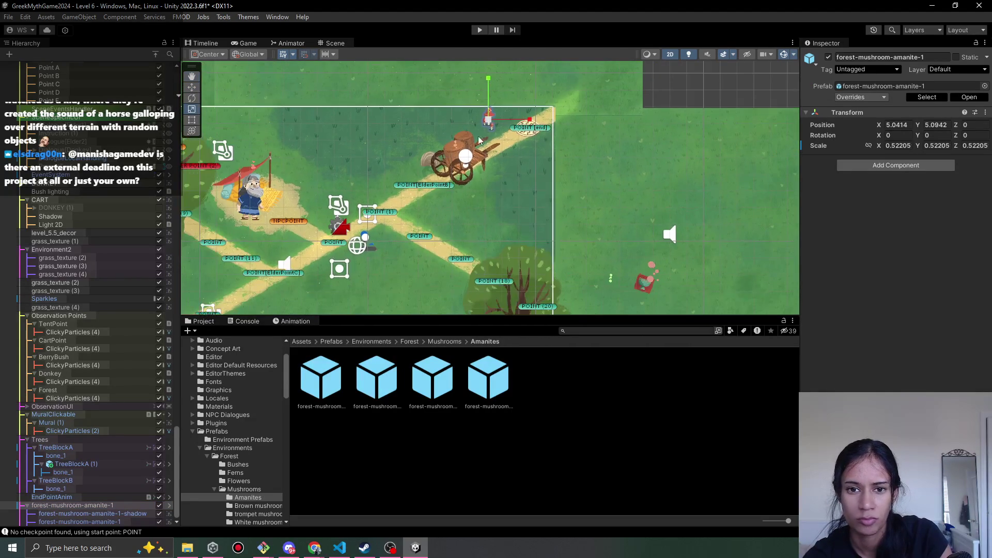
drag(493, 123, 492, 127)
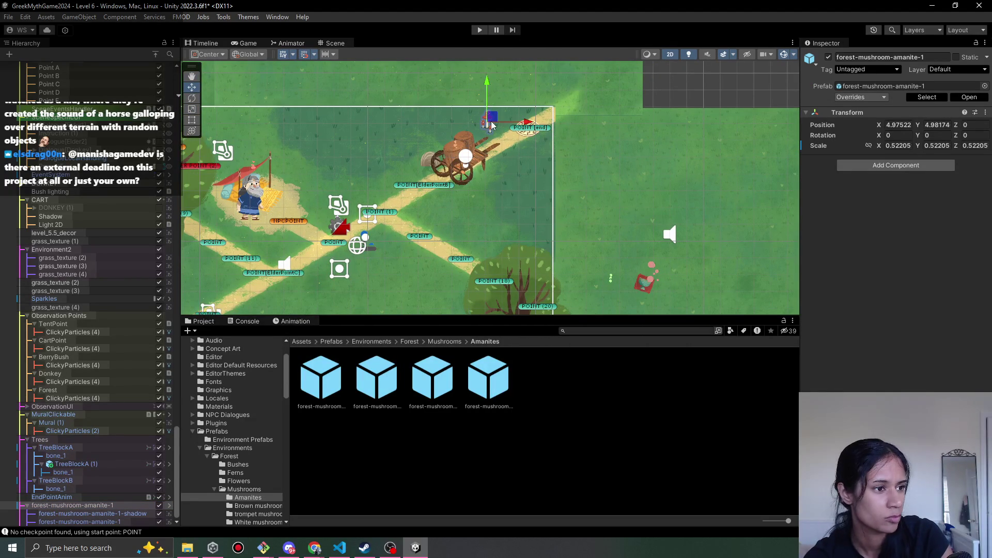
click(445, 342)
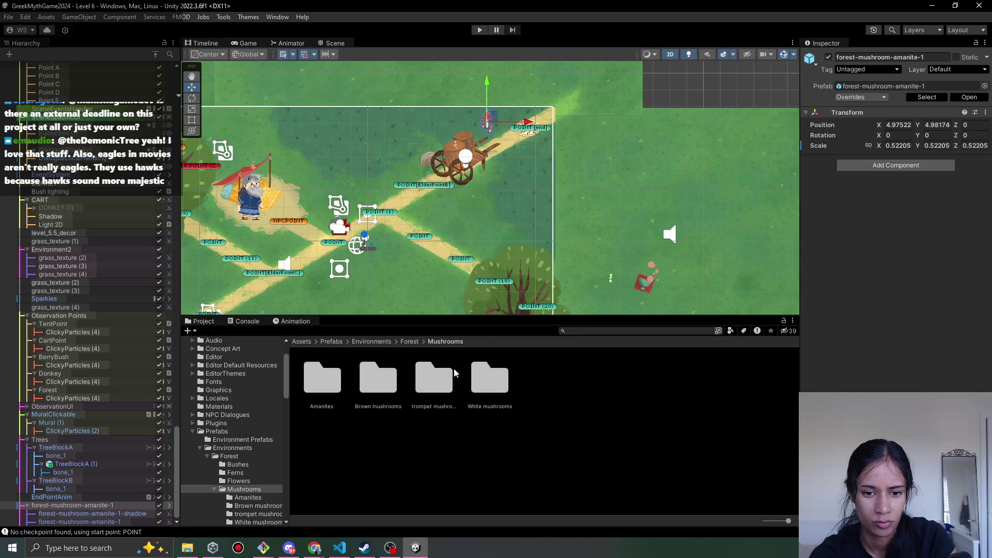
Preview the fern prefabs, then the Forest tree prefabs up to Forest-tree-7
click(410, 343)
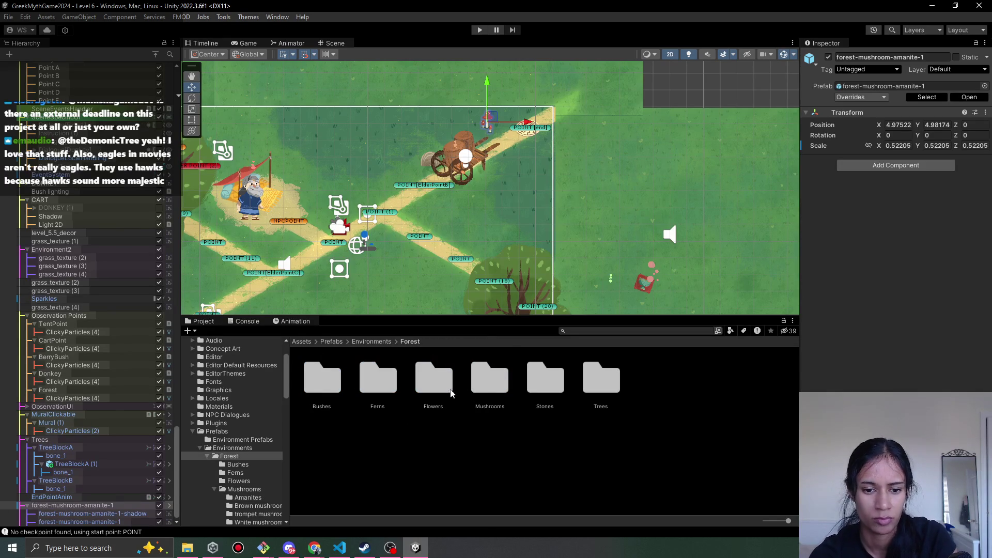
double_click(385, 390)
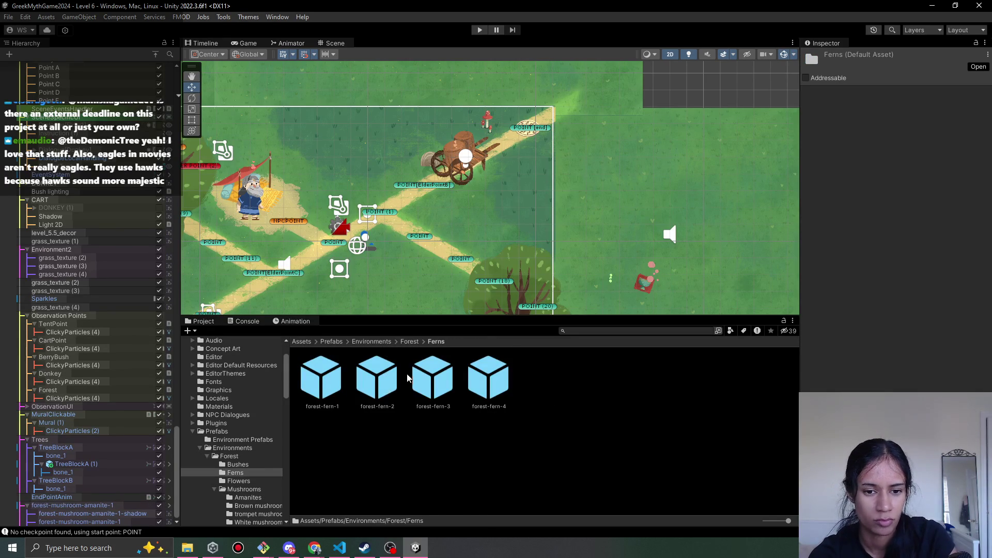
click(392, 390)
key(Right)
key(Right)
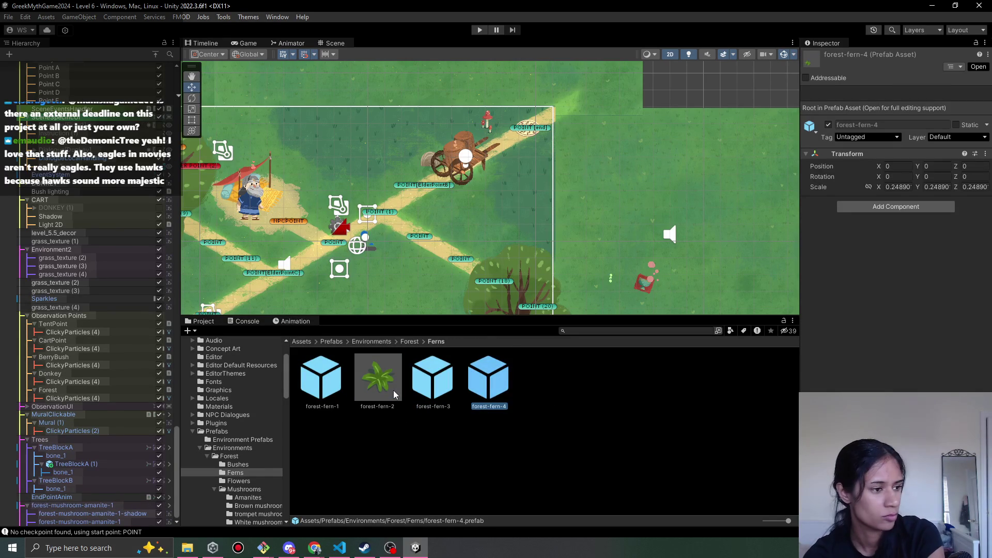
click(410, 342)
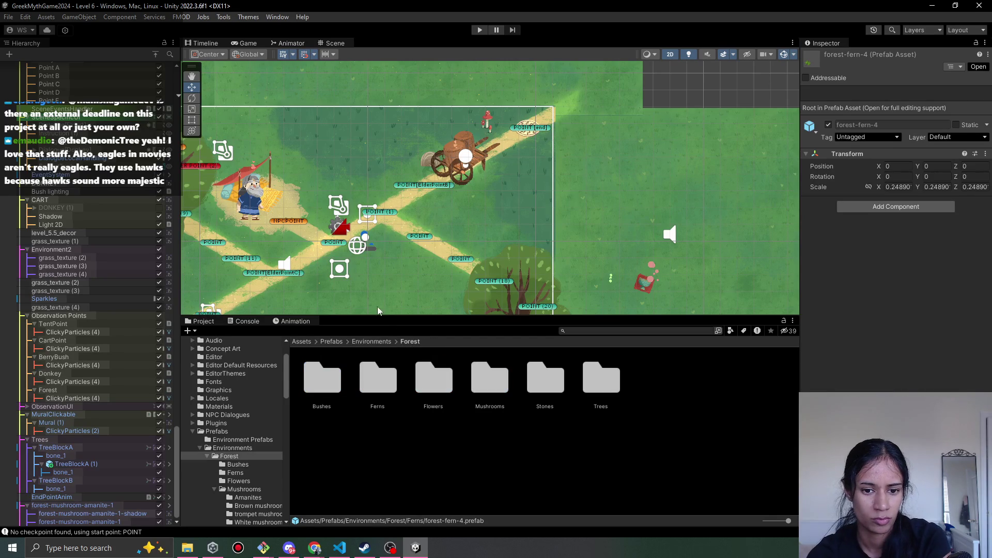
double_click(612, 384)
click(332, 383)
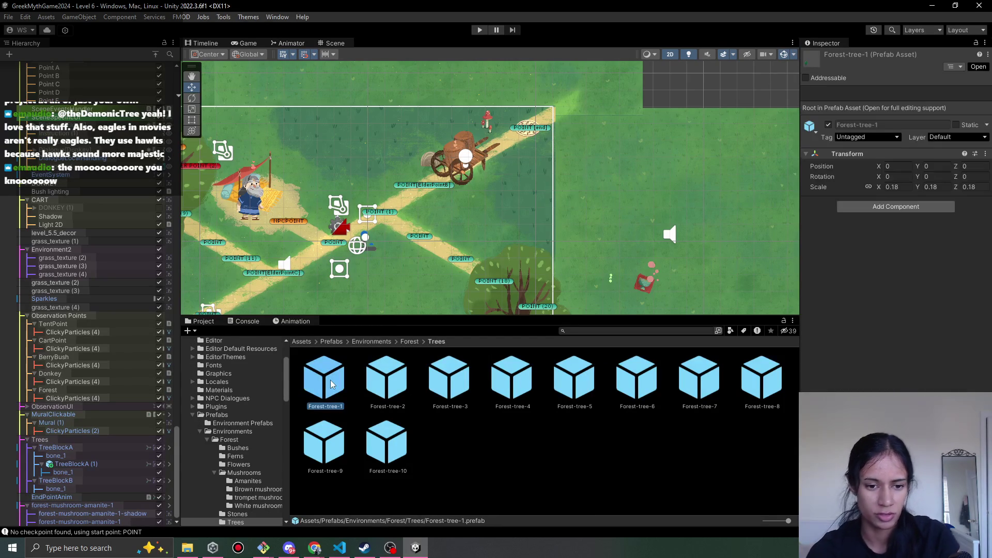
key(Right)
key(Right)
key(Right)
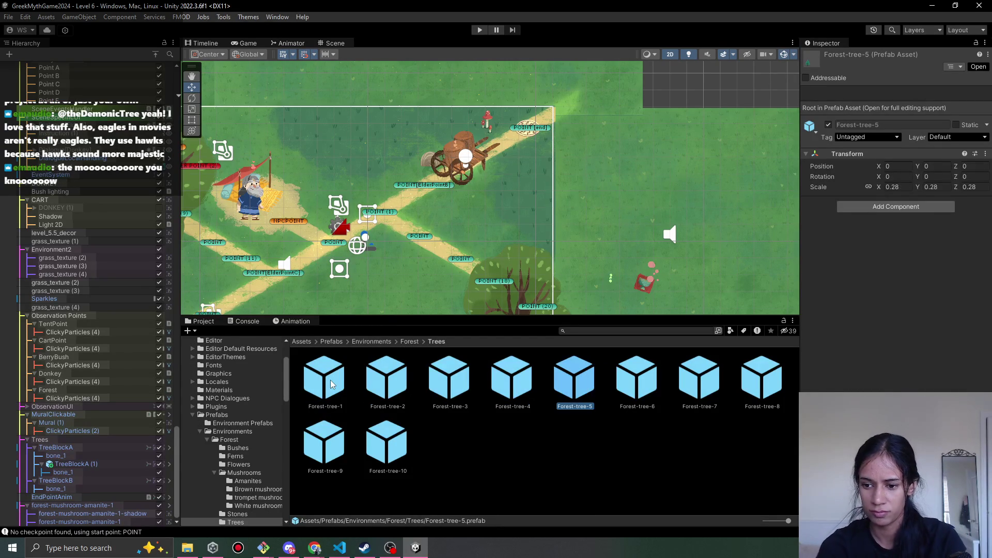
key(Right)
key(Right)
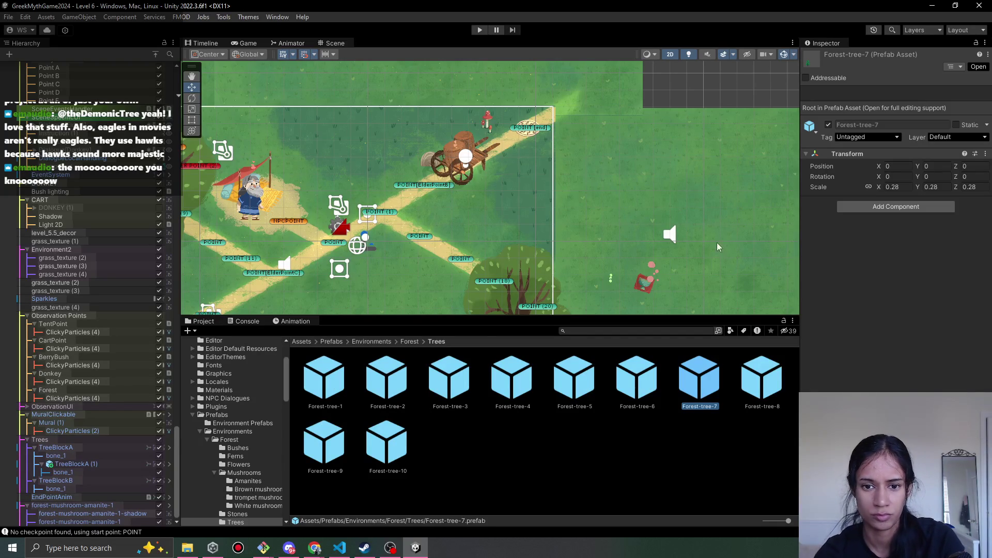
Drag the Forest-tree-8 pine into the scene and drop it right of the path
mouse_move(388, 231)
mouse_down()
mouse_move(425, 133)
mouse_move(484, 127)
mouse_move(503, 132)
mouse_move(478, 219)
mouse_up()
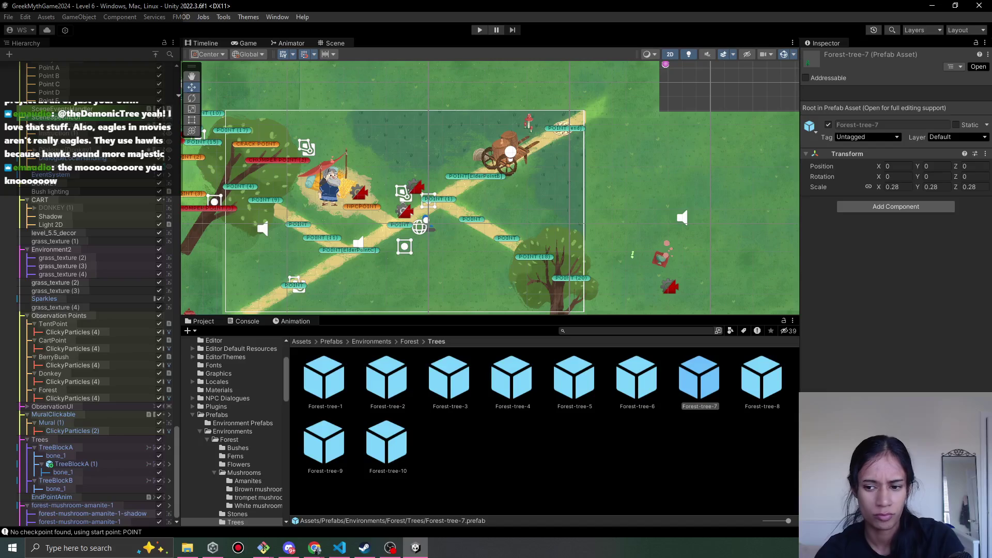
drag(870, 390, 870, 273)
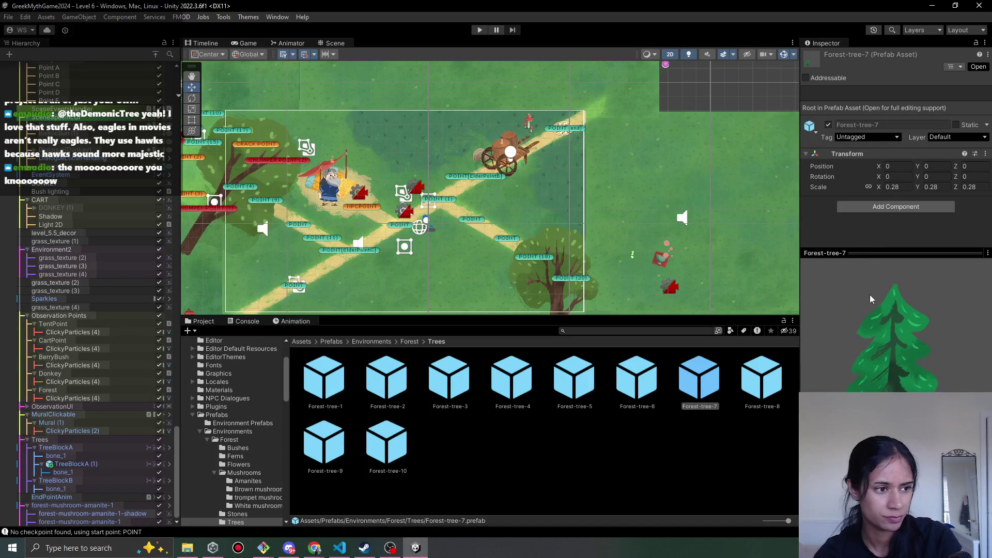
click(776, 393)
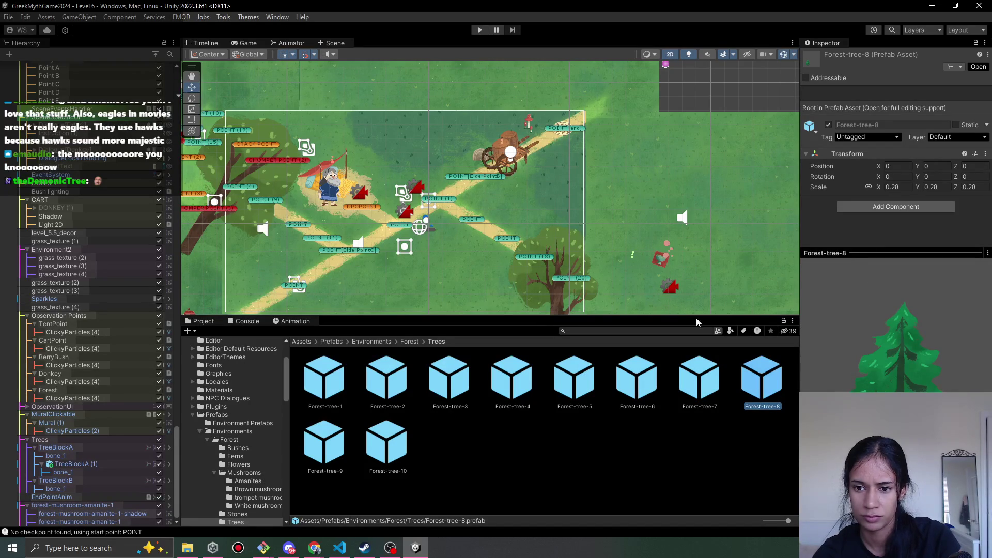
drag(768, 394, 531, 200)
mouse_move(637, 120)
mouse_down()
mouse_move(692, 93)
mouse_move(674, 123)
mouse_move(532, 219)
mouse_move(685, 151)
mouse_move(688, 129)
mouse_up()
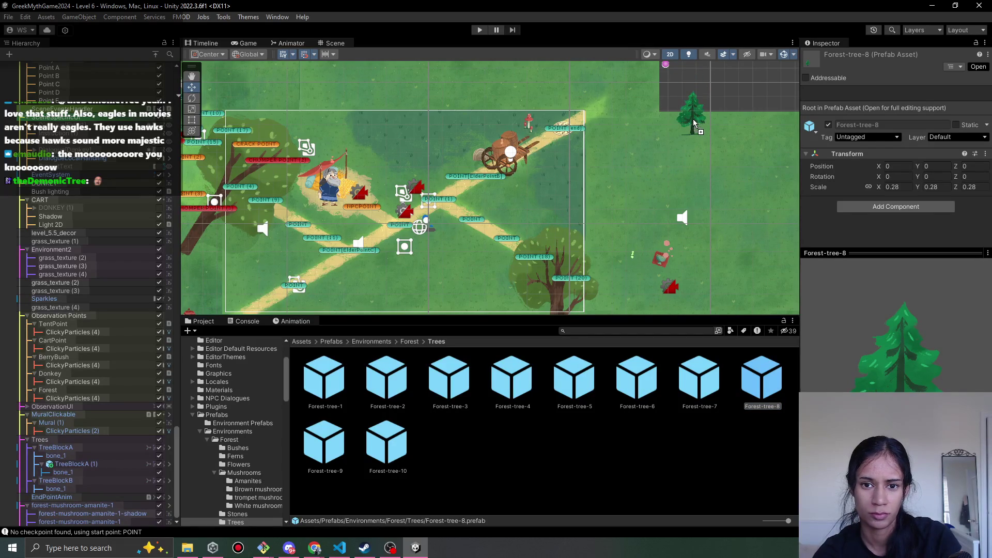
mouse_move(603, 182)
mouse_down()
mouse_move(572, 198)
mouse_move(562, 219)
mouse_move(521, 213)
mouse_move(542, 206)
mouse_up()
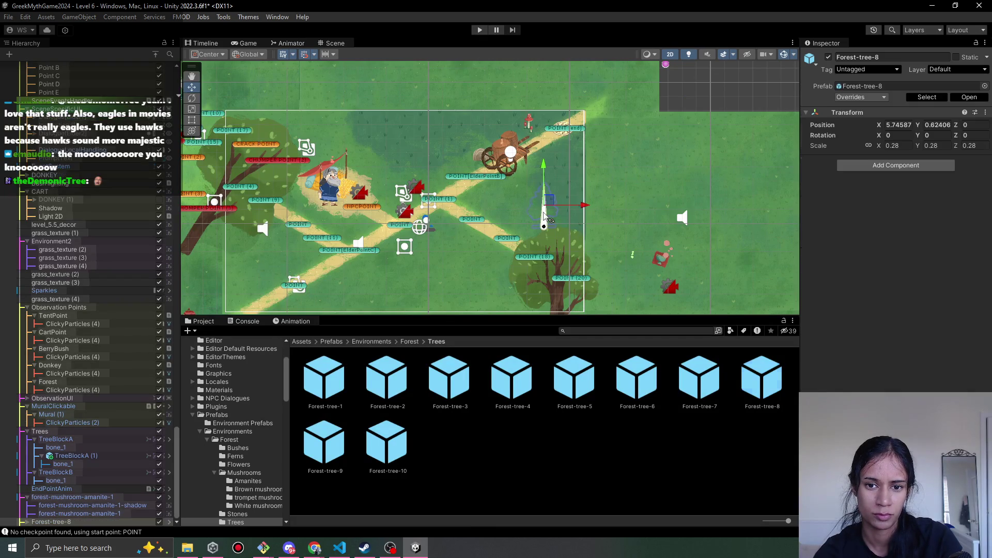
Set Forest-tree-8's tree sprite to Order in Layer 2 and its shadow to 1
click(31, 523)
click(27, 522)
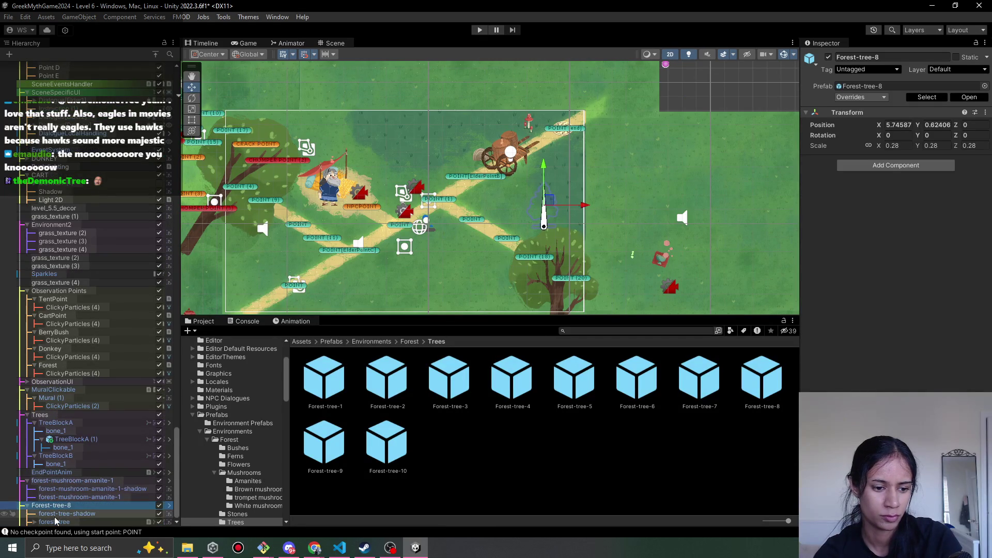
click(54, 522)
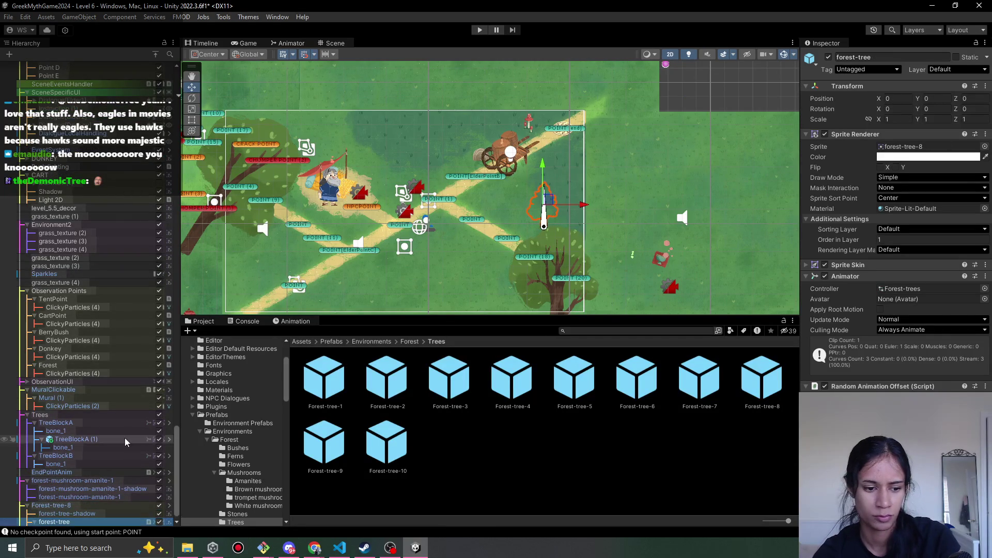
click(33, 523)
click(890, 238)
text(2)
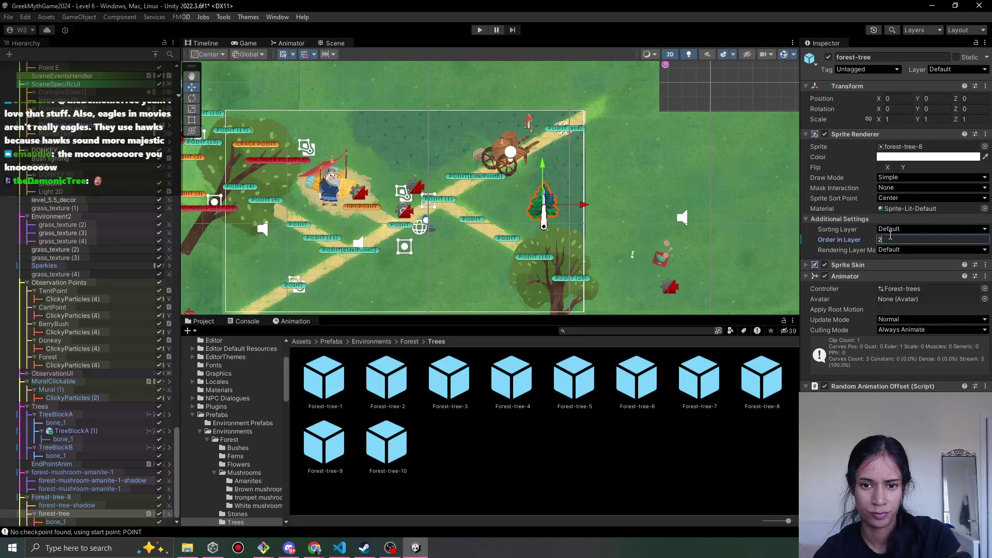
click(68, 505)
click(916, 241)
text(1)
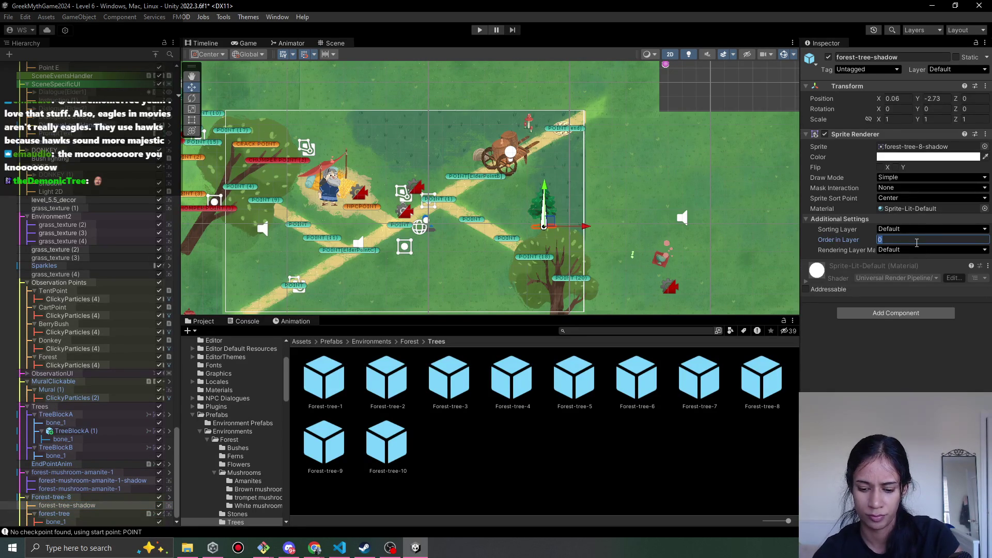
text(r)
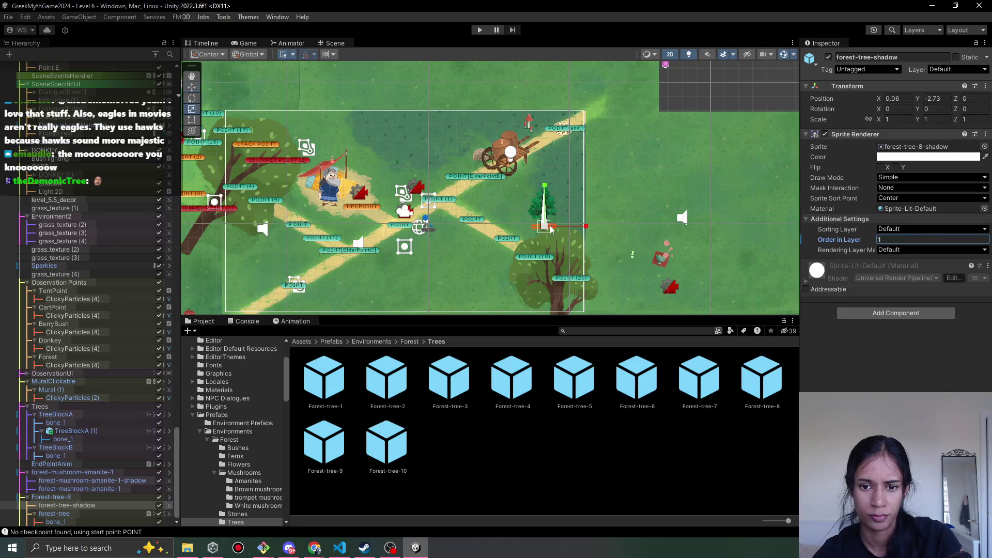
Scale the Forest-tree-8 pine up to about 0.48
drag(545, 226, 553, 227)
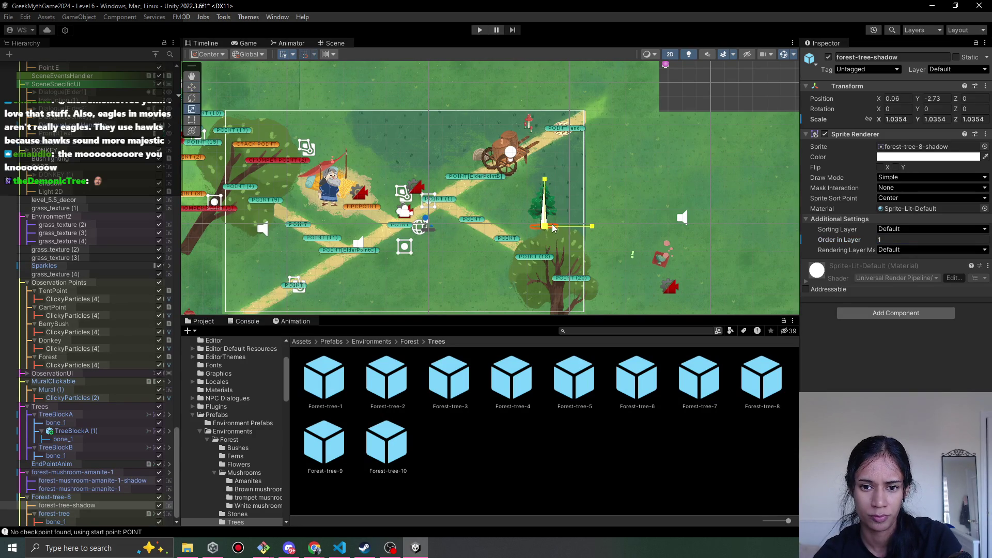
click(117, 497)
mouse_move(549, 208)
mouse_down()
mouse_move(570, 187)
mouse_move(552, 202)
mouse_up()
key(w)
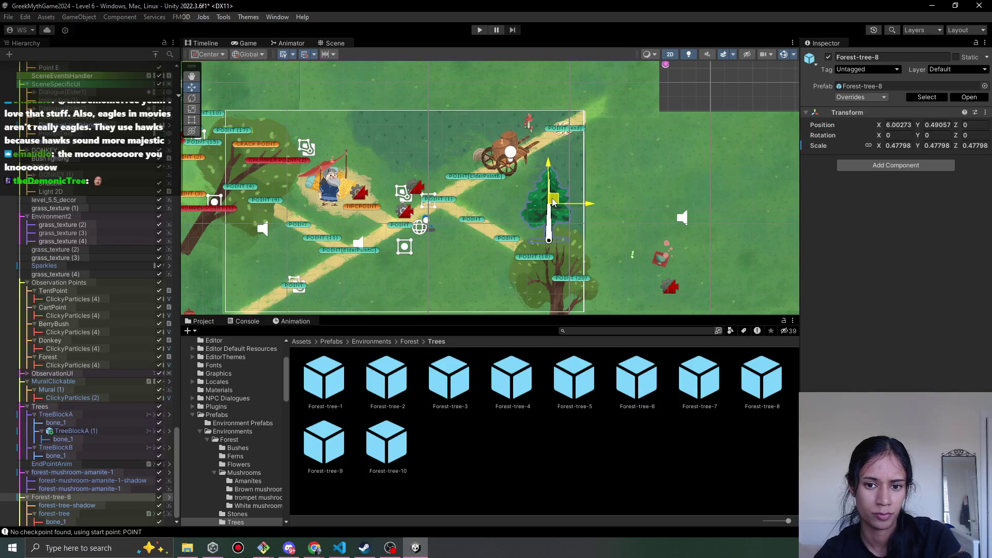
scroll(571, 257, up, 2)
click(592, 282)
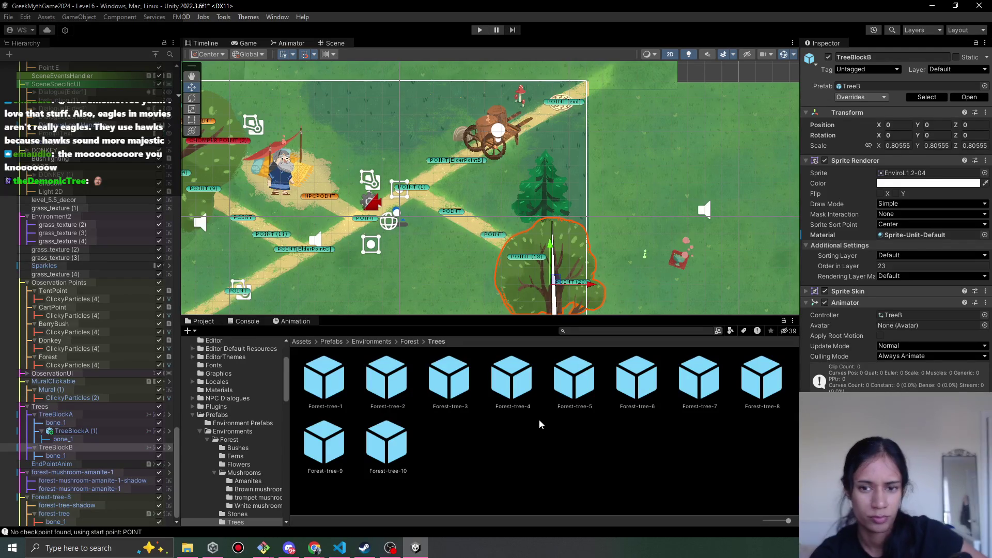
Preview the tree prefabs from Forest-tree-1 through Forest-tree-8
click(325, 388)
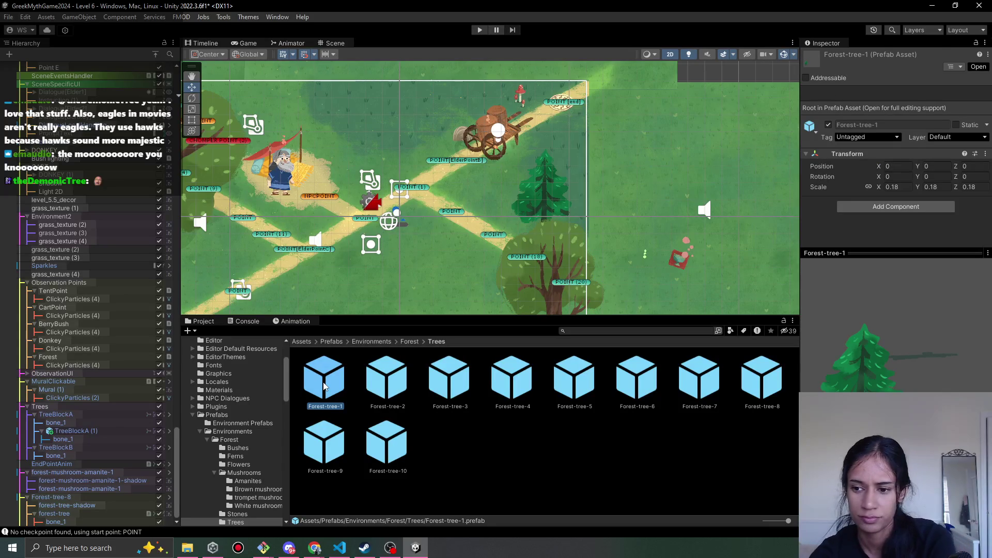
key(Right)
key(Left)
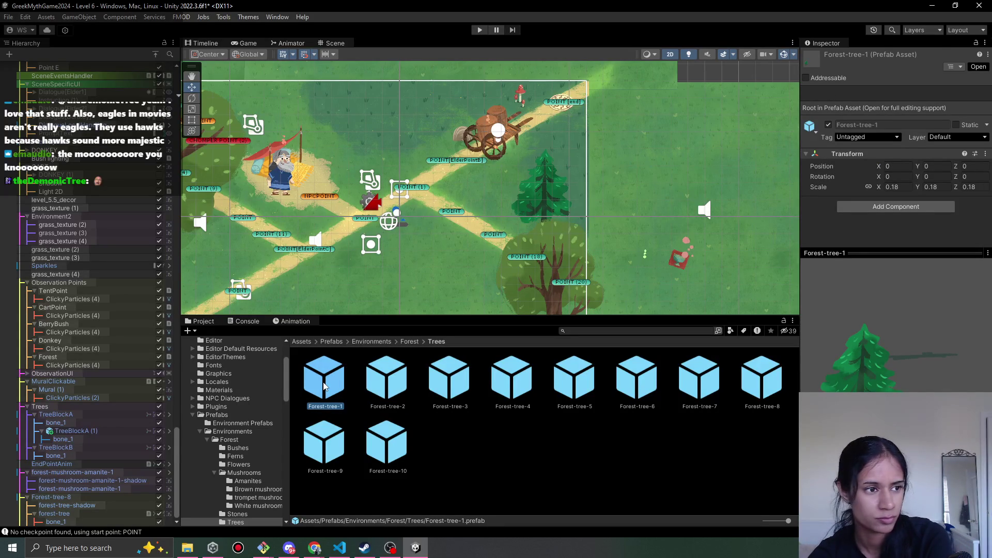
key(Right)
key(Right)
key(Right)
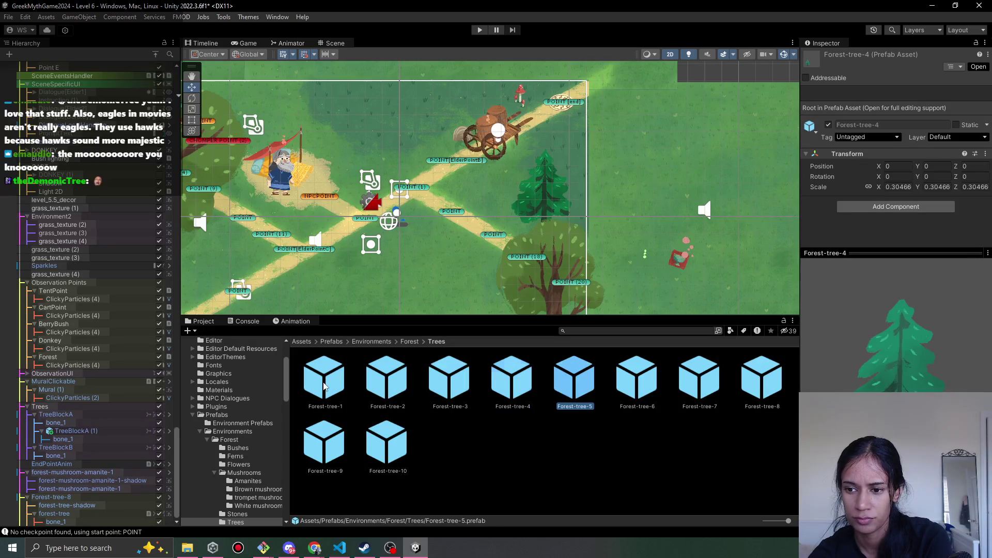
key(Right)
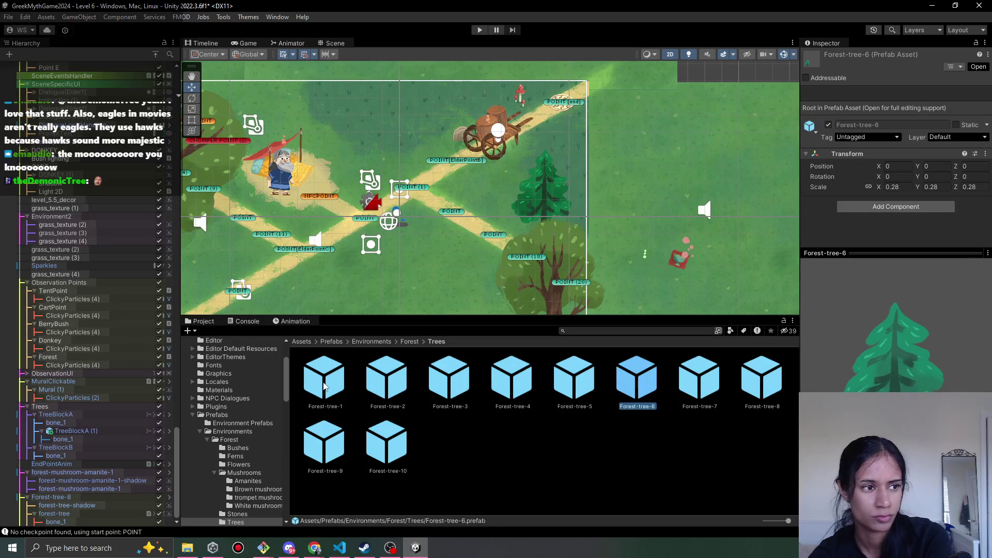
key(Right)
key(Right)
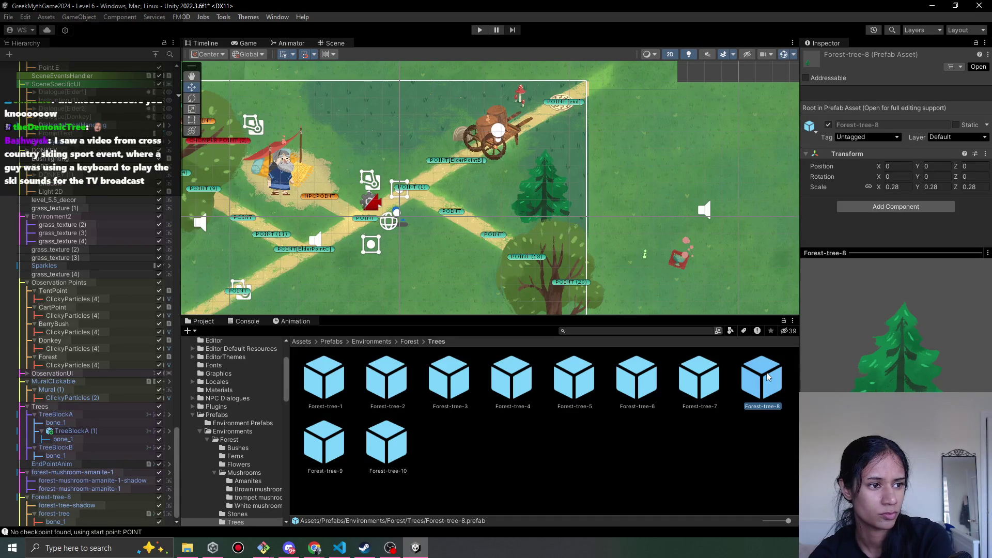
Apply all of the placed Forest-tree-8's overrides to its prefab
click(543, 201)
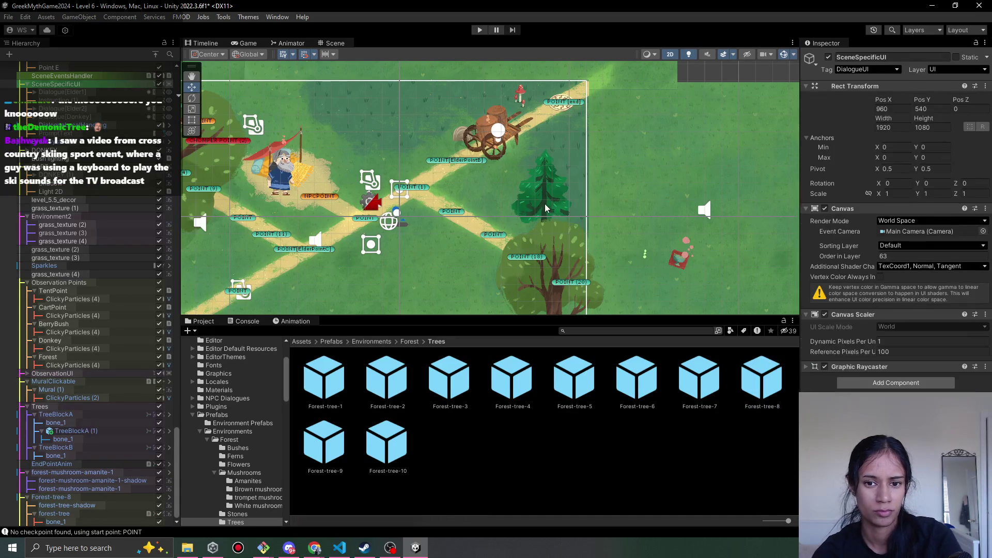
click(542, 207)
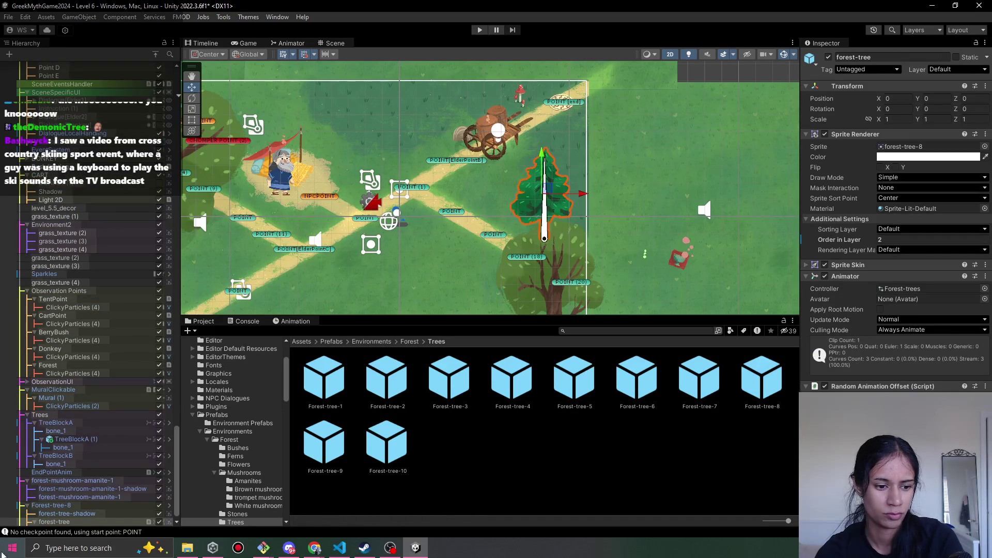
click(884, 98)
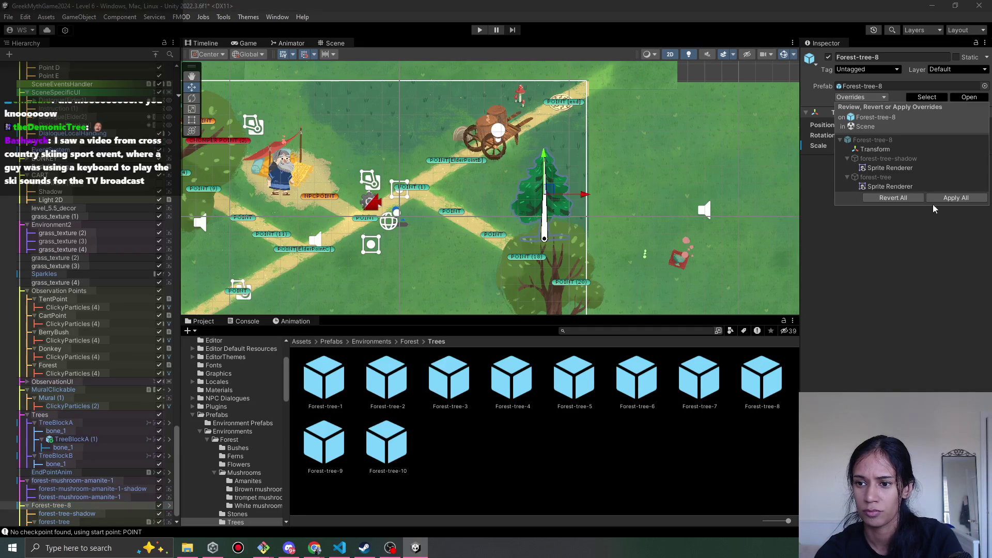
click(956, 201)
Duplicate the pine up and right as an enlarged Forest-tree-8 (1), and save the scene
key(ctrl+d)
mouse_move(550, 195)
mouse_down()
mouse_move(608, 134)
mouse_move(636, 133)
mouse_move(609, 133)
mouse_up()
key(r)
key(w)
key(ctrl+s)
click(693, 380)
Place a Forest-tree-6 prefab in the scene right of the two pines
click(652, 385)
click(583, 399)
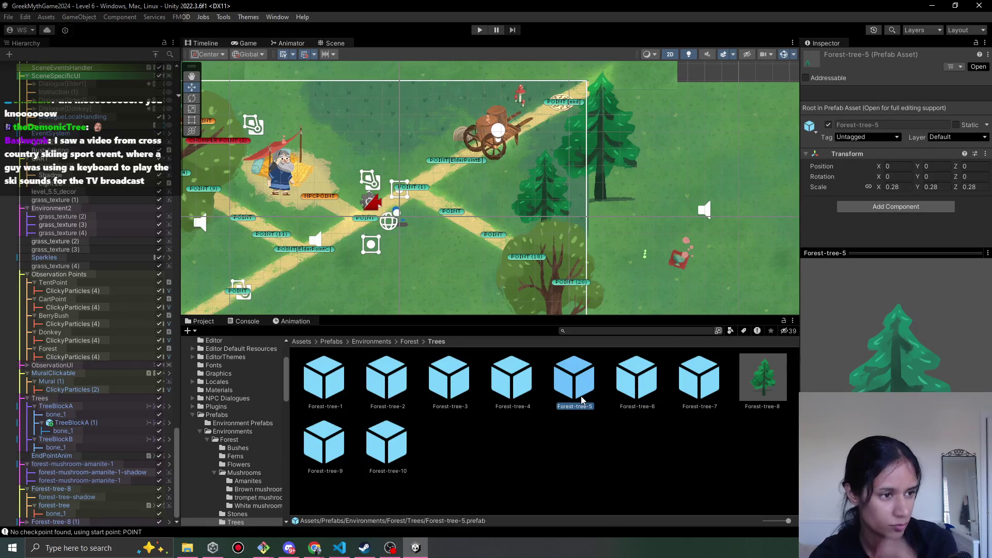
click(638, 392)
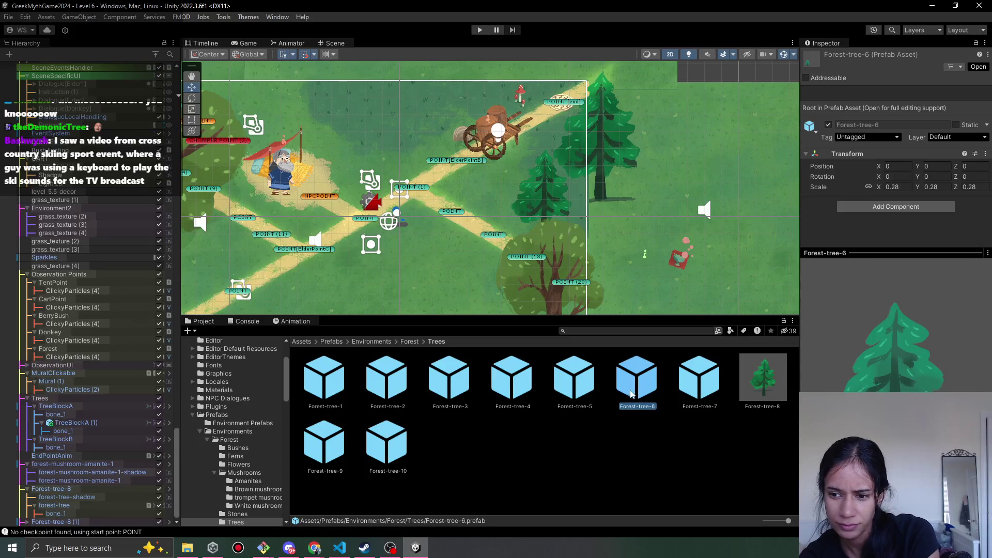
mouse_move(636, 393)
mouse_down()
mouse_move(640, 208)
mouse_move(614, 187)
mouse_move(643, 198)
mouse_up()
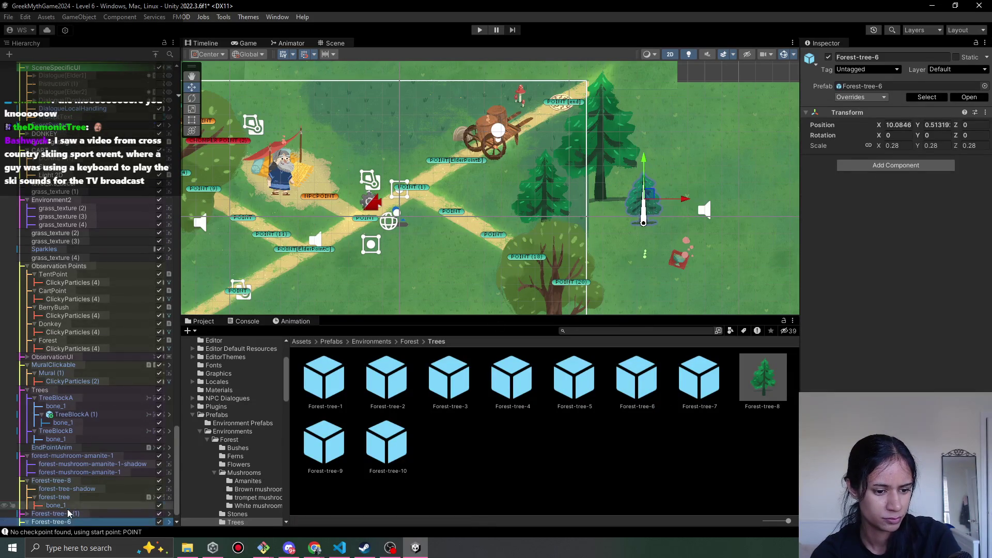
Set Forest-tree-6's shadow to Order in Layer 1
click(28, 522)
click(98, 515)
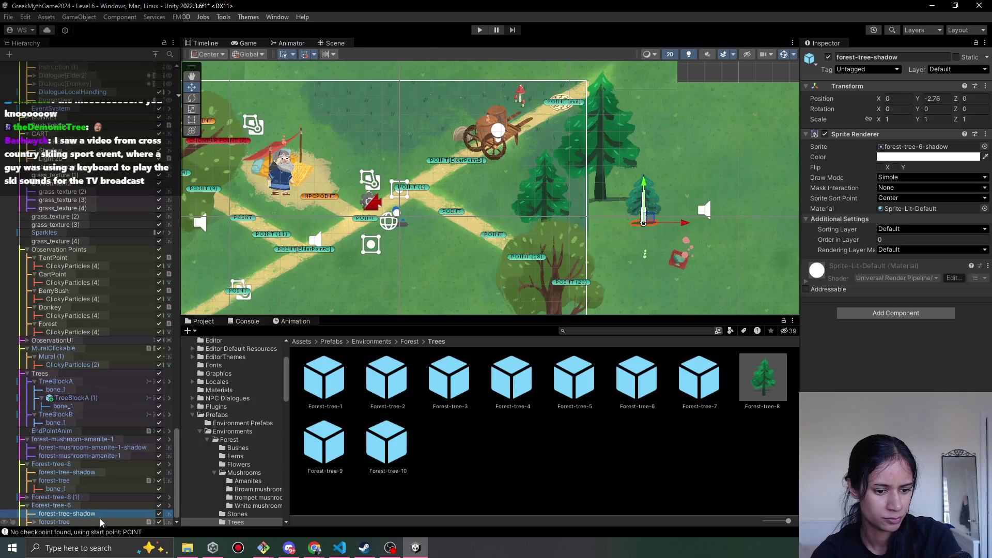
click(69, 522)
click(912, 236)
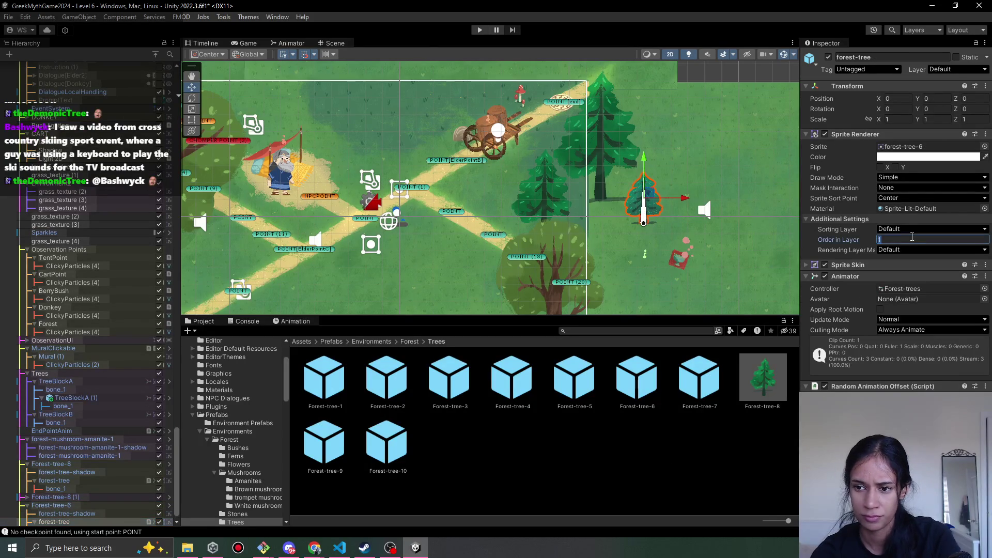
click(51, 505)
click(67, 514)
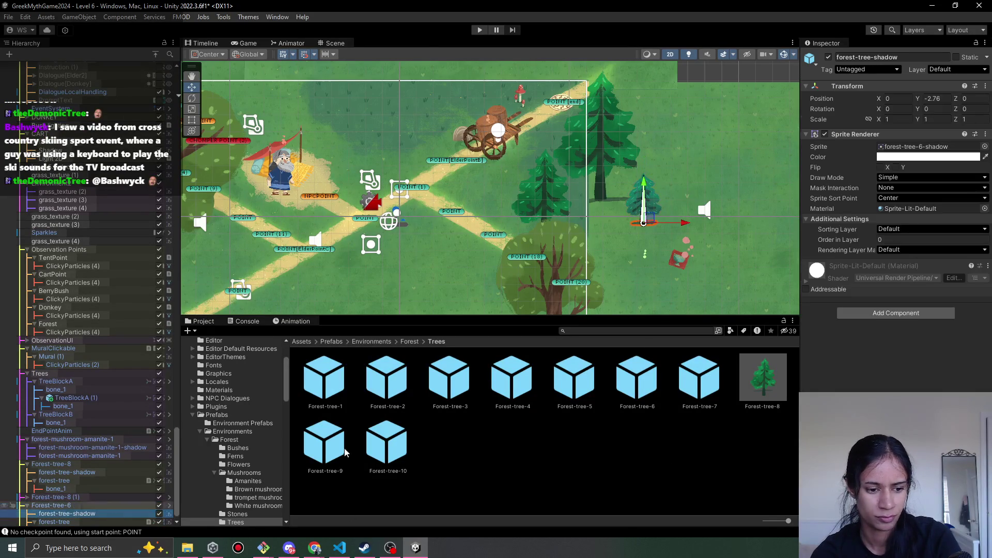
click(912, 239)
text(1)
drag(674, 229, 637, 219)
click(103, 507)
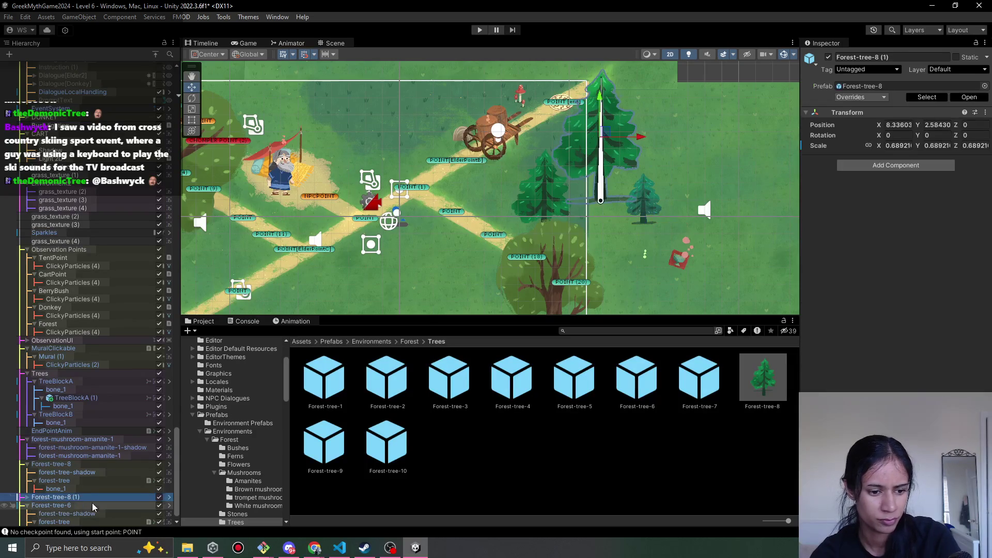
click(394, 551)
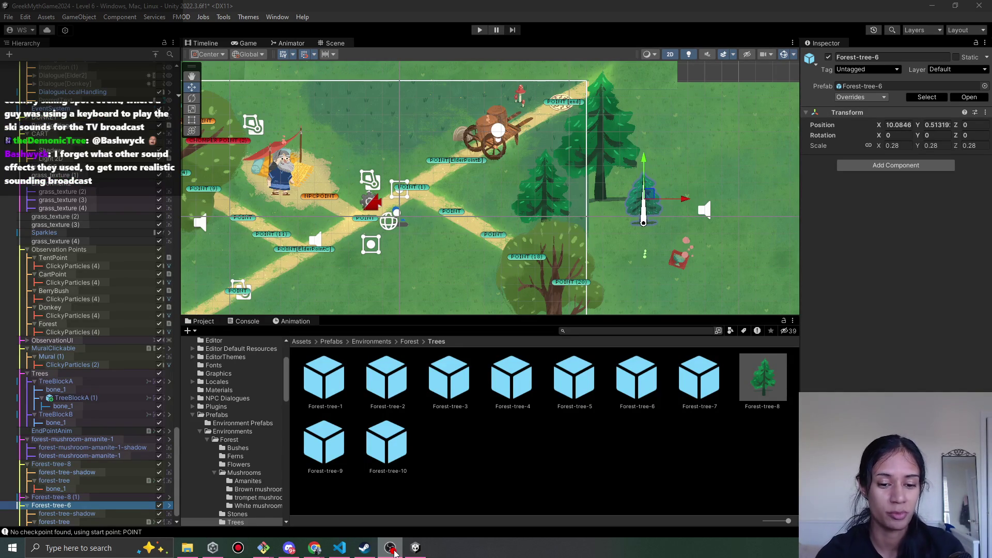
Move Forest-tree-6 further left and enlarge it to about 0.50 scale
click(392, 550)
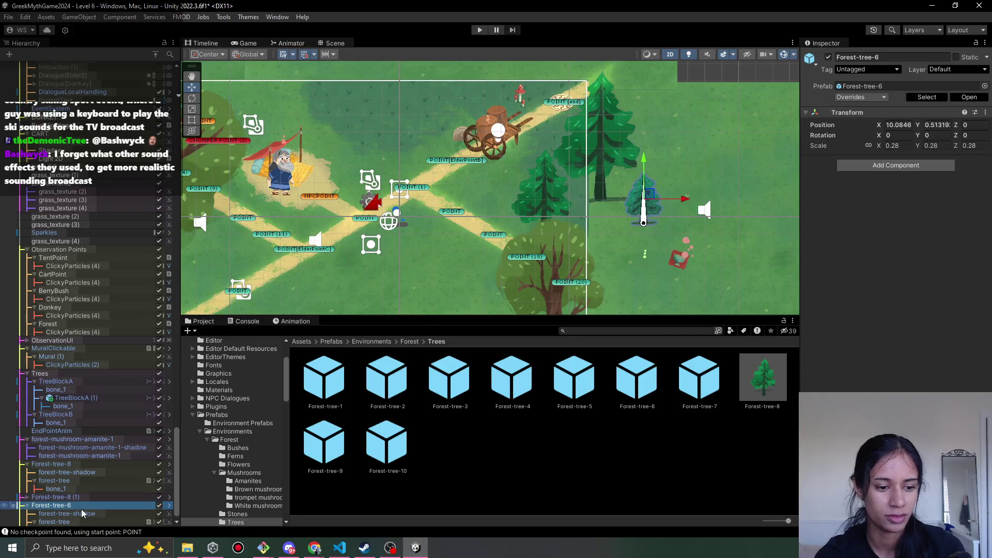
mouse_move(664, 192)
mouse_down()
mouse_move(594, 192)
mouse_move(602, 173)
mouse_move(561, 193)
mouse_move(572, 170)
mouse_move(562, 147)
mouse_up()
key(r)
scroll(574, 192, up, 5)
key(w)
key(r)
key(w)
key(r)
key(w)
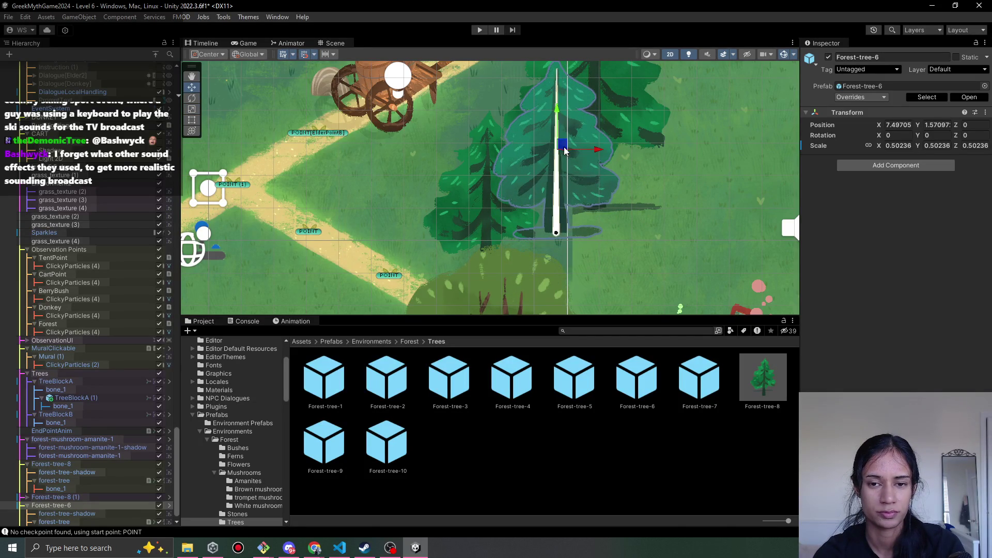
scroll(602, 181, down, 3)
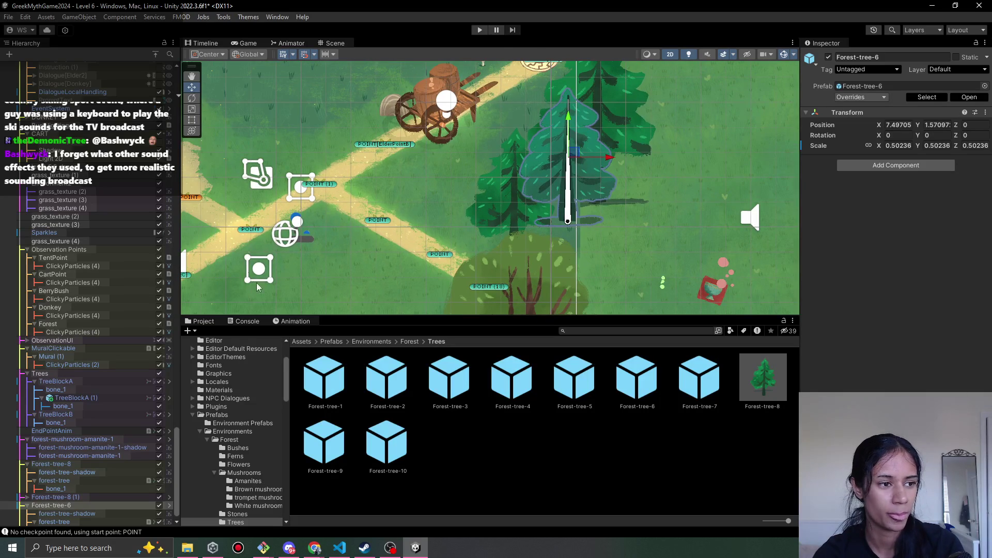
Set Forest-tree-6's shadow Order in Layer to 1 and its tree sprite to -6
click(49, 515)
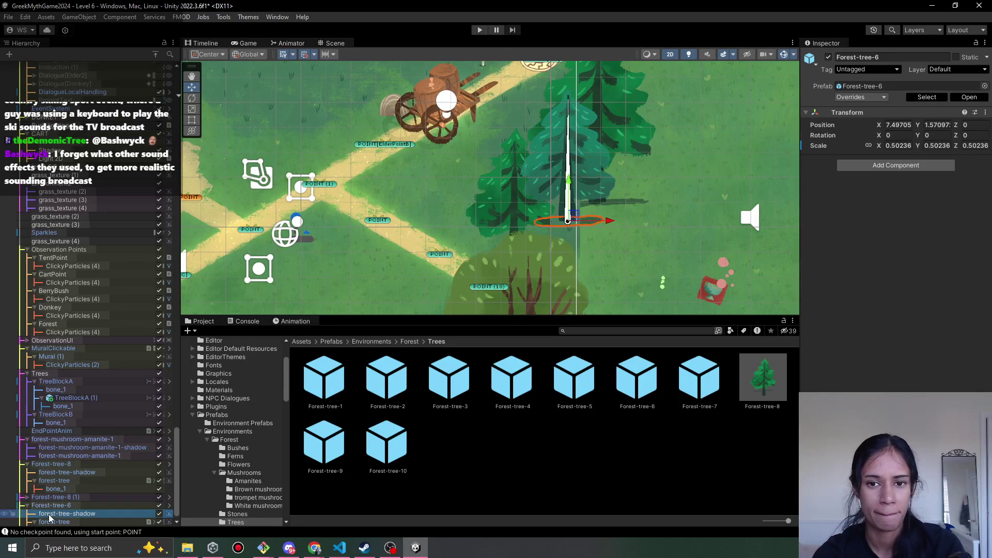
click(855, 239)
text(1)
click(57, 522)
click(865, 239)
text(2)
drag(864, 238, 857, 238)
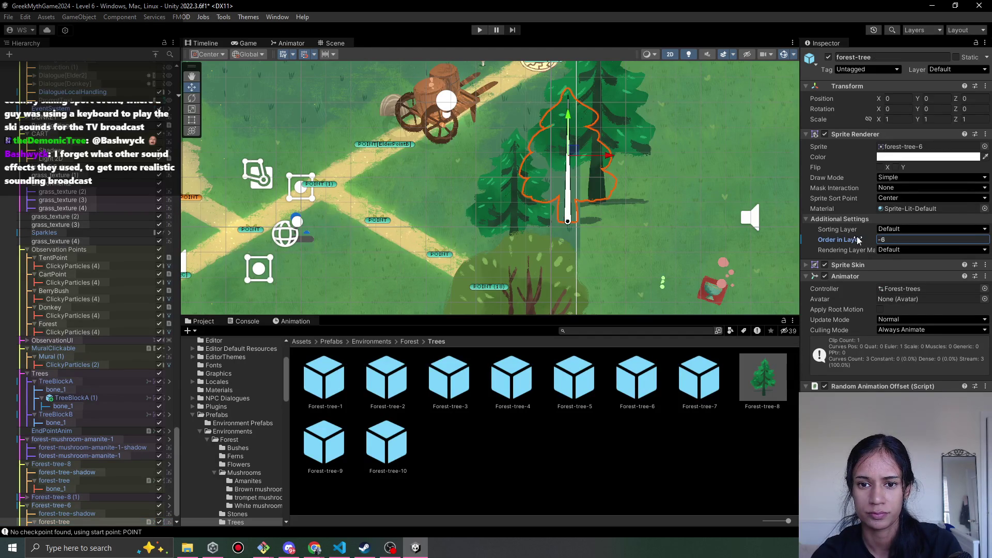
click(513, 209)
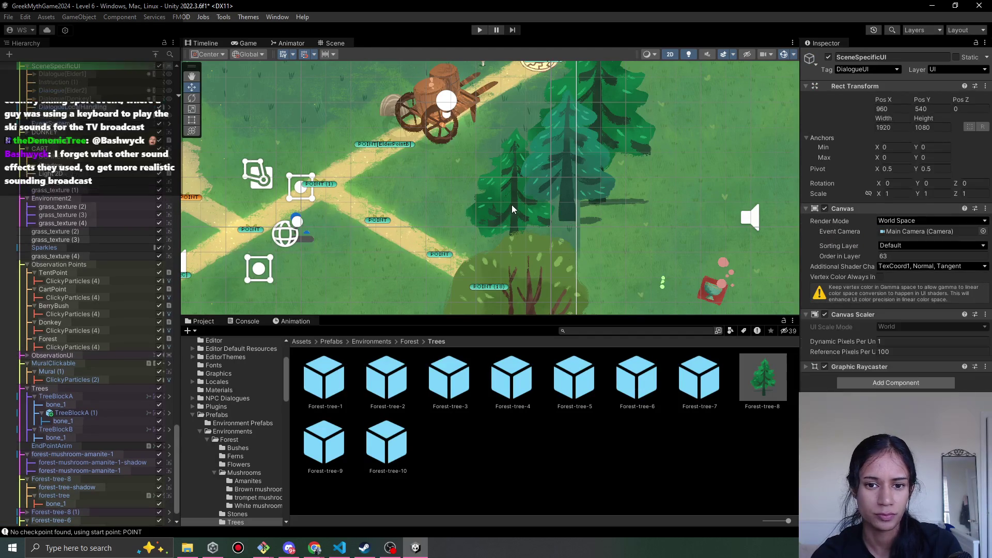
Raise the neighbouring pine's tree sprite Order in Layer to 5
click(513, 210)
click(514, 209)
click(513, 209)
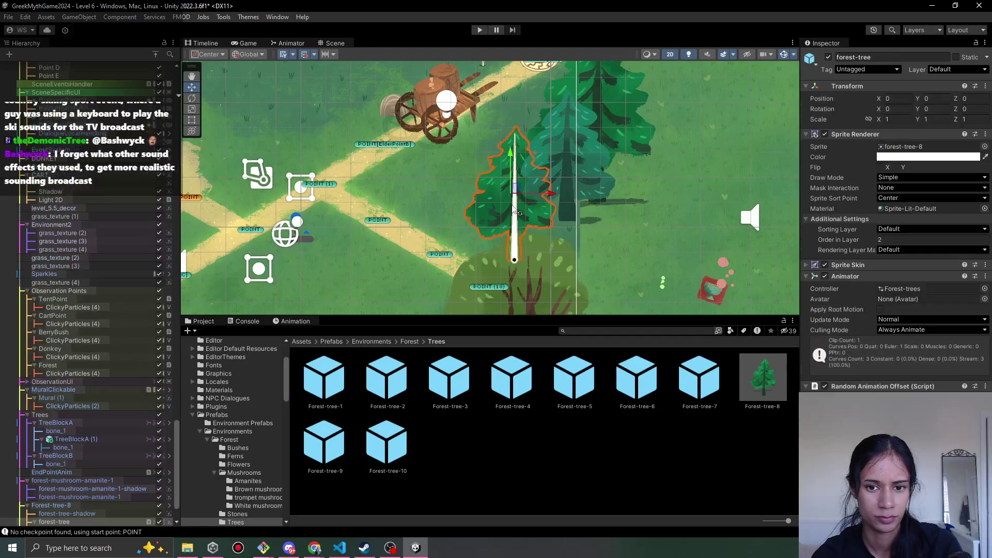
drag(860, 242, 869, 244)
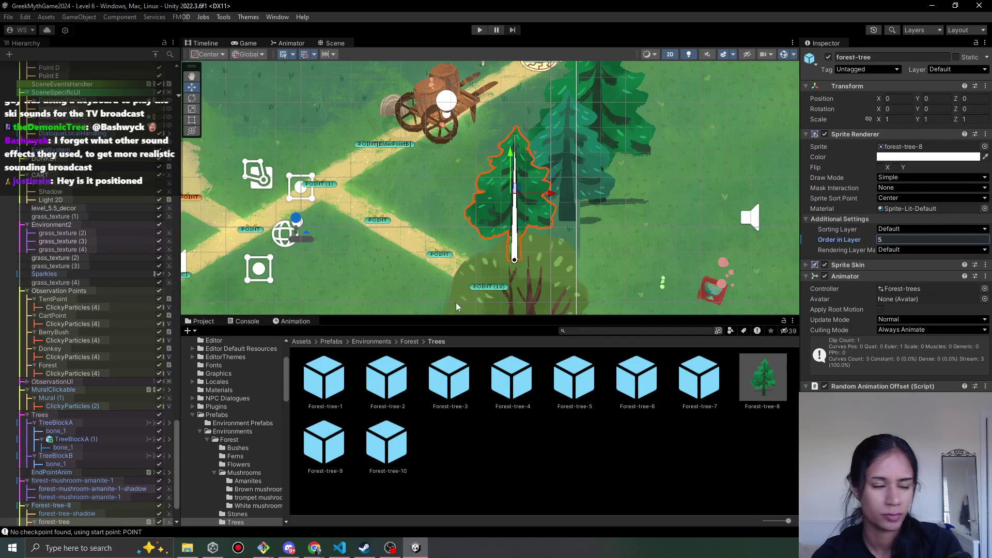
Nudge Forest-tree-8 (1) slightly up, to about X 8.48, Y 3.35
drag(370, 211, 464, 260)
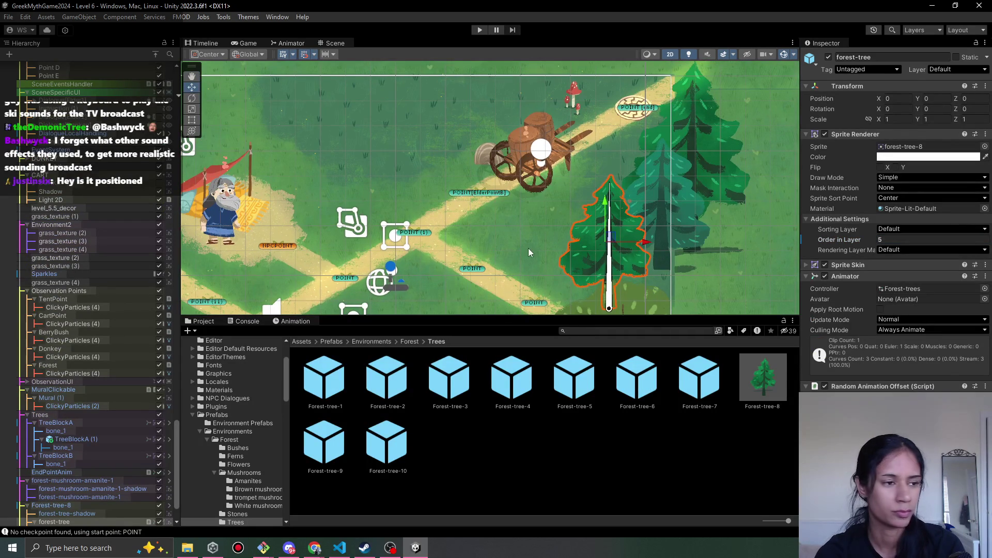
click(694, 139)
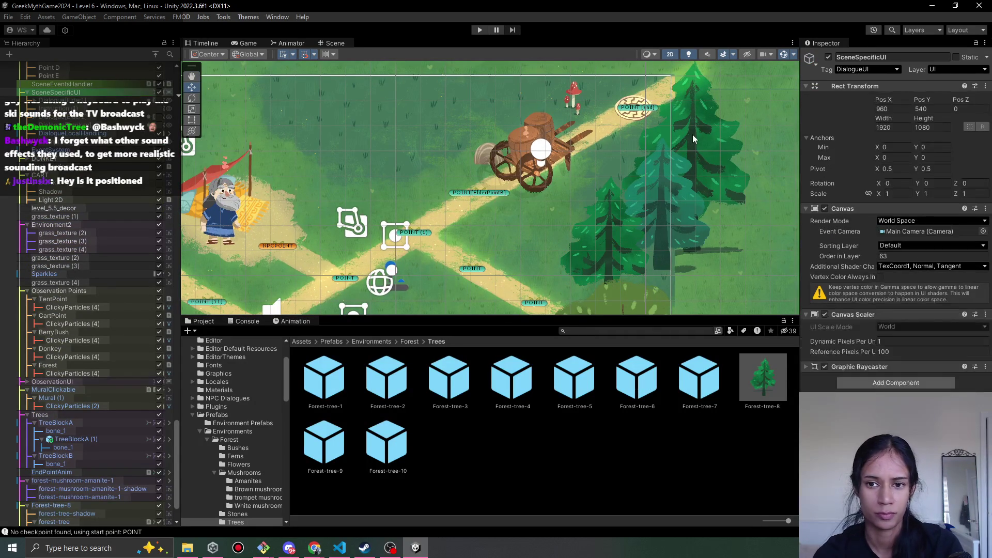
scroll(123, 289, up, 5)
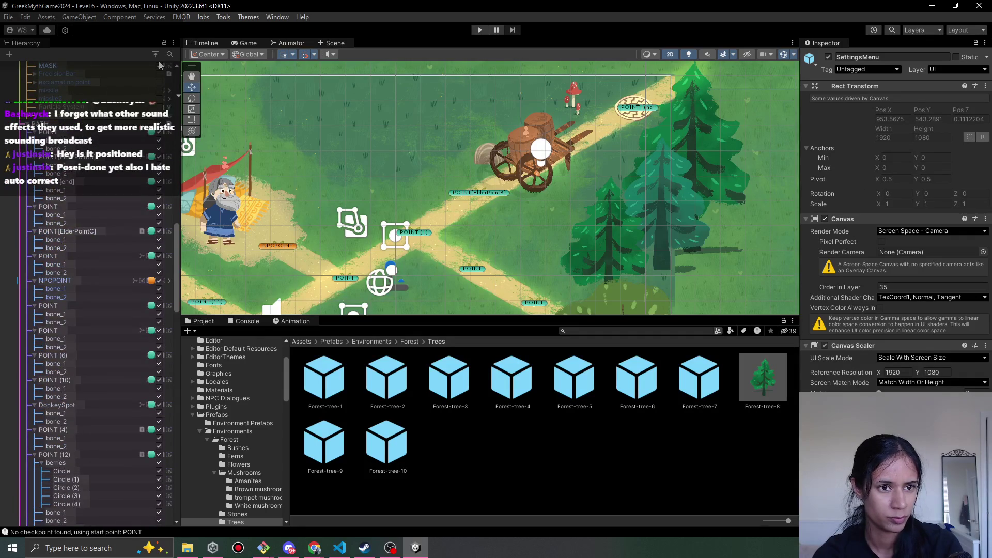
scroll(67, 483, down, 10)
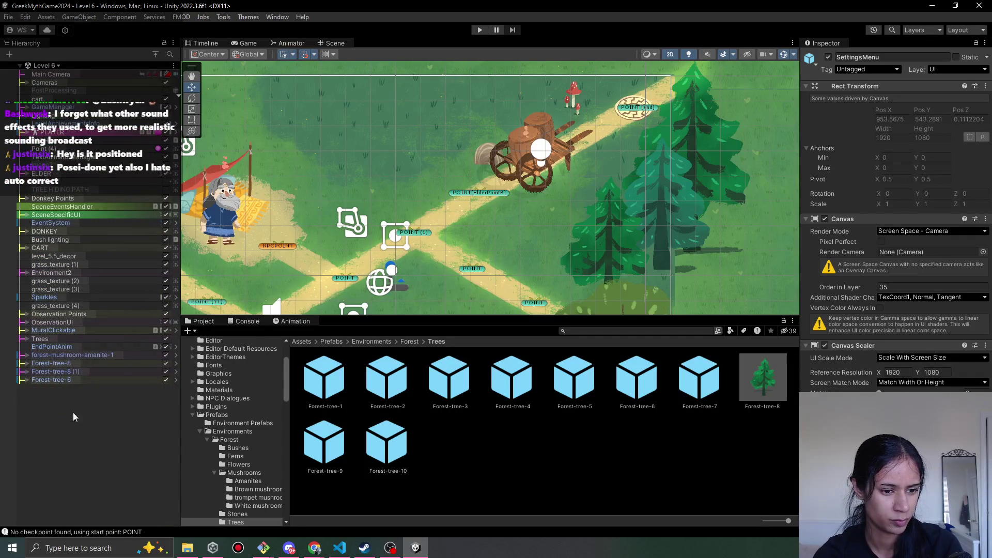
click(77, 371)
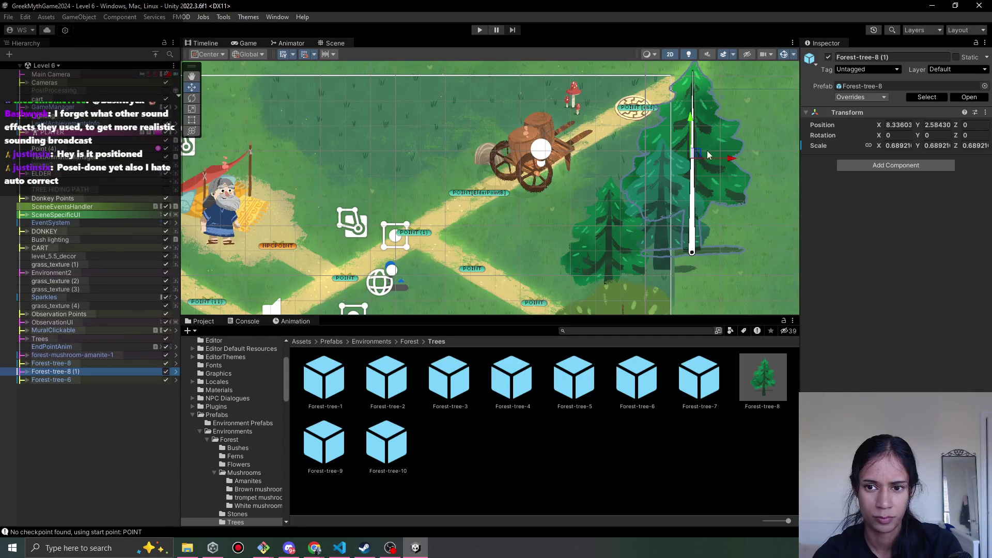
drag(694, 156, 703, 129)
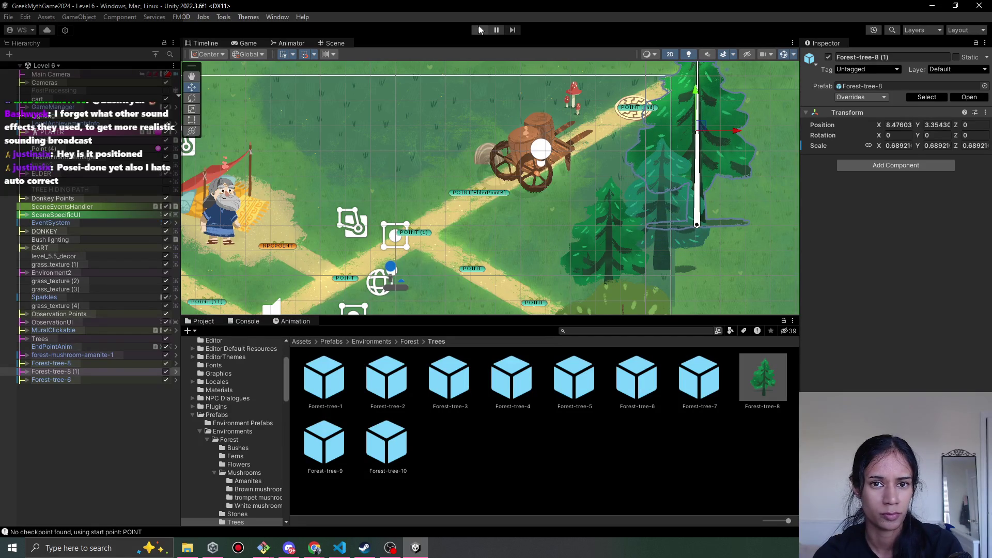
click(480, 30)
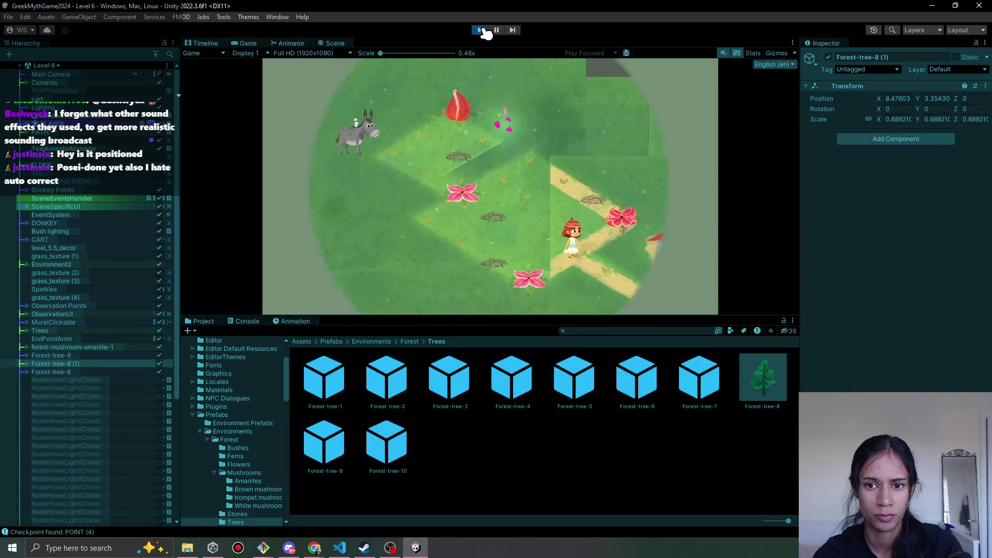
click(481, 30)
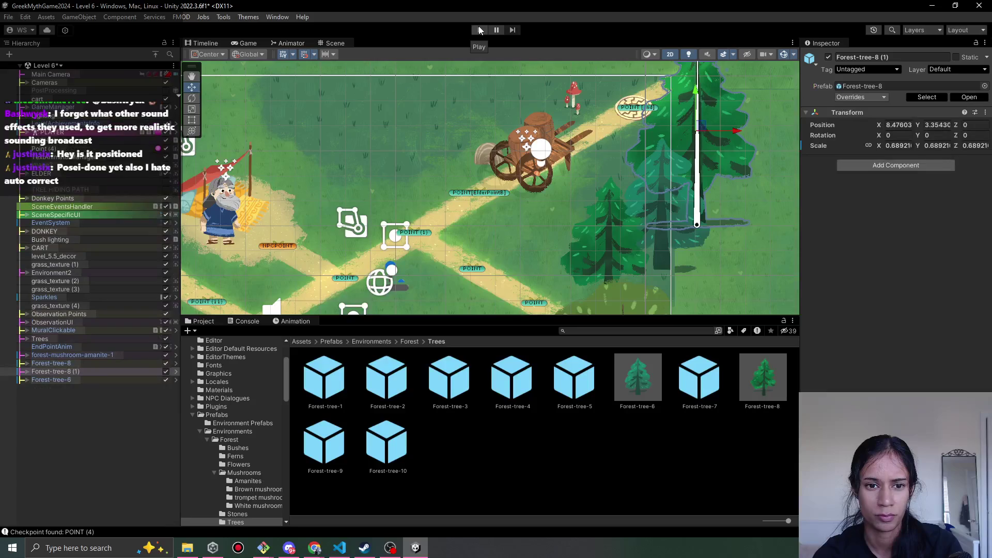
scroll(379, 181, down, 2)
scroll(568, 201, down, 1)
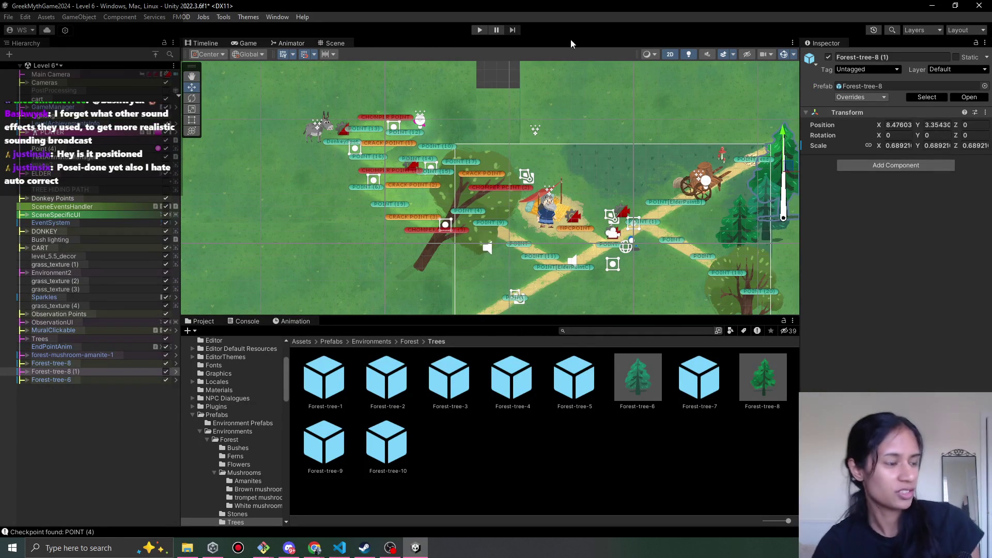
drag(585, 222, 449, 158)
scroll(451, 157, up, 2)
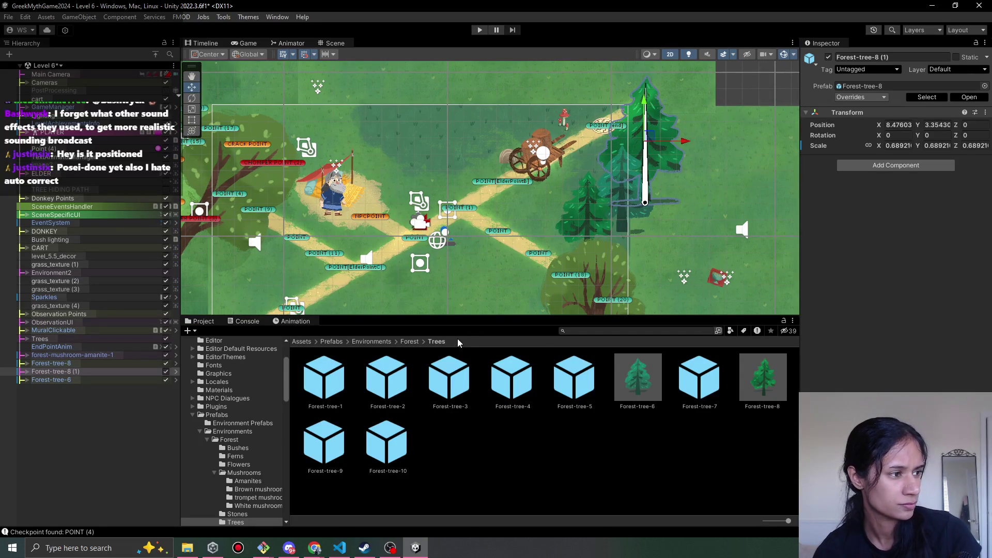
Place a Forest-tree-2 pine near the cart and set its shadow's Order in Layer to 1
click(401, 388)
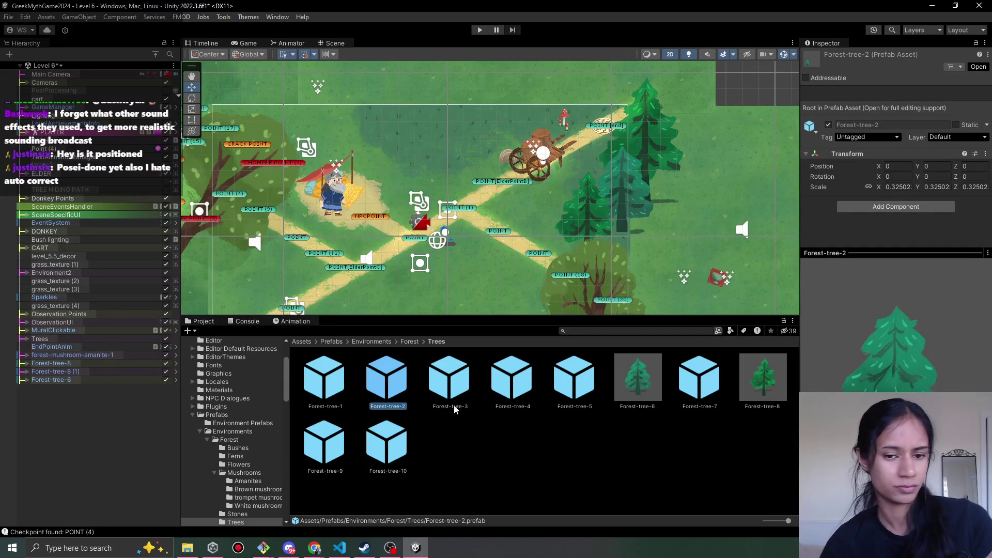
mouse_move(400, 364)
mouse_down()
mouse_move(490, 127)
mouse_move(489, 137)
mouse_up()
click(25, 388)
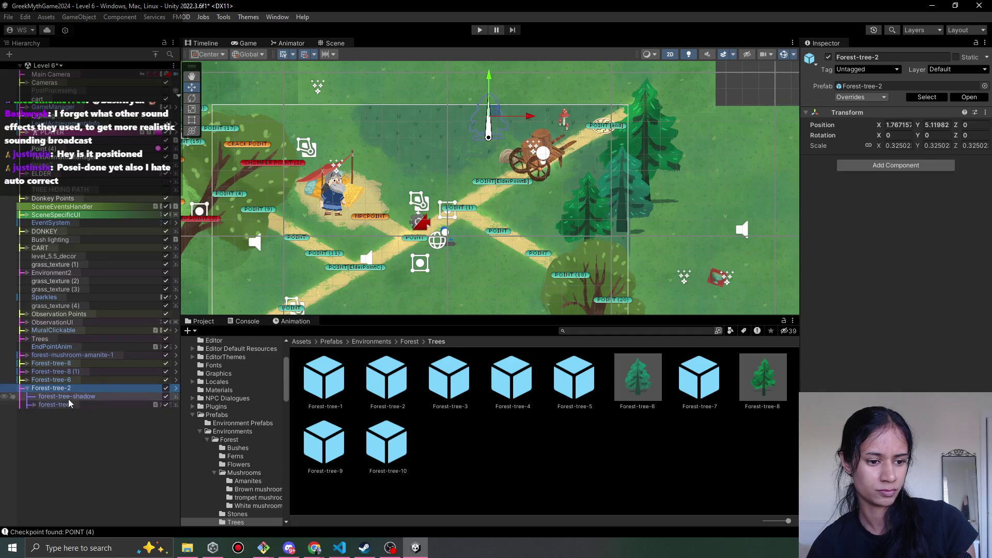
click(68, 398)
click(931, 239)
text(2)
click(62, 396)
click(930, 239)
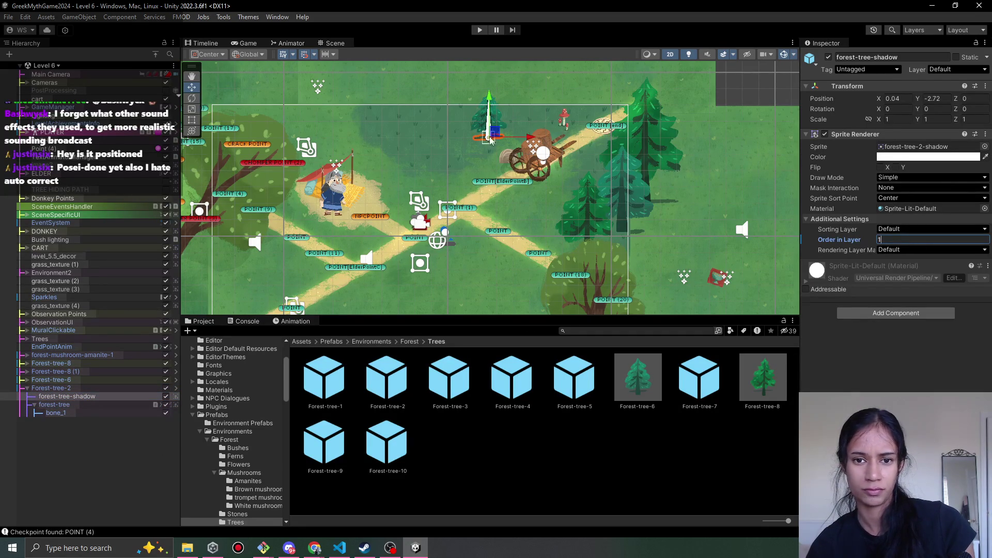
Enlarge the new Forest-tree-2 pine to about 0.54 scale
click(51, 388)
key(r)
mouse_move(512, 115)
mouse_down()
mouse_move(513, 103)
mouse_move(552, 116)
mouse_move(521, 112)
mouse_move(528, 106)
mouse_up()
key(w)
click(504, 161)
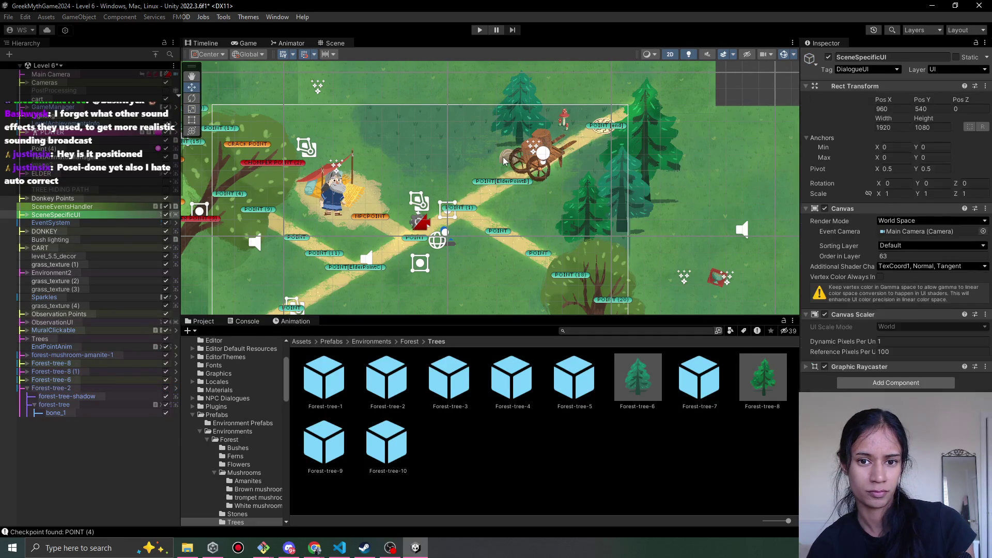
Select the background decor and toggle level_5.5_decor's visibility off and back on
click(504, 161)
click(504, 161)
click(504, 161)
click(504, 160)
click(504, 161)
click(504, 160)
click(504, 160)
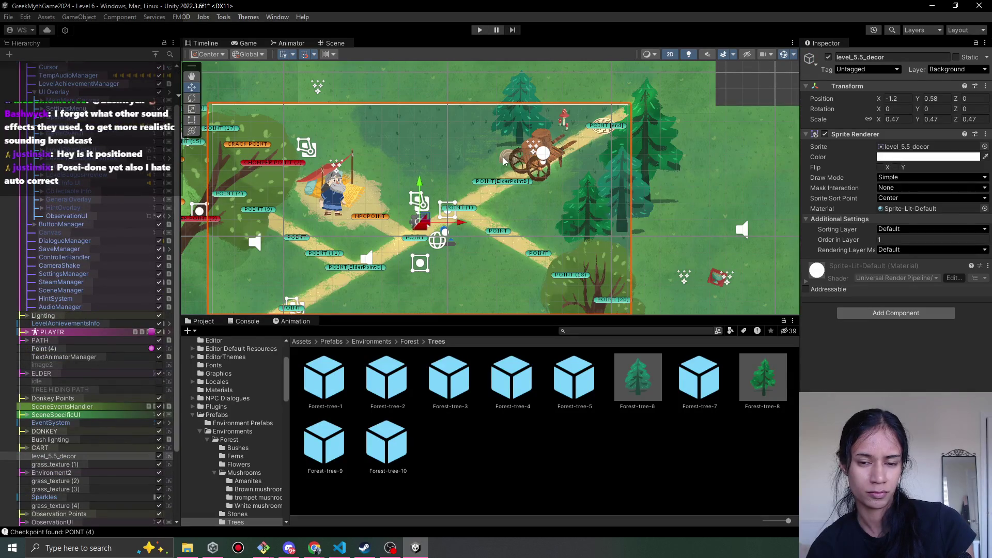
scroll(503, 161, up, 2)
click(828, 57)
click(829, 57)
scroll(433, 196, down, 2)
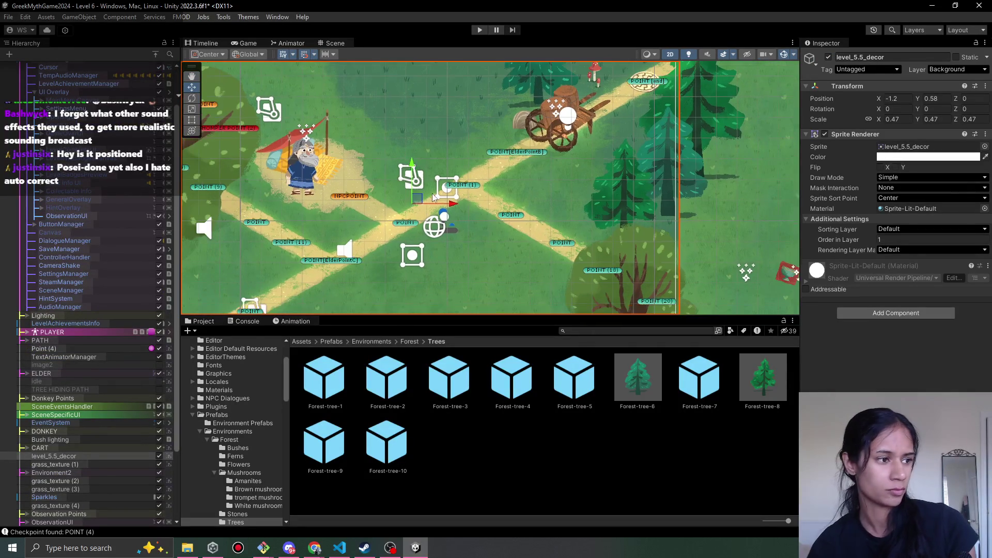
scroll(465, 222, down, 2)
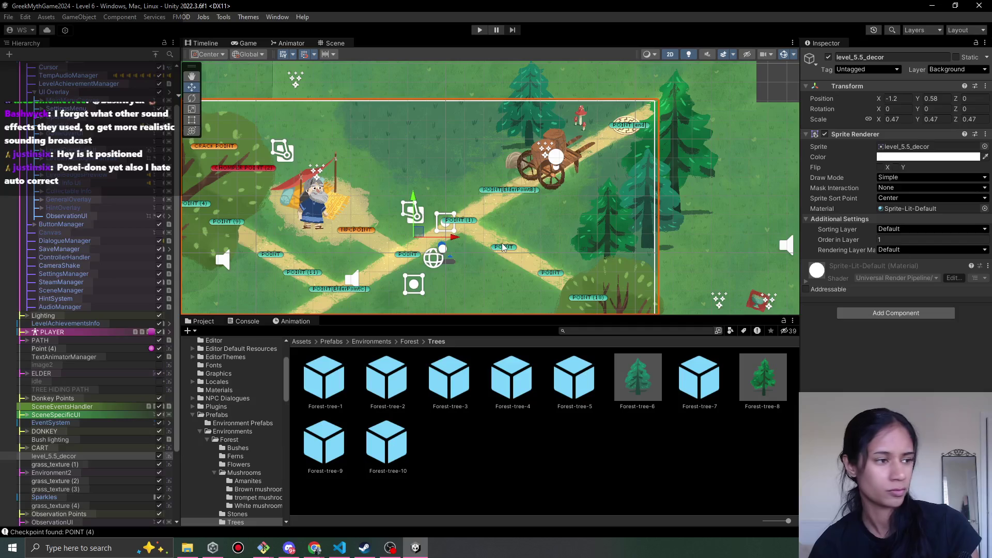
Preview the Forest Trees prefabs, from Forest-tree-4 through to Forest-tree-7
click(501, 396)
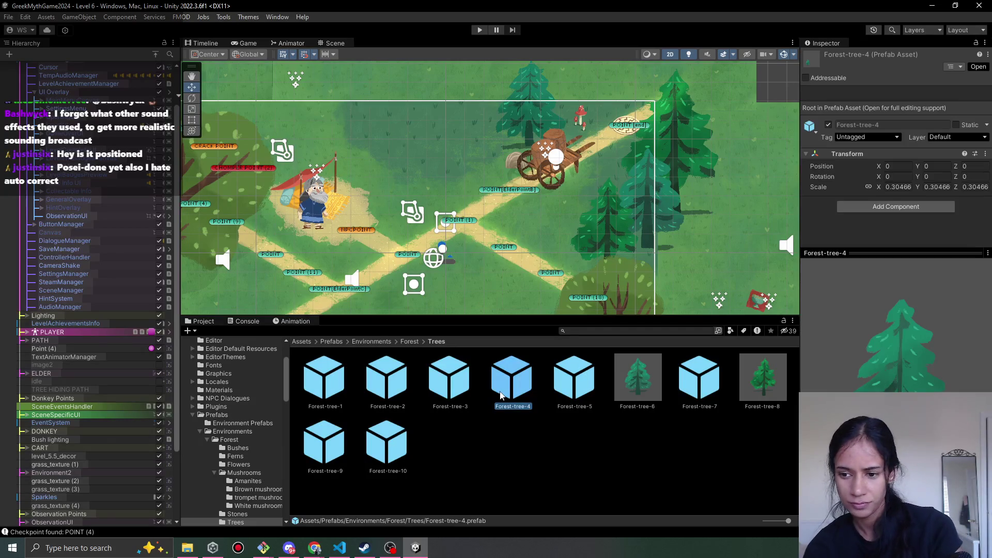
key(Right)
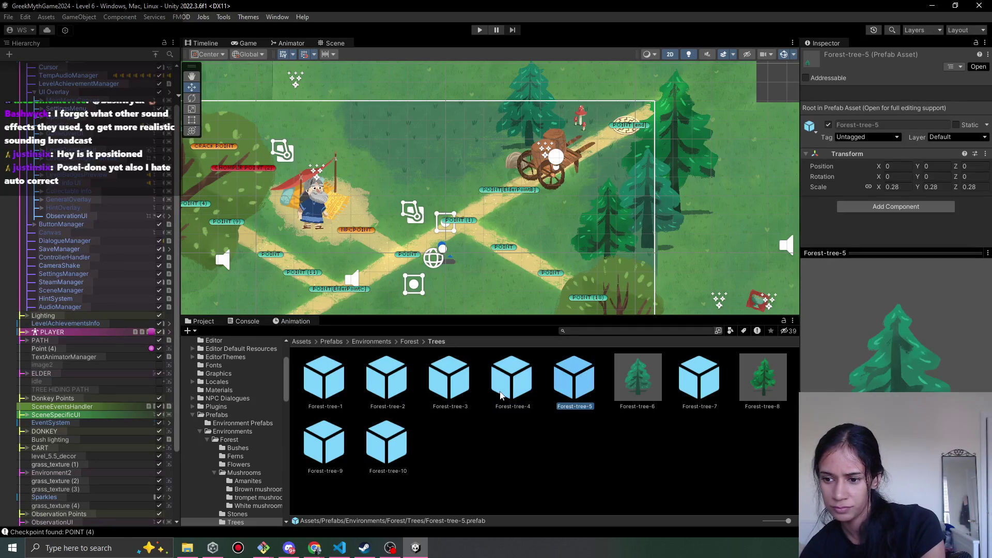
key(Left)
key(Left)
key(Left)
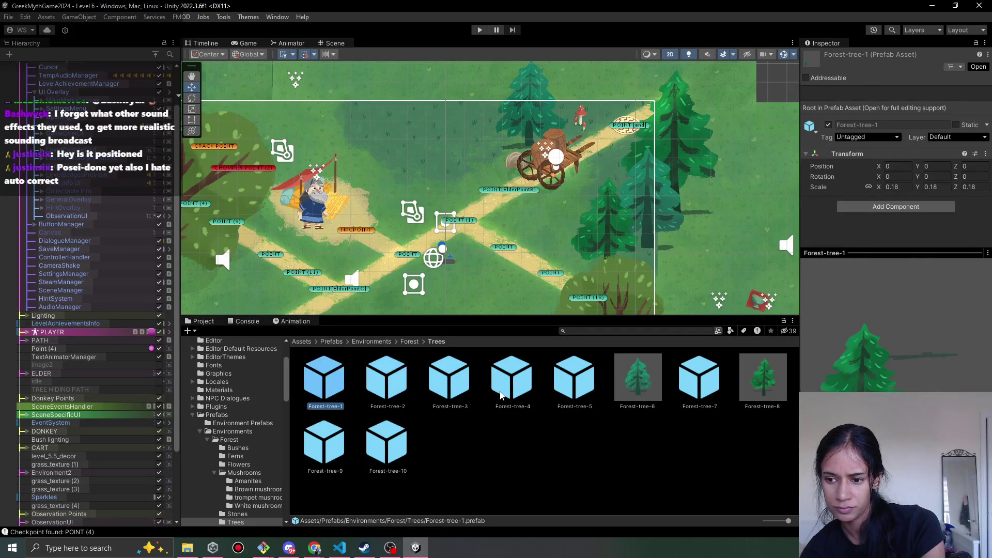
key(Down)
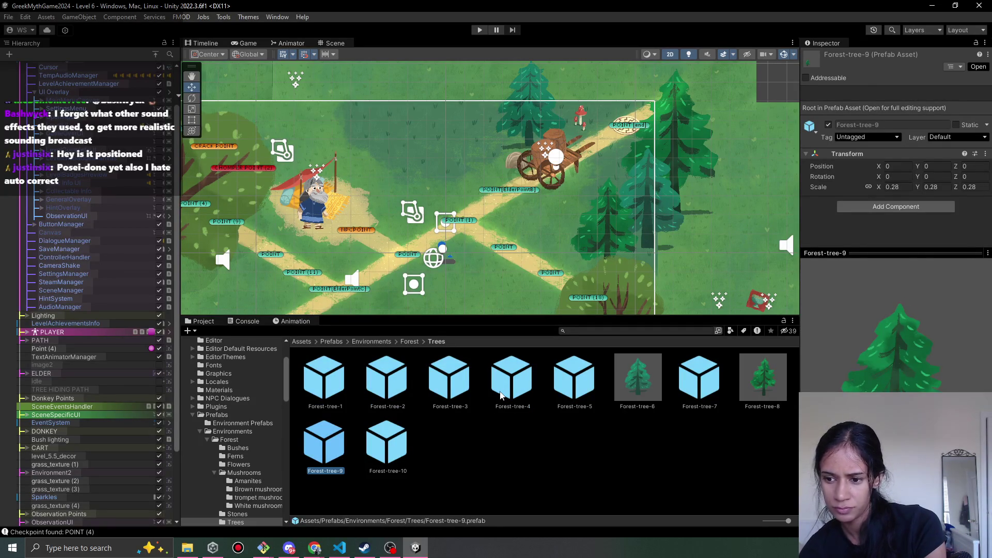
key(Right)
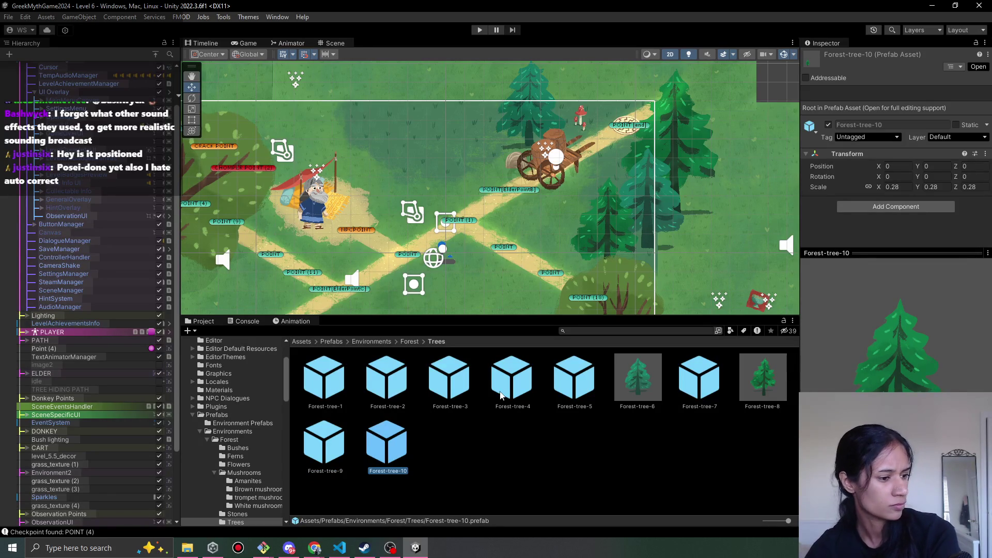
key(Up)
key(Right)
key(Right)
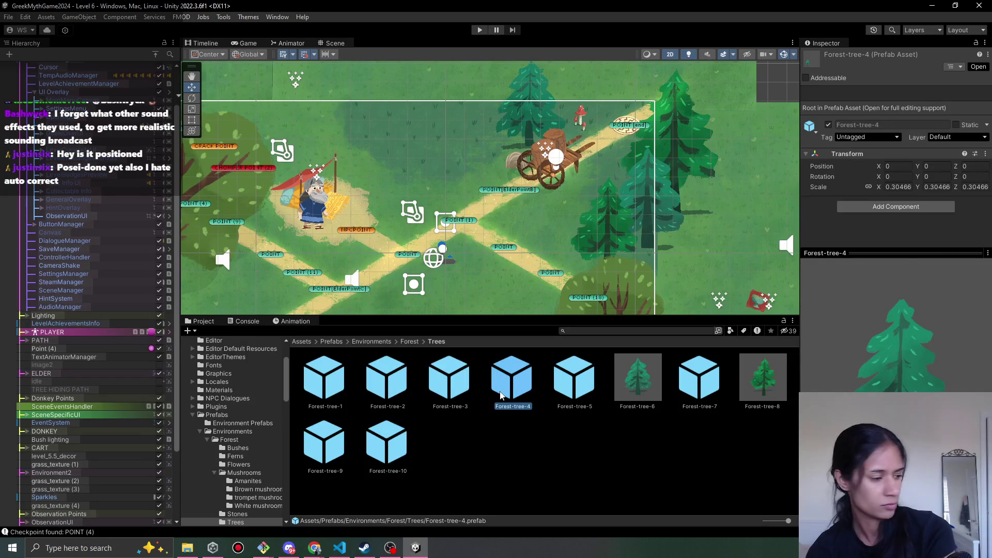
key(Right)
key(Right)
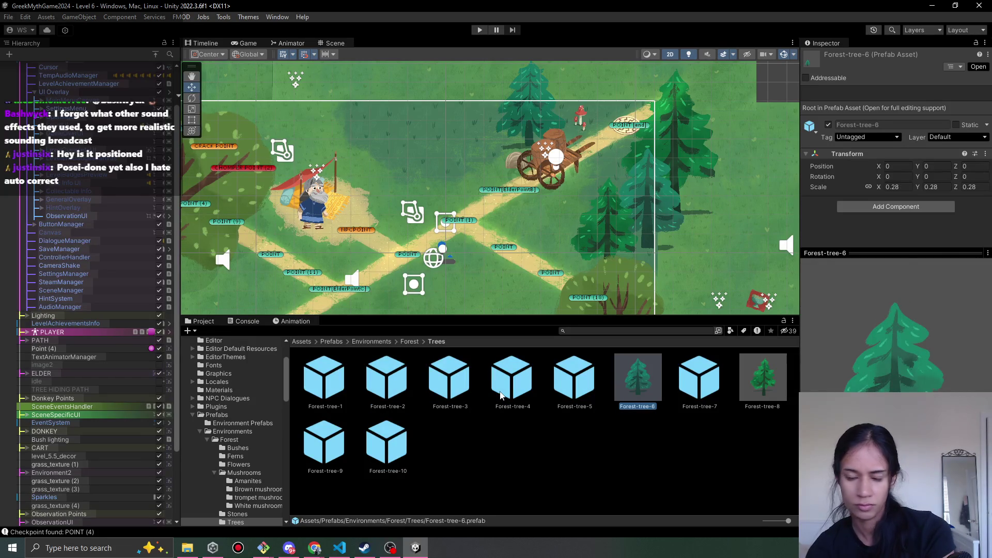
key(Right)
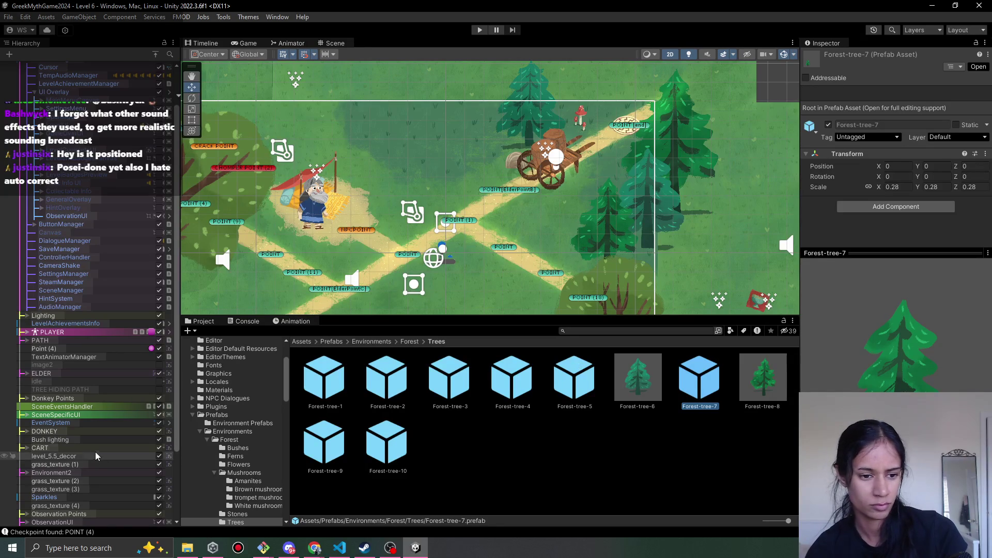
scroll(88, 460, down, 4)
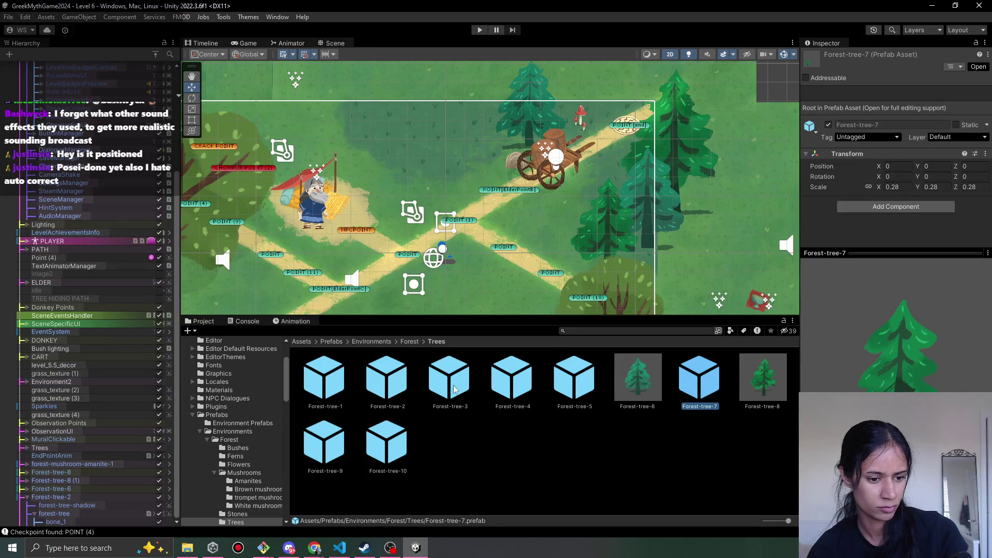
mouse_move(334, 235)
mouse_down()
mouse_move(484, 123)
mouse_move(443, 155)
mouse_up()
Place a Forest-tree-7 pine at the lower left and set its shadow's Order in Layer to 1
mouse_move(700, 382)
mouse_down()
mouse_move(385, 286)
mouse_move(312, 243)
mouse_move(380, 273)
mouse_up()
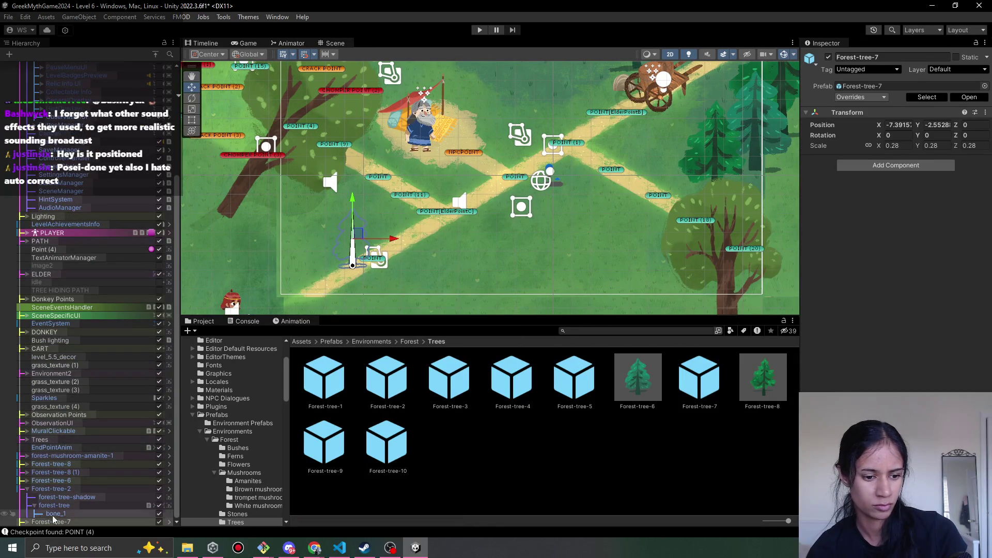
click(27, 522)
click(78, 521)
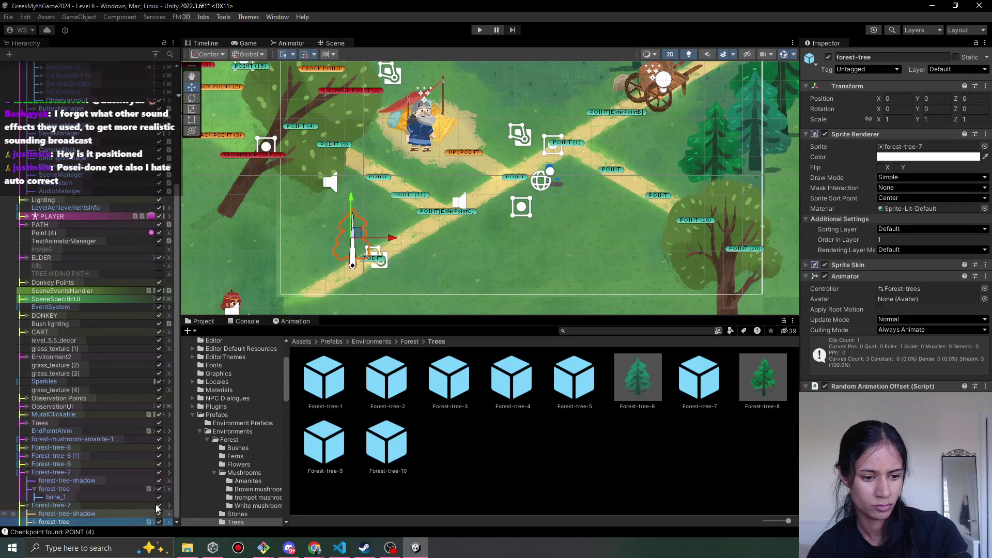
click(930, 240)
click(104, 513)
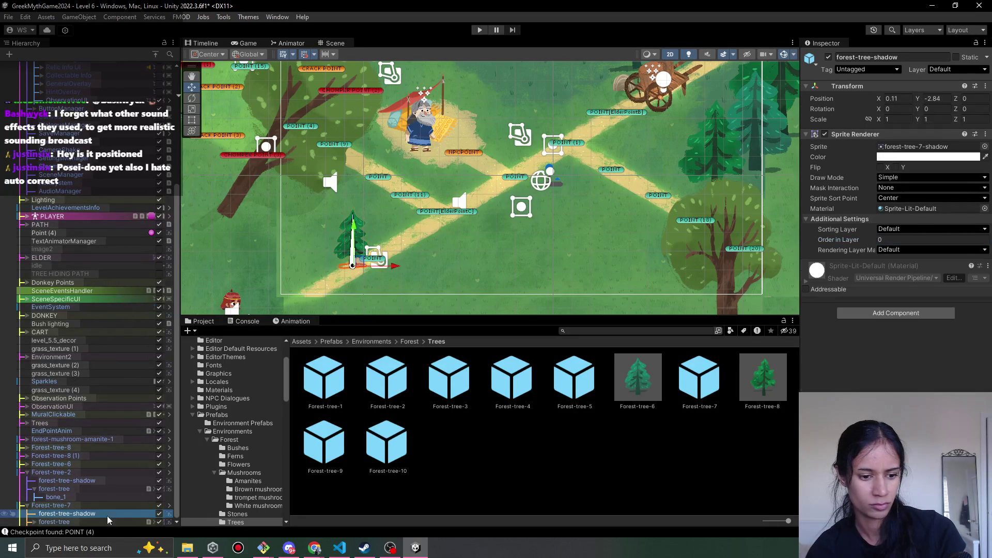
click(930, 239)
text(1)
key(Return)
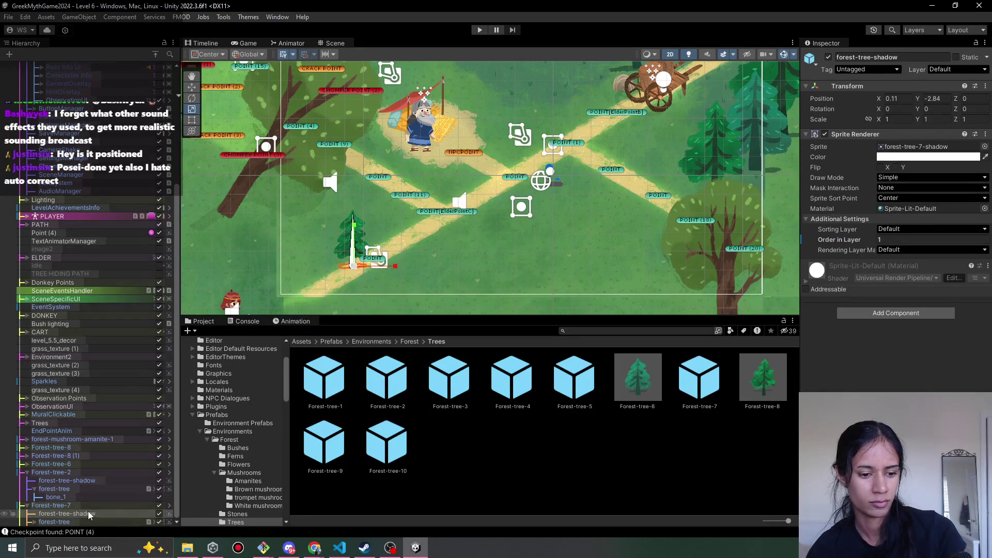
Enlarge Forest-tree-7 to about 0.5, set its shadow's order to 2, move it lower-left, and save
click(103, 505)
mouse_move(364, 249)
mouse_down()
mouse_move(377, 219)
mouse_move(339, 193)
mouse_move(343, 202)
mouse_up()
key(w)
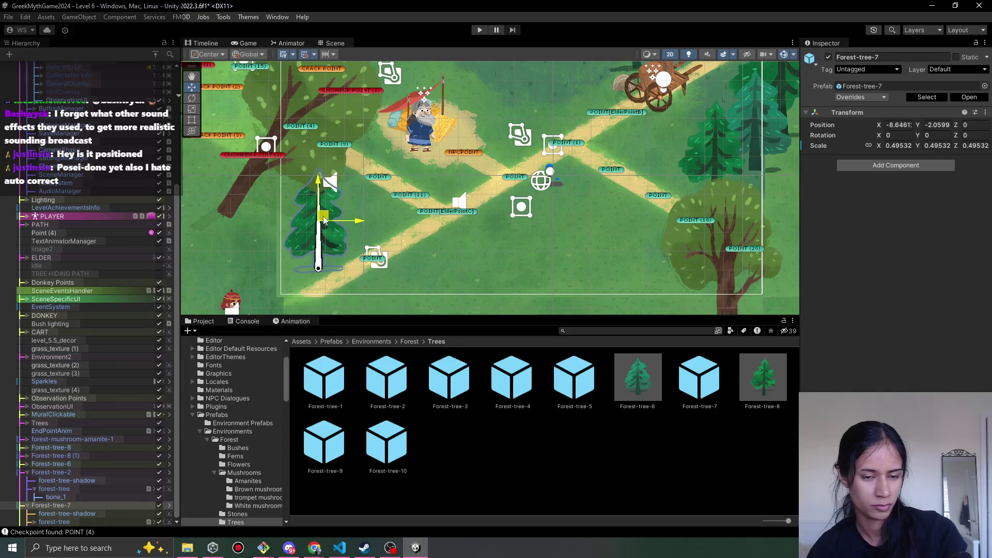
click(67, 513)
click(930, 239)
text(2)
click(50, 505)
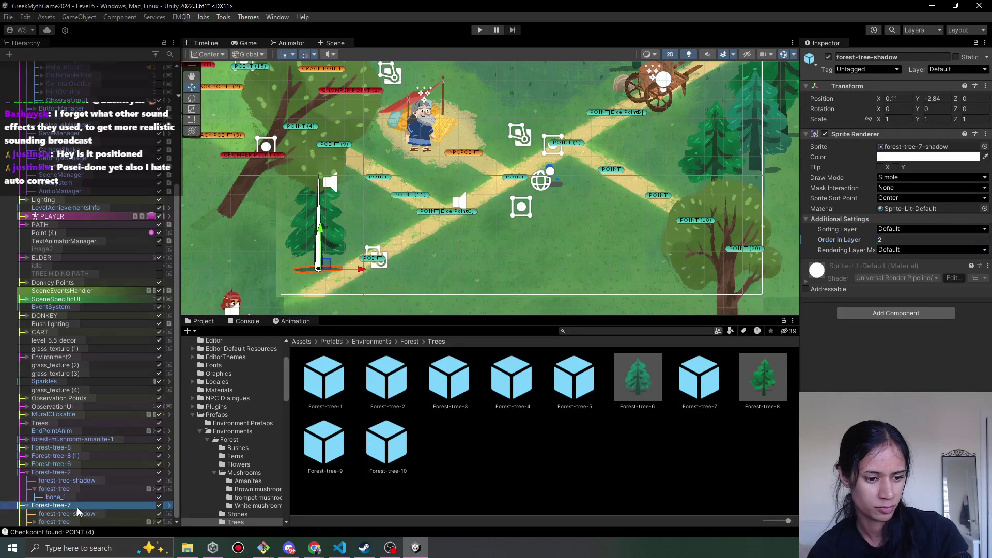
drag(324, 220, 311, 252)
key(ctrl+s)
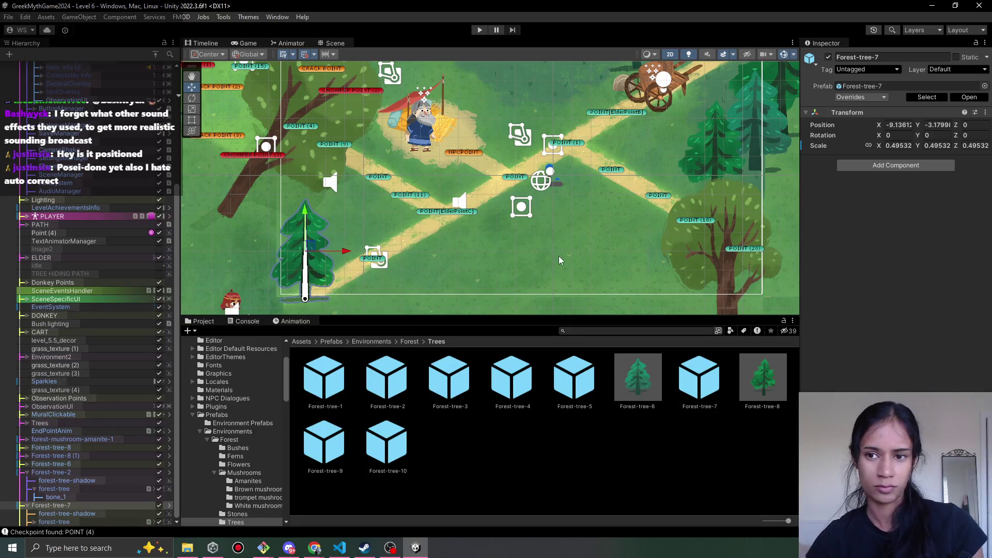
Preview the forest tree prefabs and place a new Forest-tree-6 pine in the level
scroll(558, 256, down, 3)
scroll(457, 258, down, 2)
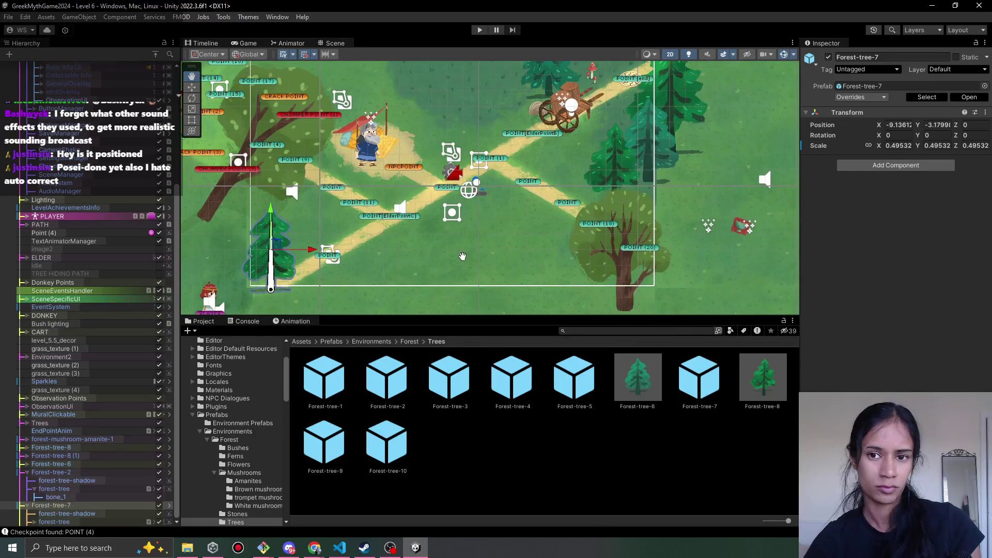
click(387, 449)
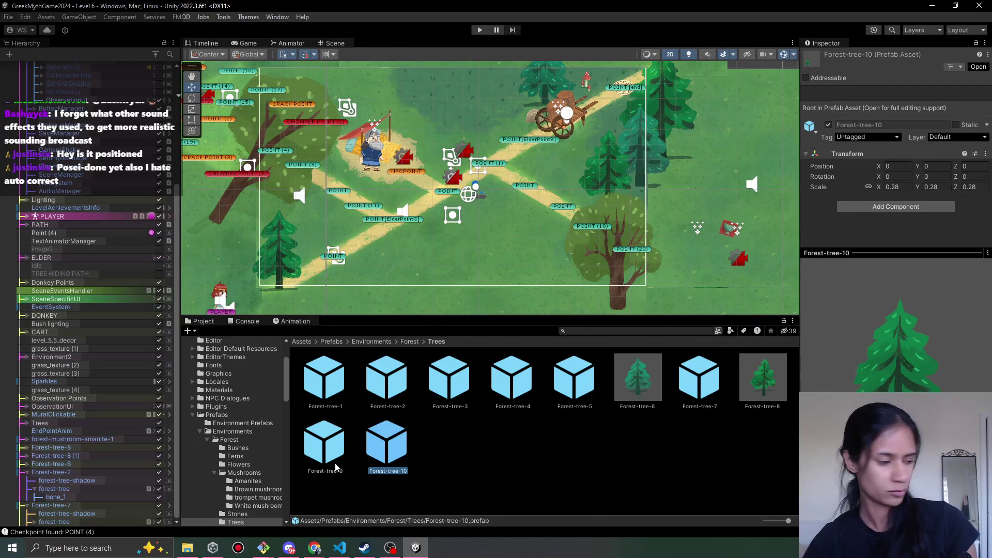
click(334, 466)
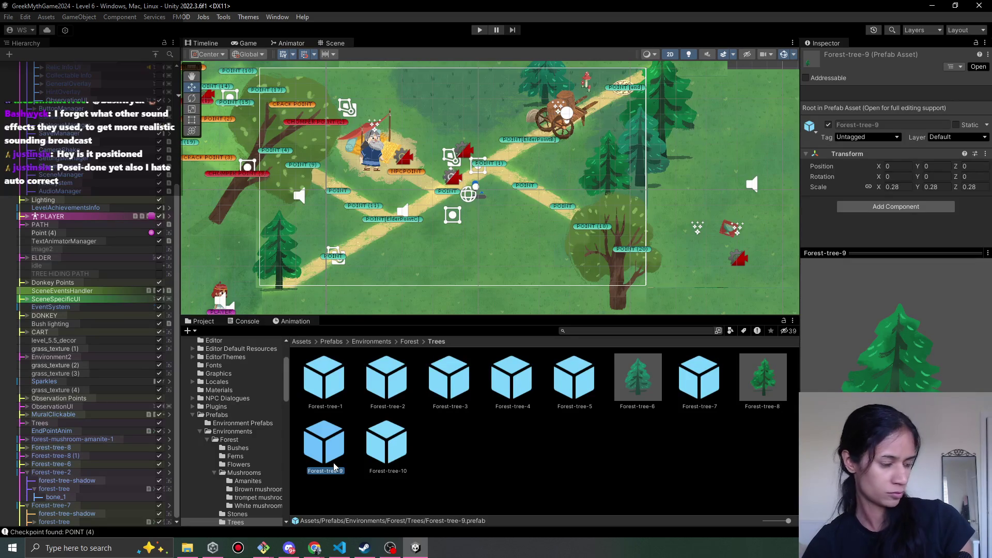
click(758, 385)
click(691, 391)
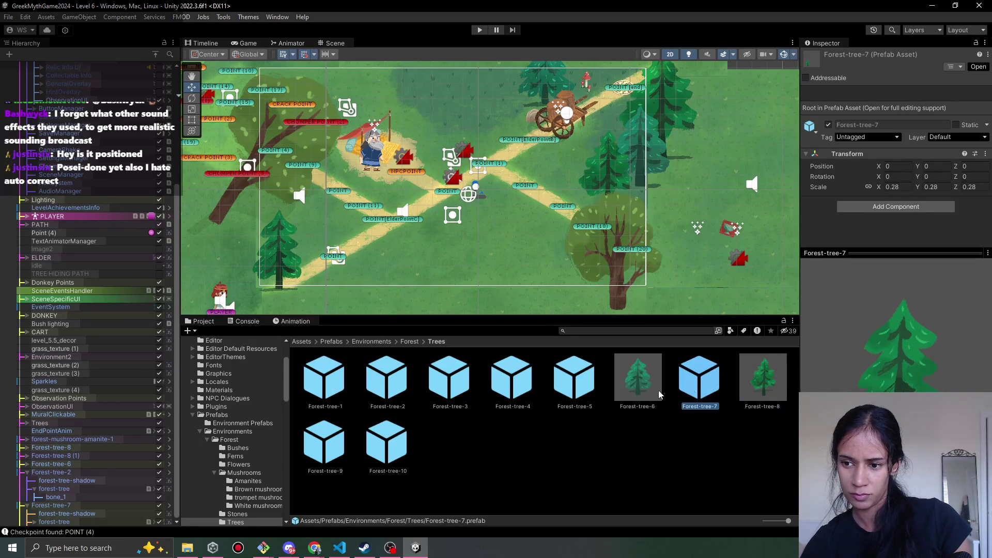
click(633, 395)
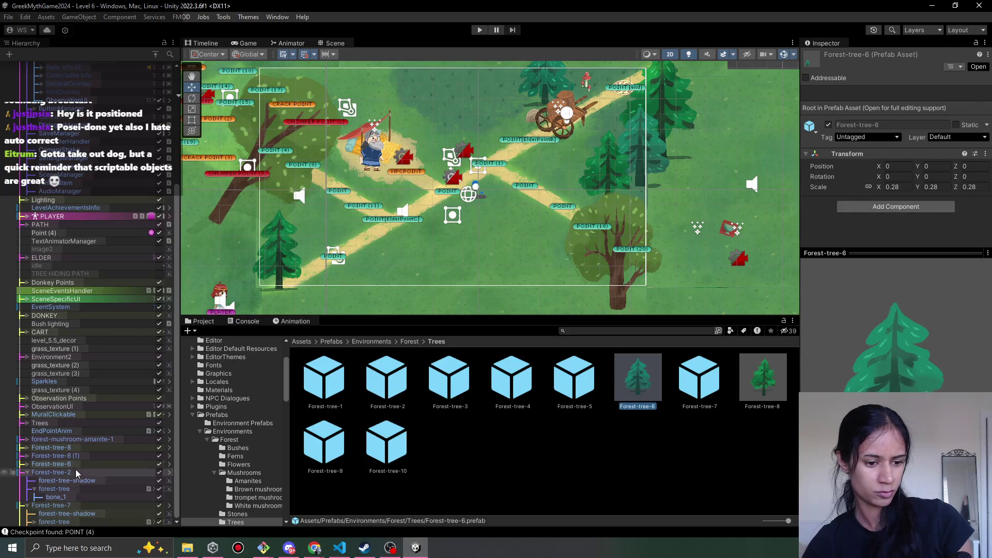
drag(76, 476, 77, 473)
Move Forest-tree-6 (1) to the lower left near the player and return to the Forest folder
mouse_move(623, 158)
mouse_down()
mouse_move(323, 289)
mouse_move(327, 314)
mouse_up()
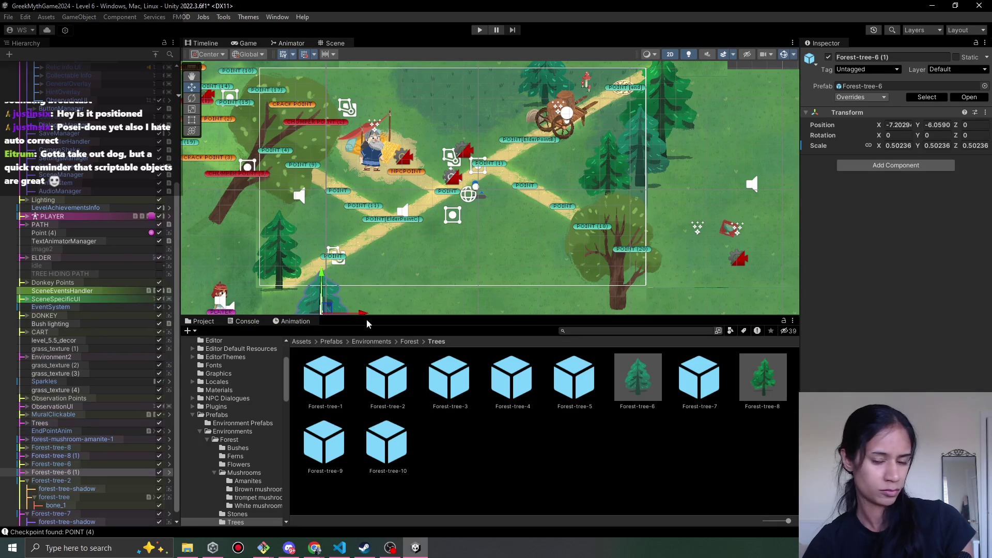
scroll(408, 280, down, 2)
drag(409, 284, 409, 239)
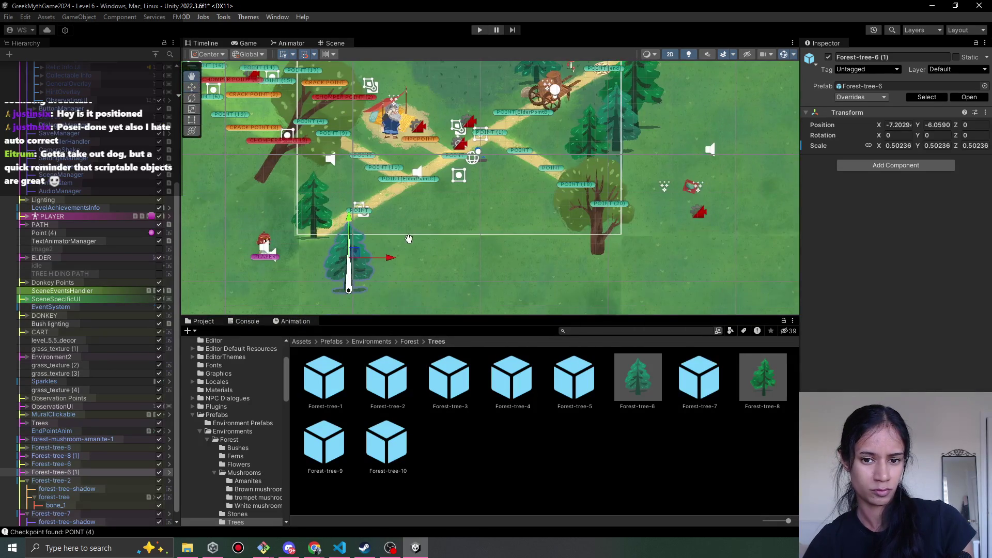
scroll(409, 239, up, 1)
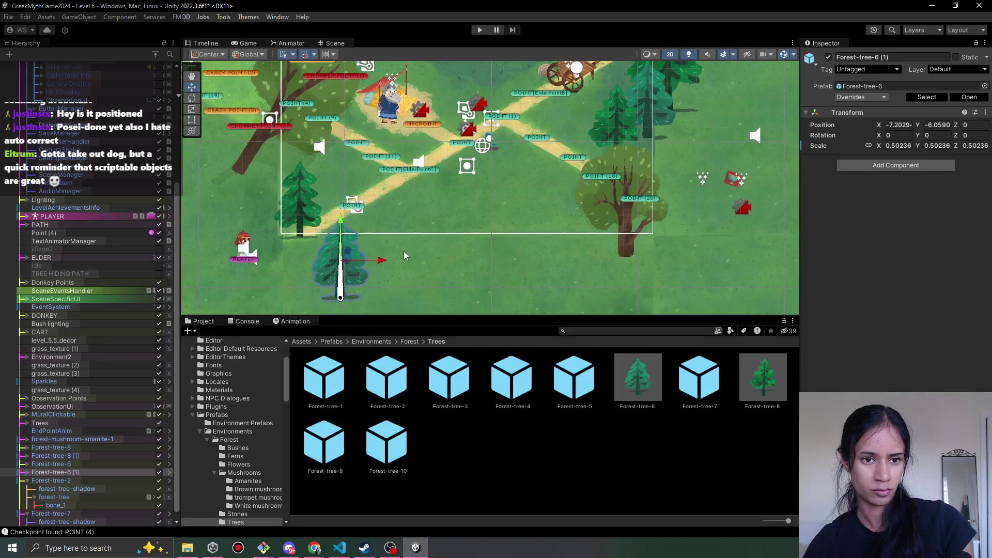
click(416, 342)
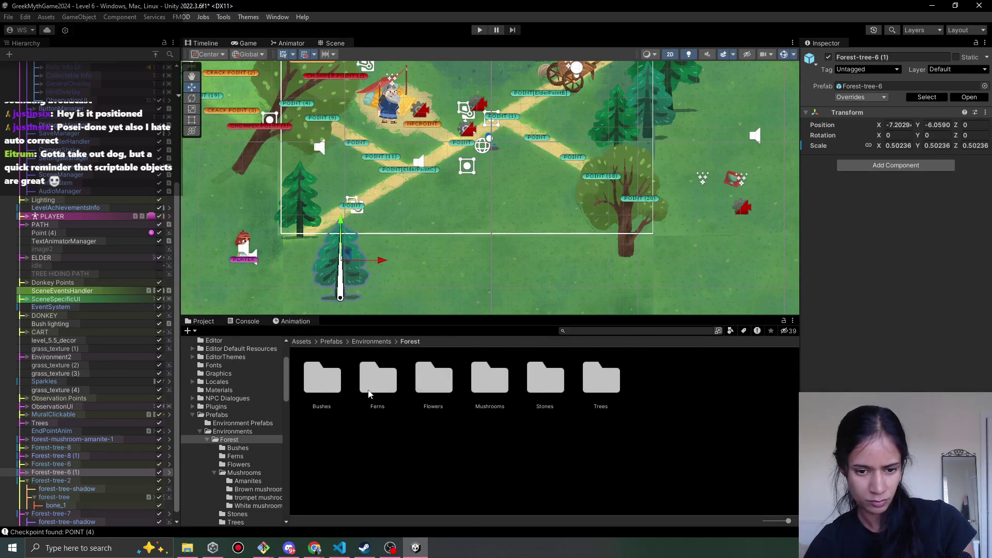
Browse the forest Trees prefabs, then open the Prefabs/Environments/Village/Trees folder
double_click(596, 383)
click(506, 387)
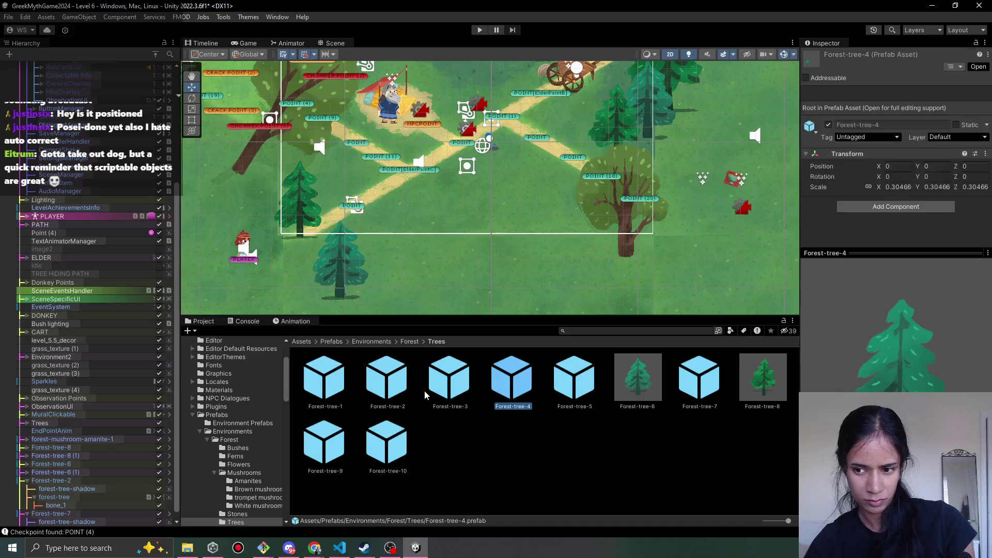
click(387, 384)
click(345, 376)
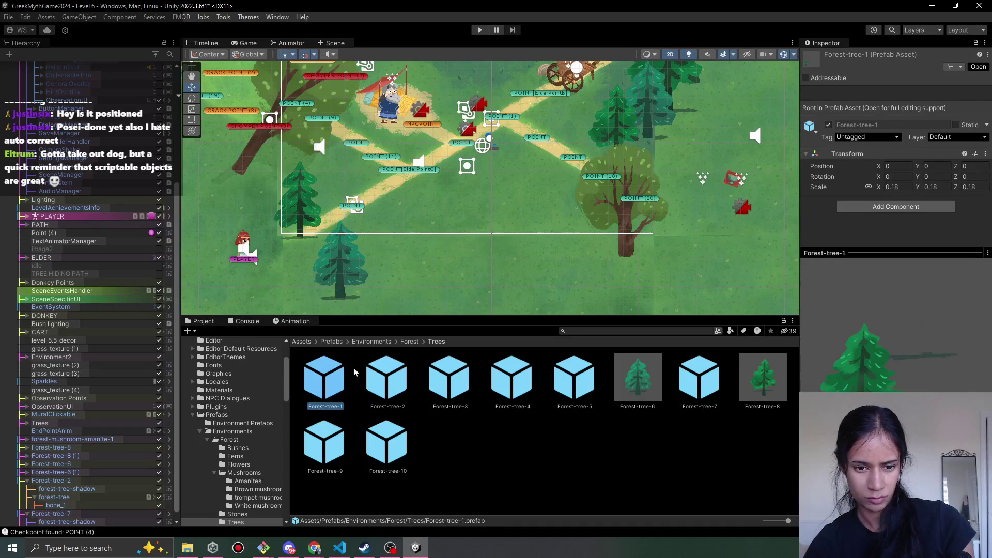
click(410, 342)
click(383, 342)
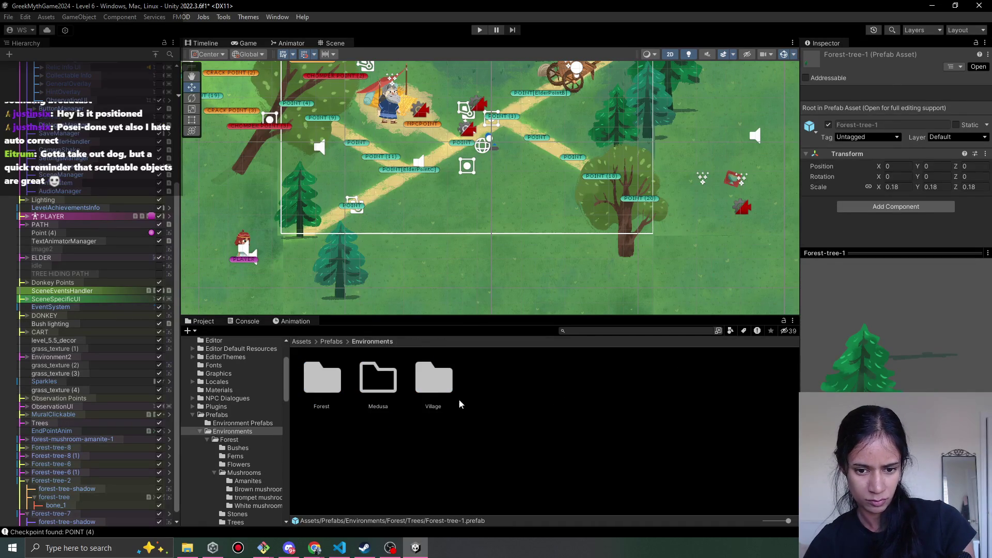
double_click(432, 392)
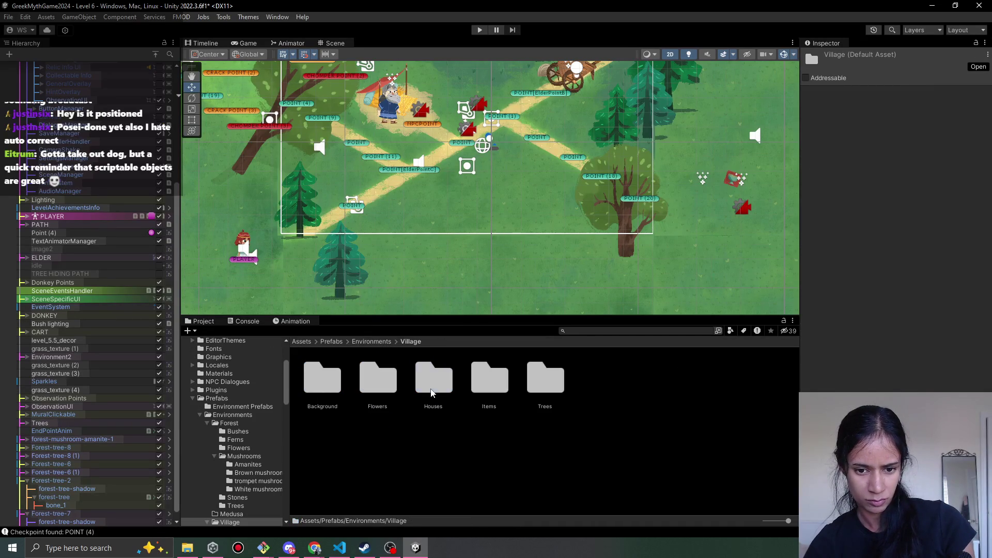
double_click(544, 392)
Place a village-tree-3 tree below the path near the level's bottom
click(335, 394)
click(373, 392)
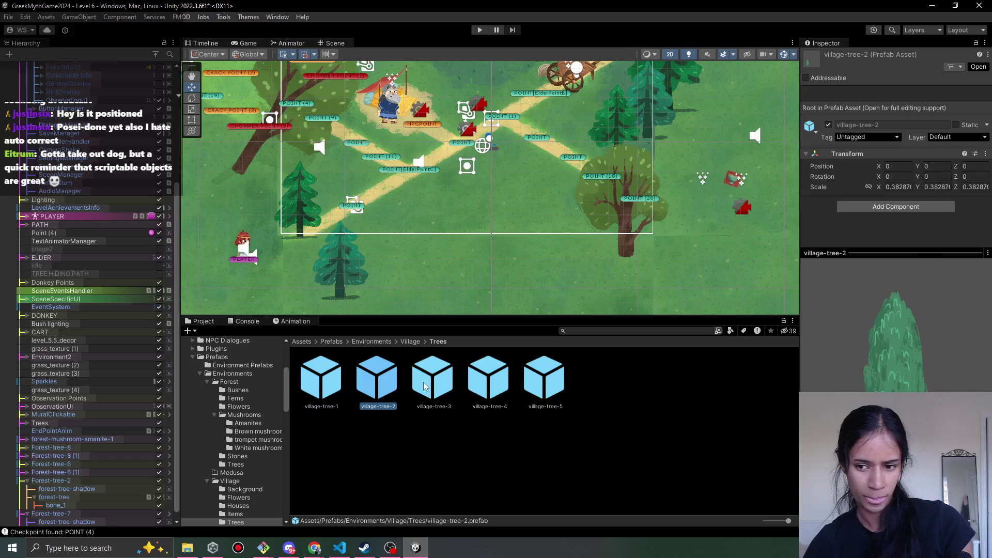
click(436, 393)
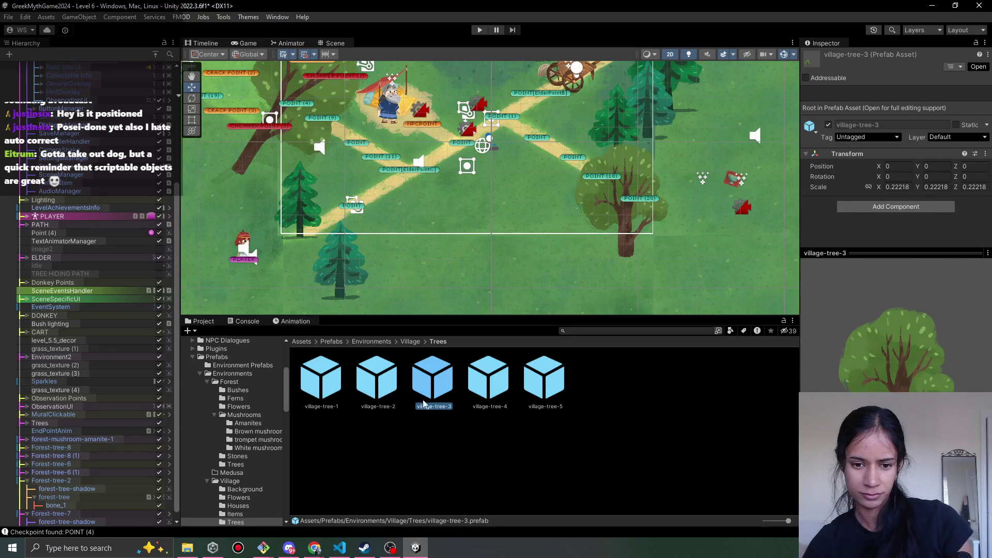
mouse_move(438, 393)
mouse_down()
mouse_move(406, 240)
mouse_move(426, 213)
mouse_move(394, 249)
mouse_up()
key(w)
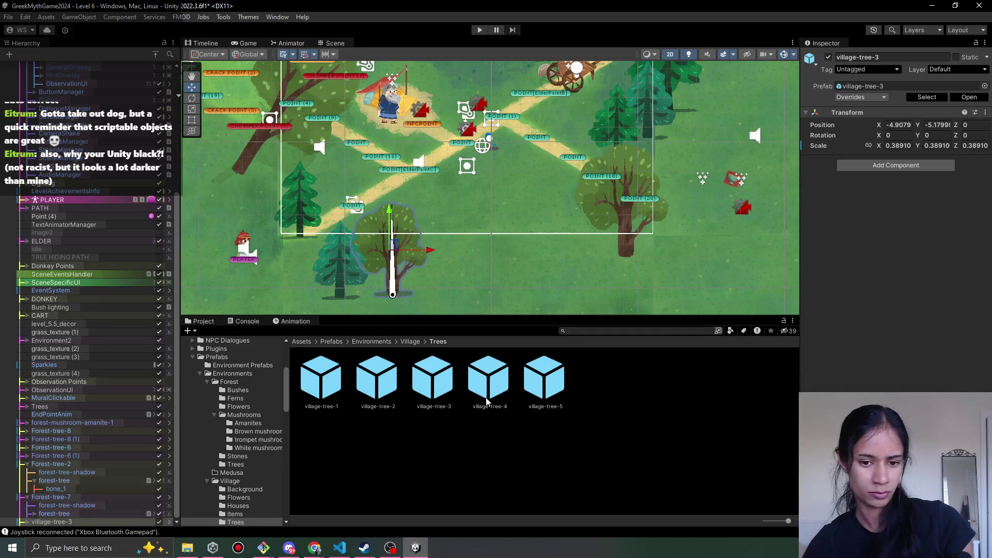
click(487, 400)
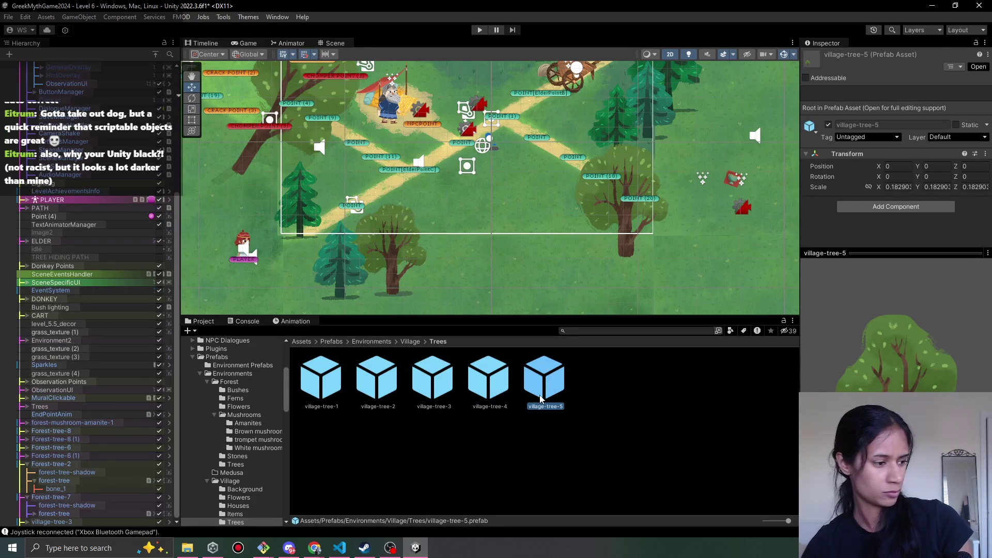